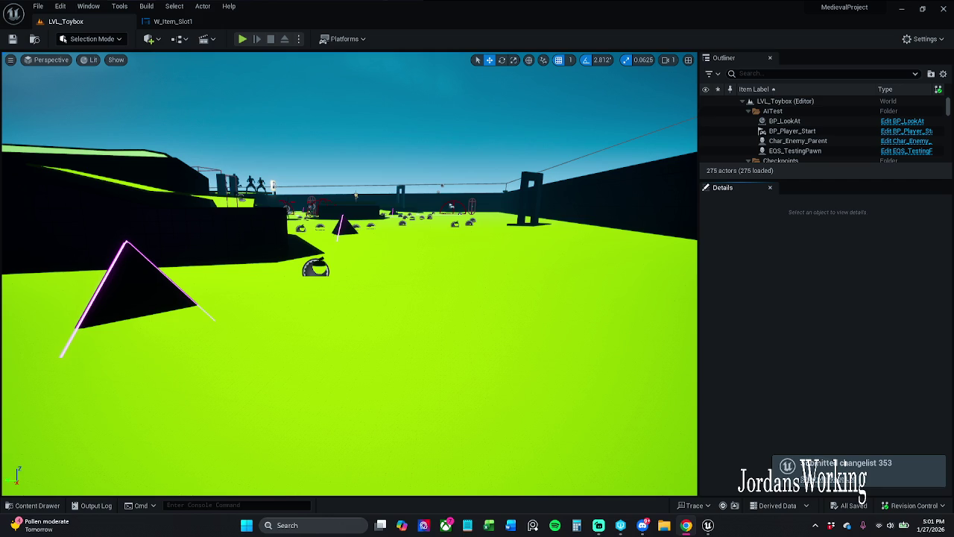
- Bring the W_Item_Slot1 data table lookup nodes into view and open the Content Drawer
left_click(173, 20)
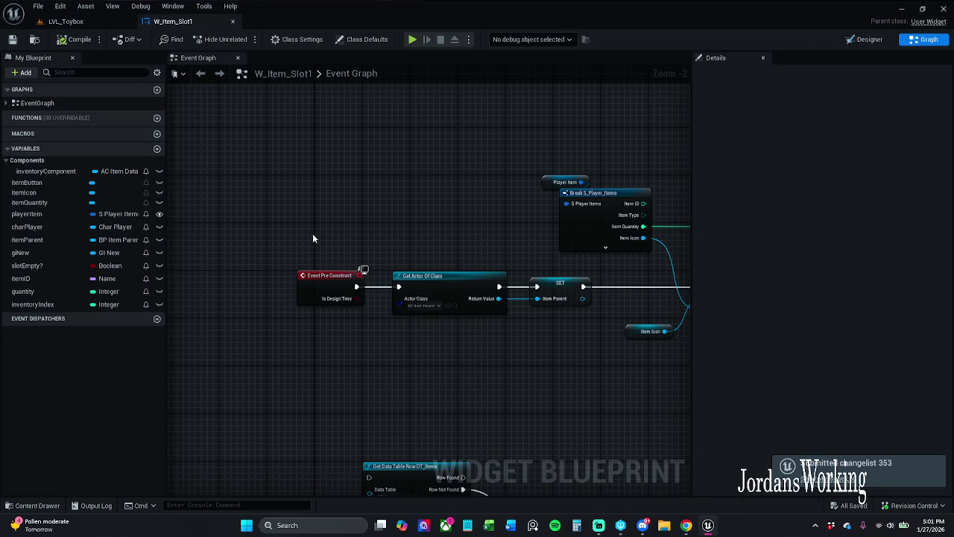
mouse_move(192, 191)
left_mouse_down()
mouse_move(490, 395)
mouse_move(541, 416)
mouse_move(414, 360)
left_mouse_up()
left_click_drag(429, 219, 465, 405)
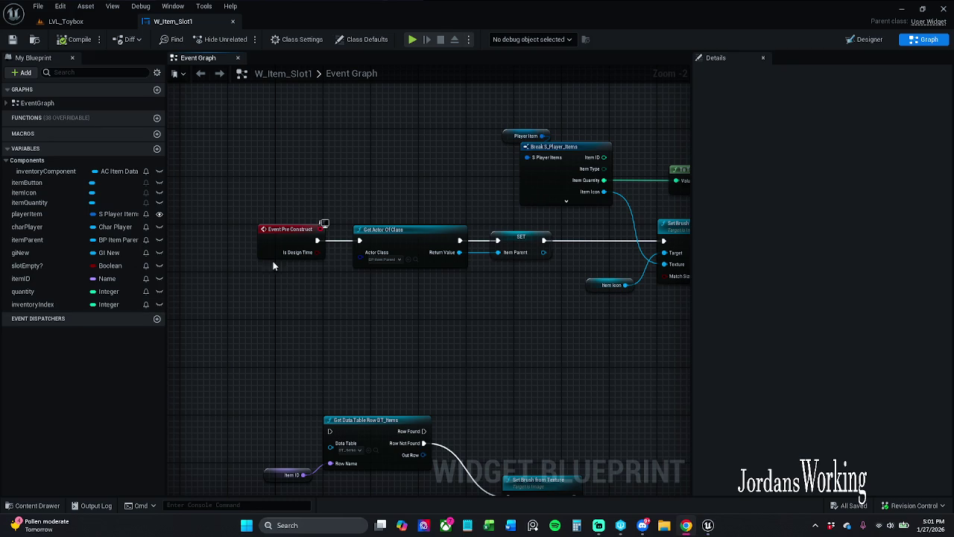
mouse_move(370, 401)
left_mouse_down()
mouse_move(379, 331)
mouse_move(358, 347)
left_mouse_up()
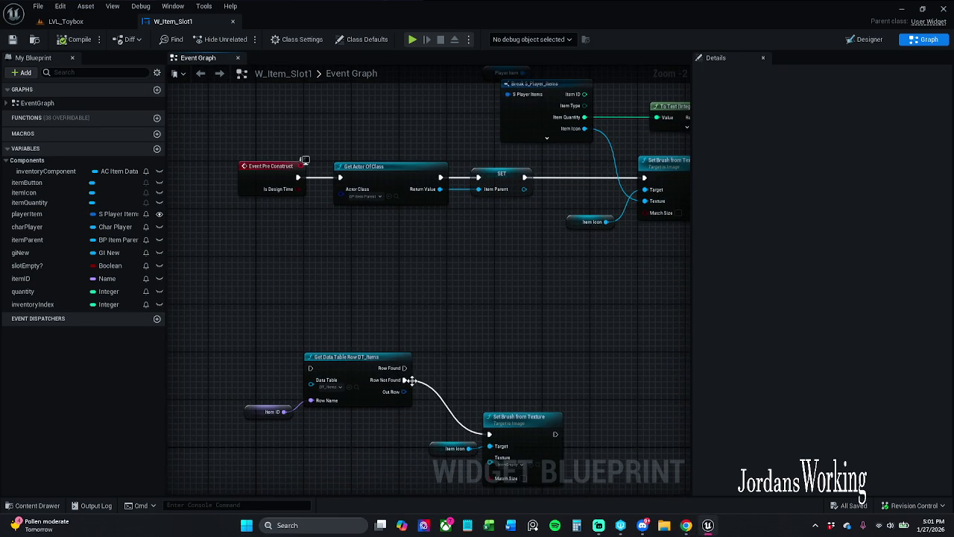
left_click(31, 505)
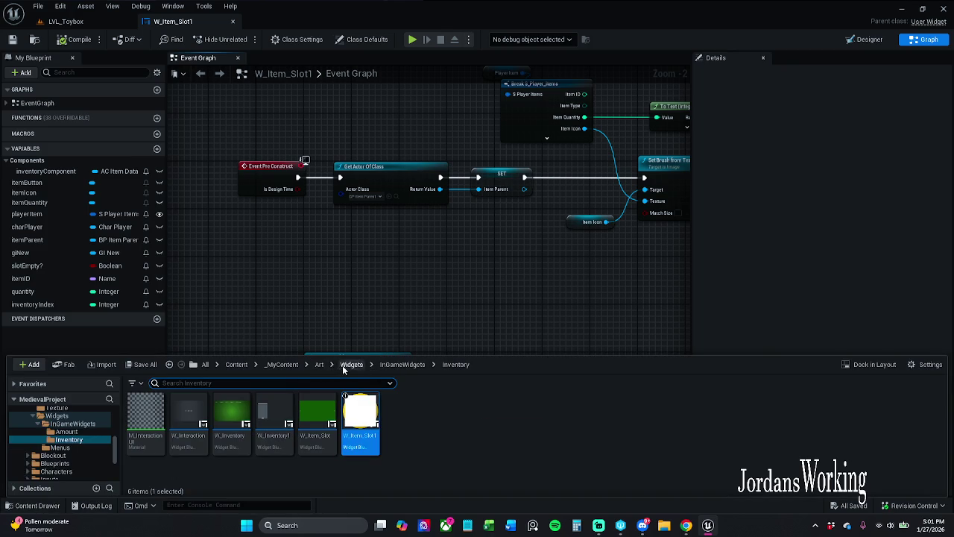
- Browse _MyContent > Blueprints > DataTables and open the DT_Items data table
left_click(281, 364)
double_click(228, 415)
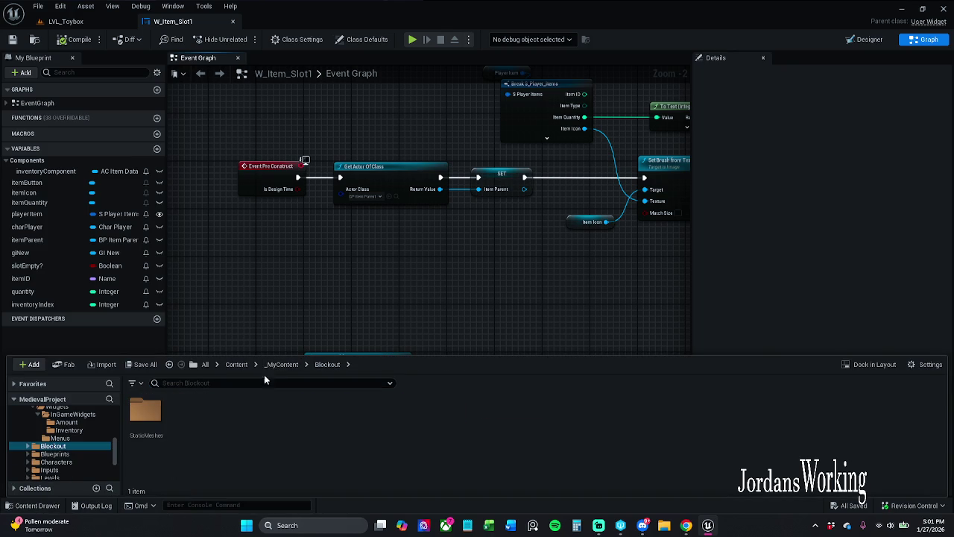
left_click(282, 364)
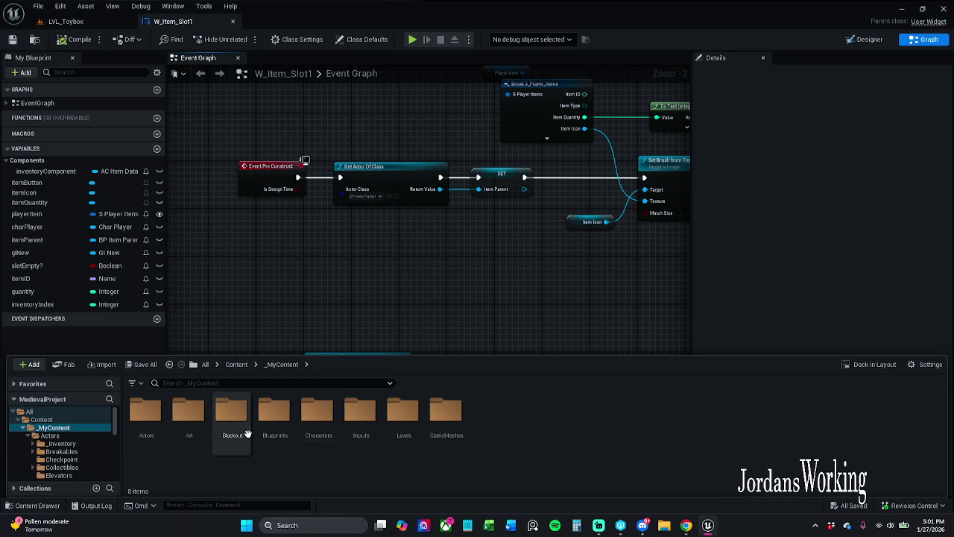
double_click(269, 431)
left_click(402, 440)
key("Return")
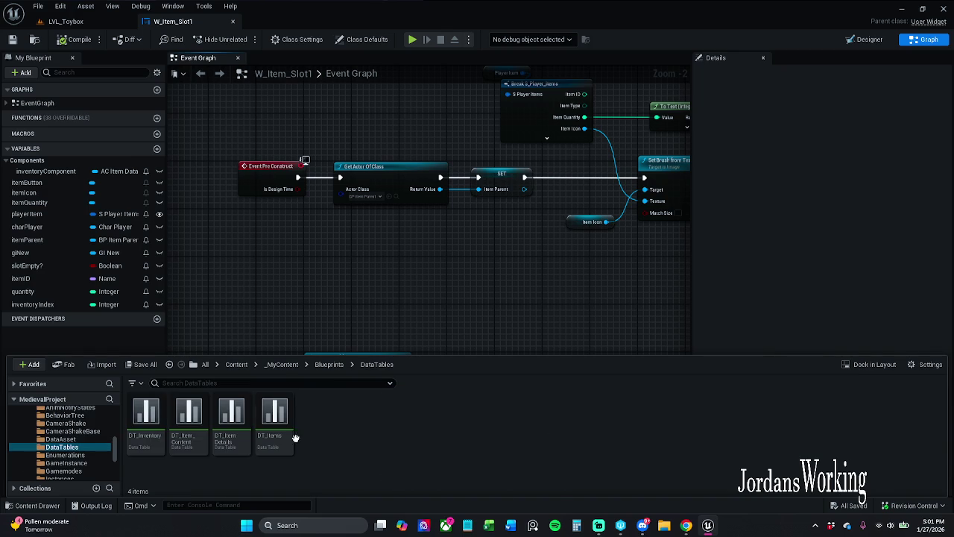
double_click(274, 440)
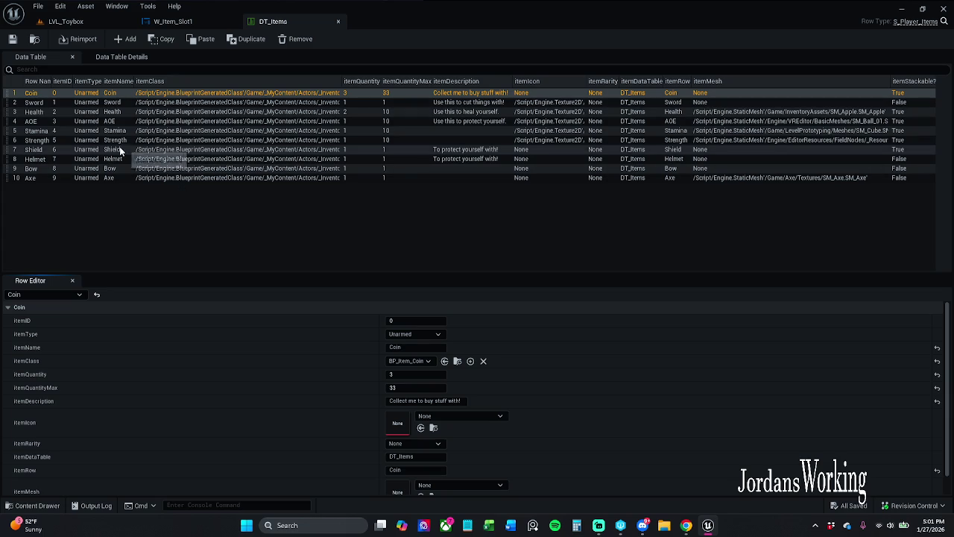
- Scroll through the DT_Items rows, close the table, and recenter the W_Item_Slot1 lookup nodes
scroll(353, 326, "down", 1)
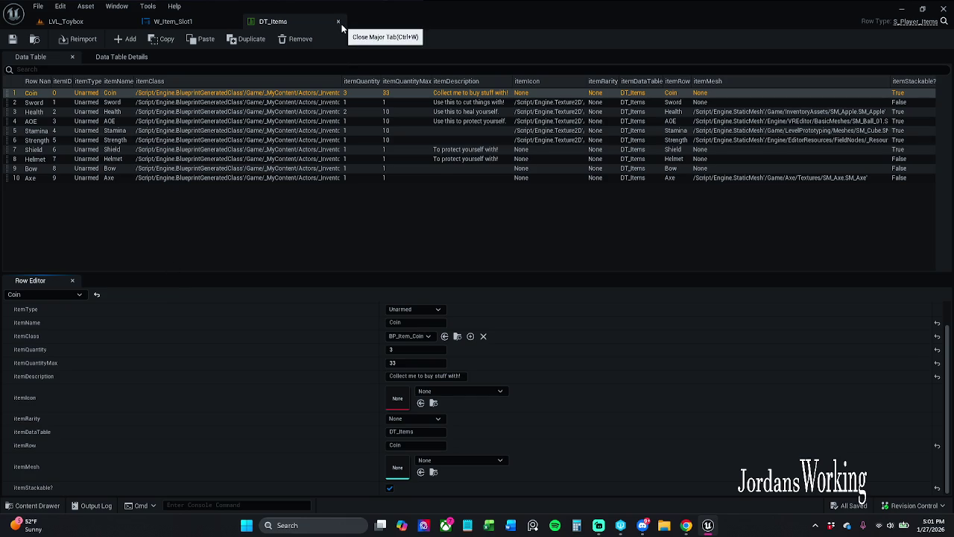
key("ctrl+w")
left_click_drag(377, 327, 375, 273)
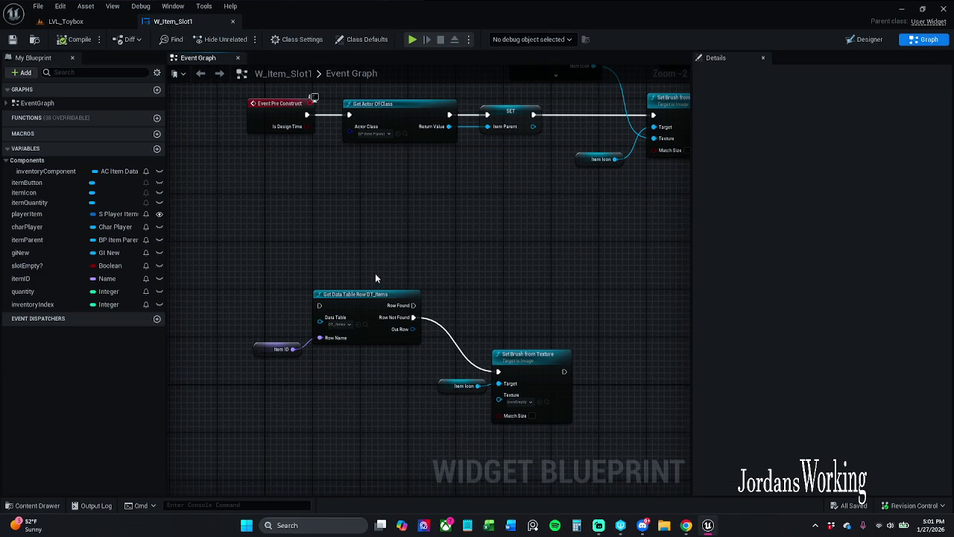
- Raise the lookup nodes and shift the Event Pre Construct, Get Actor Of Class and SET chain left
left_click_drag(254, 275, 485, 410)
left_click_drag(365, 305, 393, 226)
left_click(392, 185)
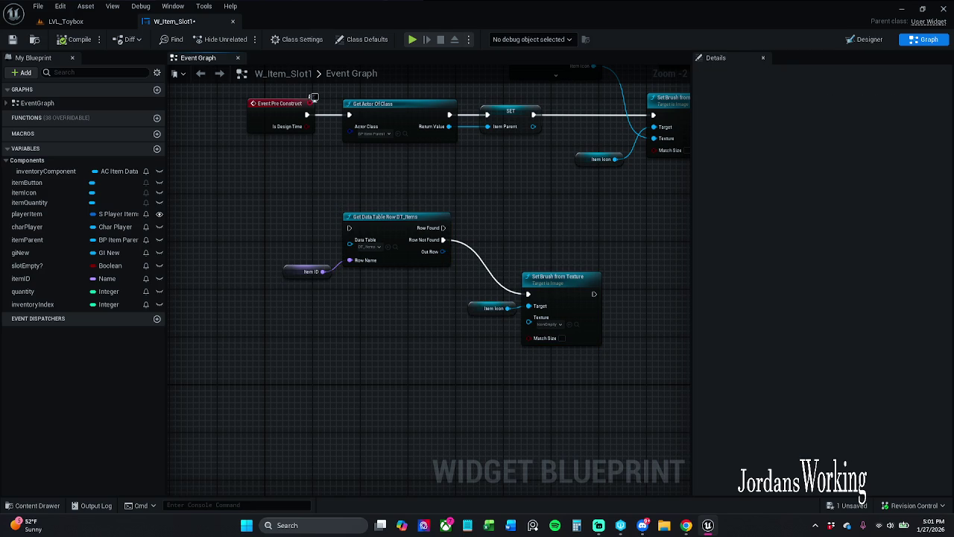
mouse_move(553, 243)
left_mouse_down()
mouse_move(245, 171)
mouse_move(222, 179)
left_mouse_up()
left_click_drag(459, 207, 395, 207)
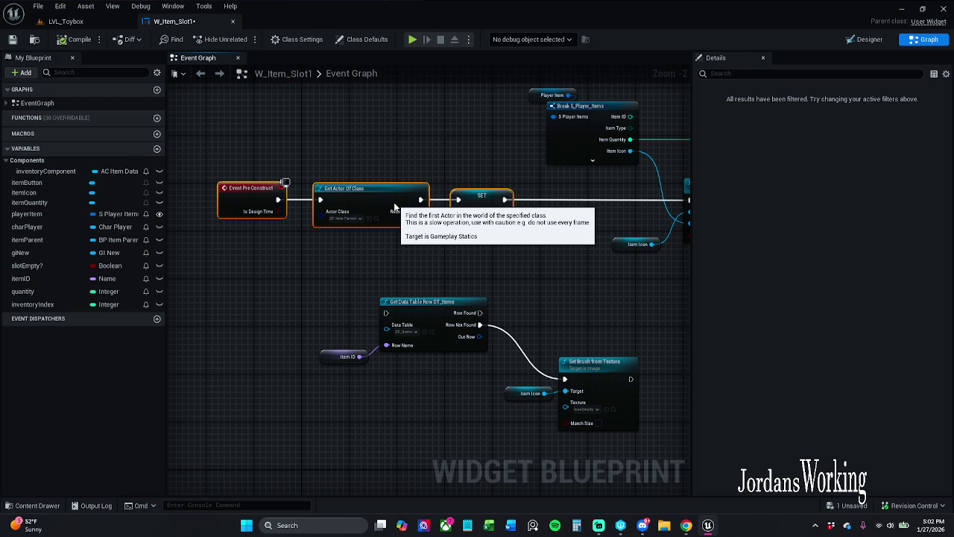
left_click_drag(395, 207, 239, 208)
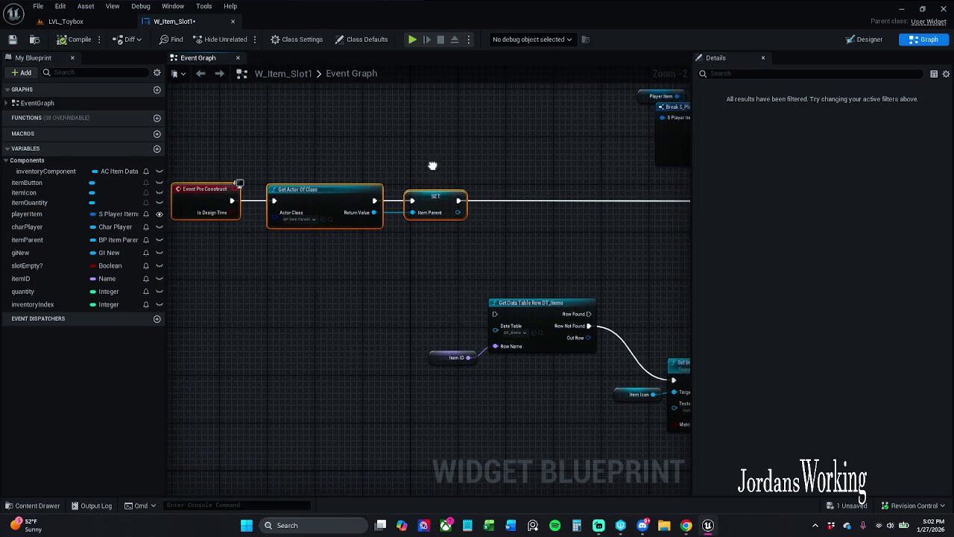
left_click(475, 250)
- Drop the Get Data Table Row group onto the execution line right after SET
left_click_drag(334, 293, 665, 419)
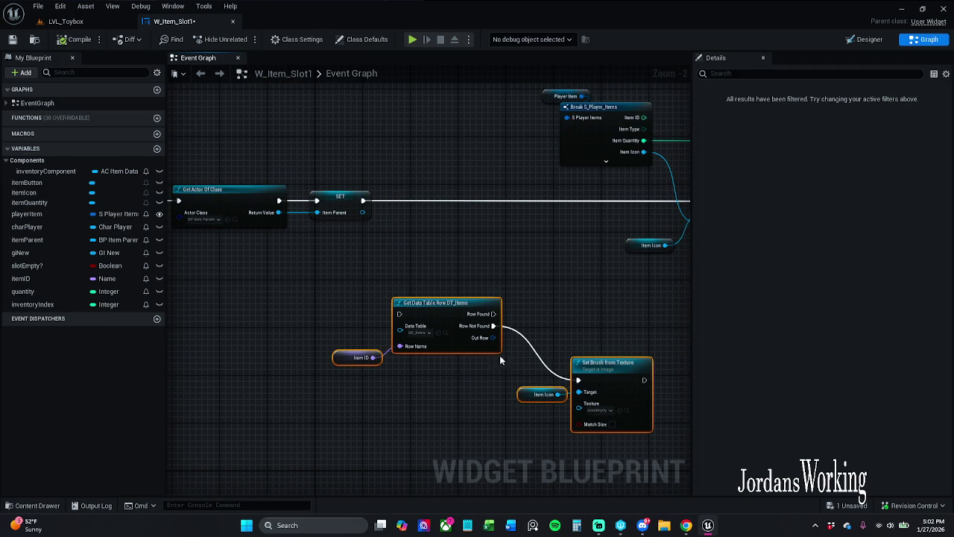
mouse_move(428, 307)
left_mouse_down()
mouse_move(415, 189)
mouse_move(445, 189)
mouse_move(429, 183)
left_mouse_up()
left_click(489, 183)
- Lower the Row Not Found branch and reconnect Row Found to the upper Set Brush from Texture
left_click_drag(426, 240, 486, 299)
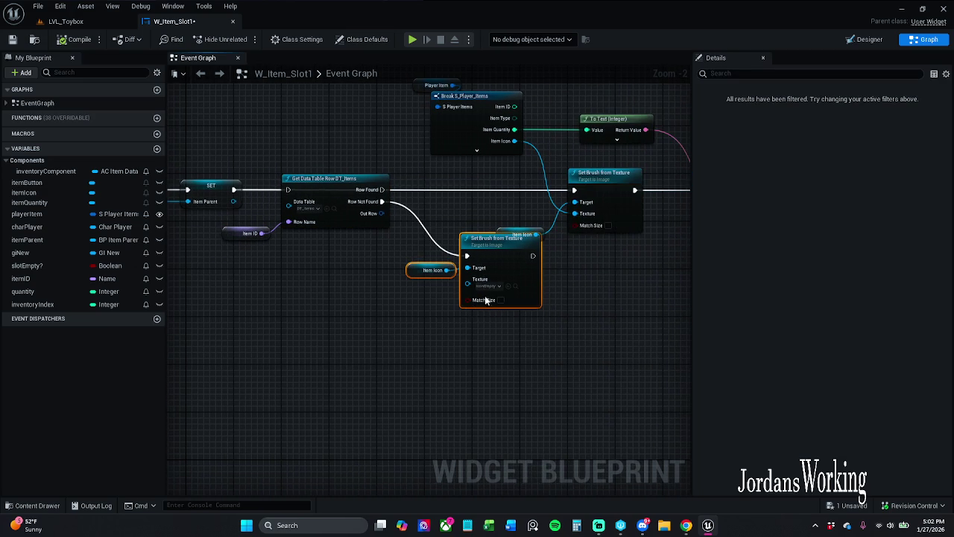
left_click_drag(482, 257, 476, 322)
left_click_drag(444, 288, 560, 323)
left_click(379, 317)
left_click_drag(408, 227, 355, 228)
mouse_move(502, 227)
left_mouse_down()
mouse_move(337, 226)
mouse_move(529, 227)
left_mouse_up()
left_click_drag(502, 328, 504, 284)
- Reposition the Item Icon getter and the lower Set Brush from Texture node
left_click(371, 337)
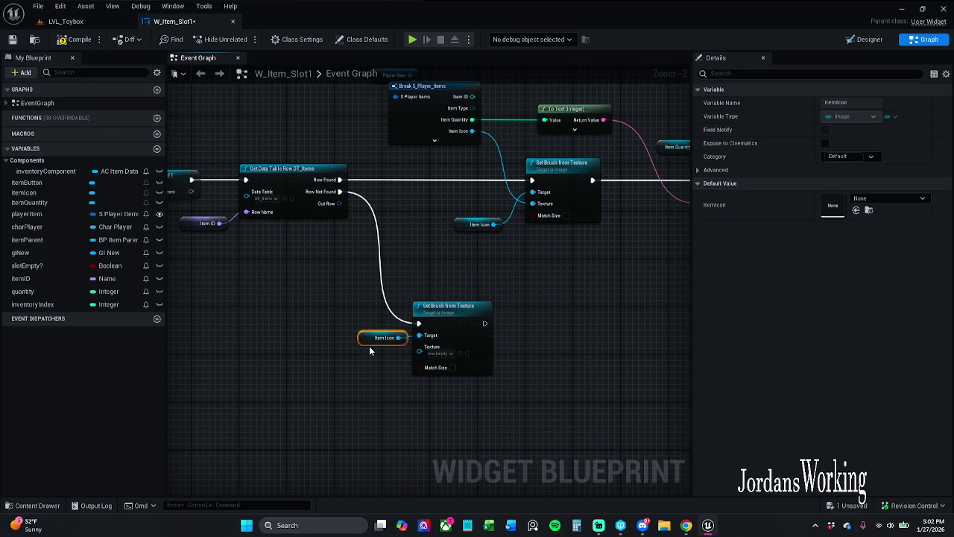
left_click_drag(368, 334, 333, 311)
left_click(251, 283)
left_click_drag(294, 273, 494, 366)
mouse_move(453, 323)
left_mouse_down()
mouse_move(421, 298)
mouse_move(426, 291)
mouse_move(427, 306)
left_mouse_up()
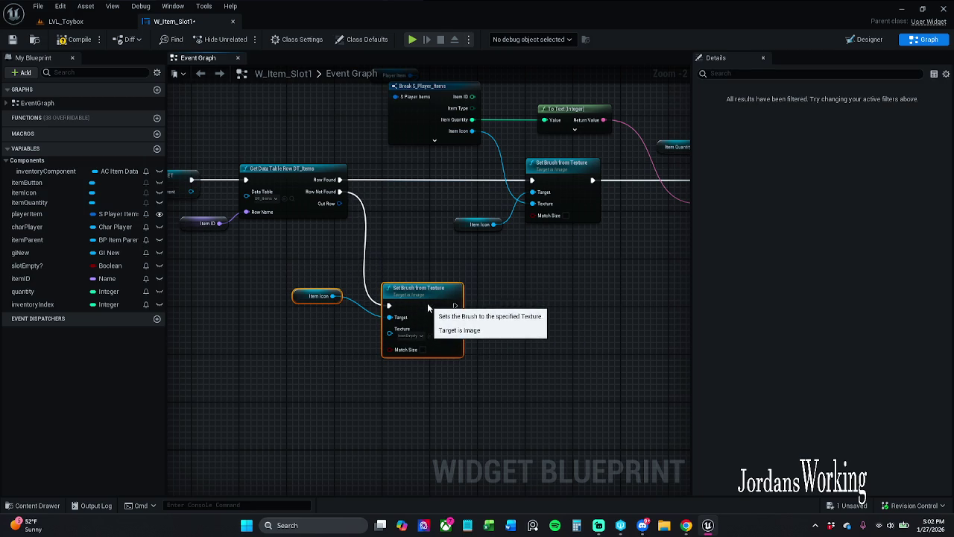
left_click(350, 328)
left_click_drag(304, 299, 286, 288)
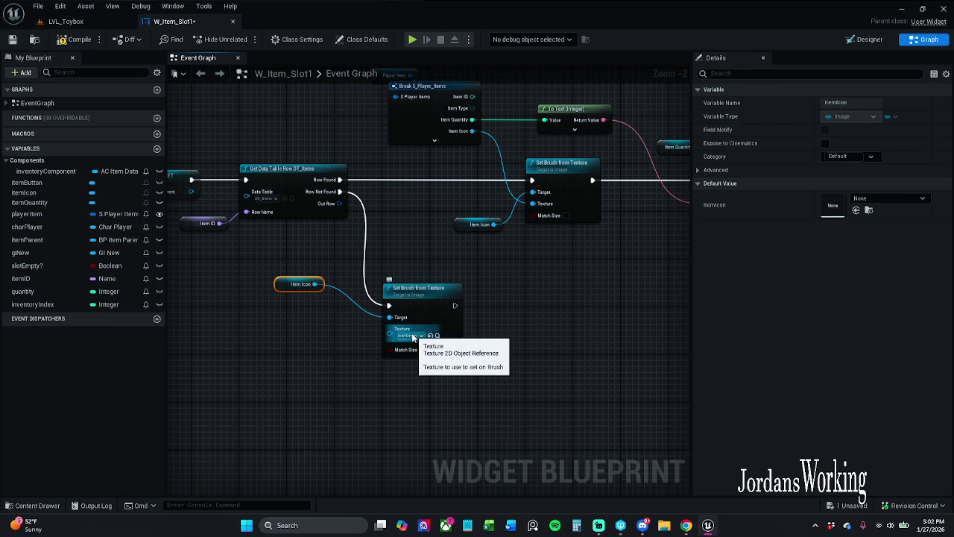
left_click(32, 506)
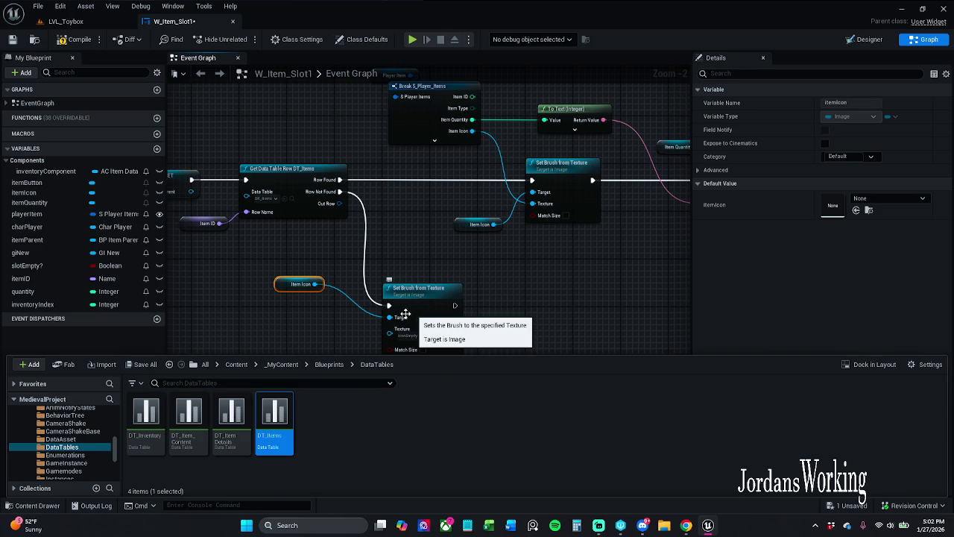
- Locate the IconEmpty texture used by the lower Set Brush from Texture node
left_click_drag(404, 314, 462, 260)
scroll(415, 303, "up", 2)
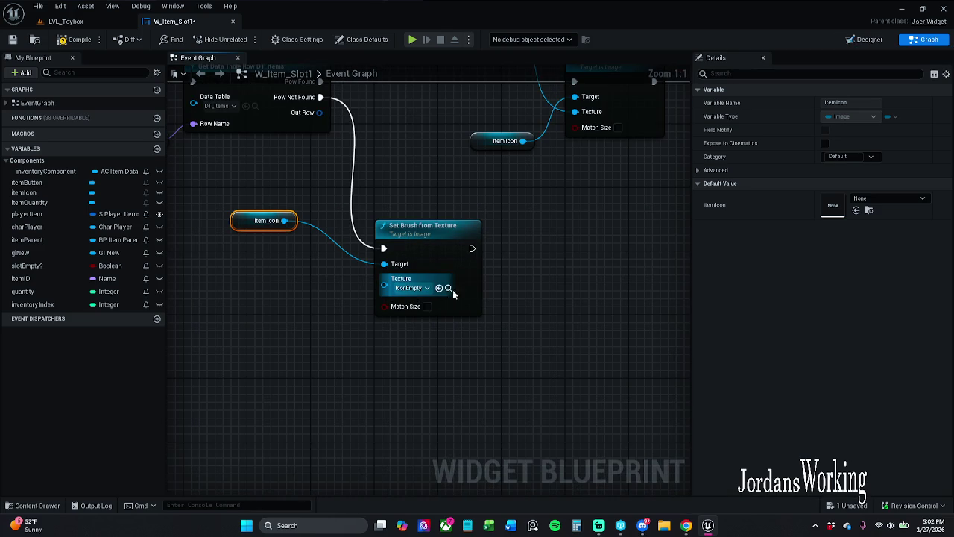
left_click(450, 289)
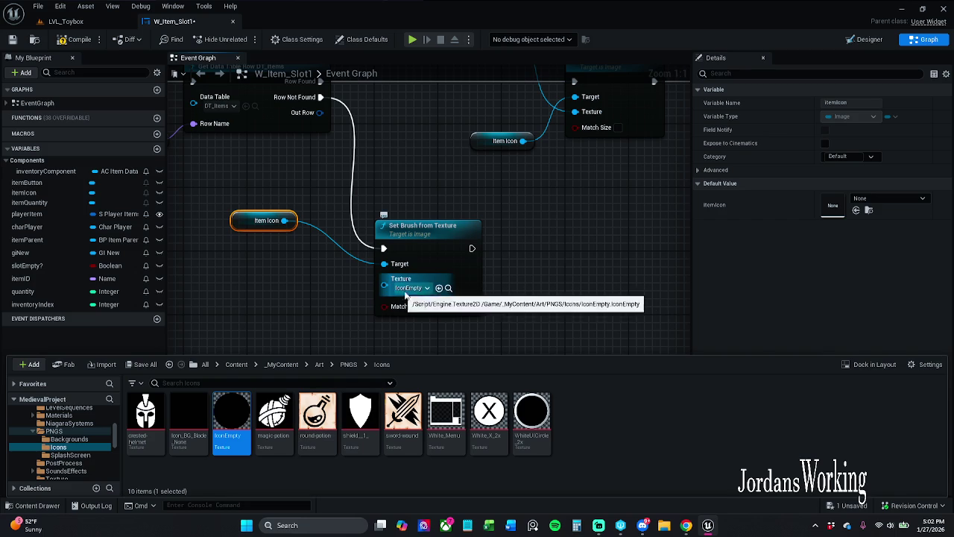
- Inspect the itemIcon widget's layout in the Designer, then go back to the Graph
left_click(864, 39)
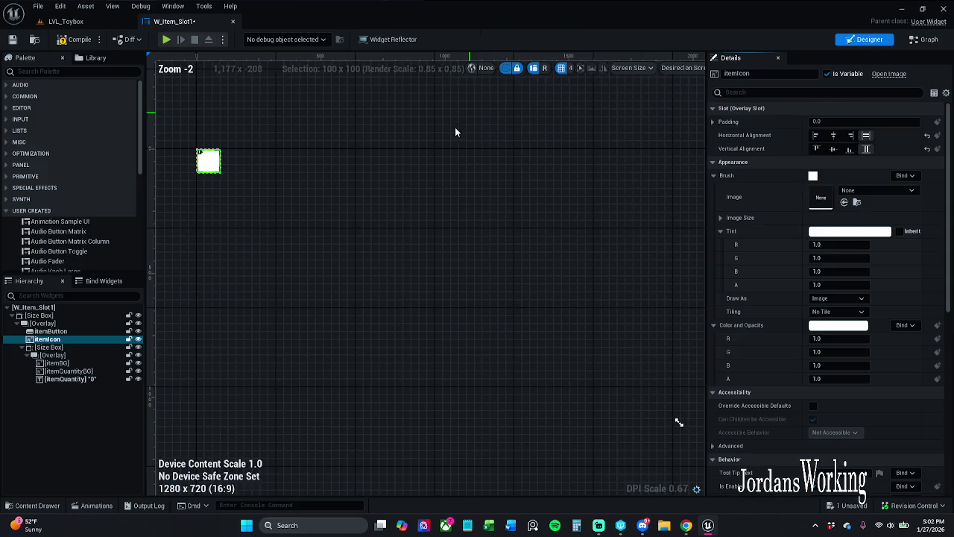
left_click_drag(171, 170, 351, 202)
scroll(351, 202, "up", 4)
scroll(392, 263, "down", 2)
scroll(516, 204, "up", 3)
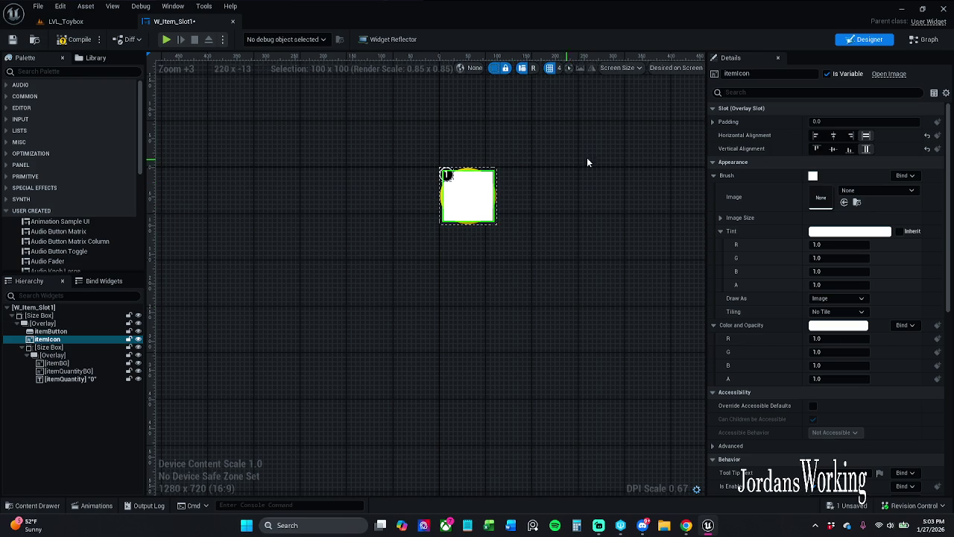
left_click(929, 39)
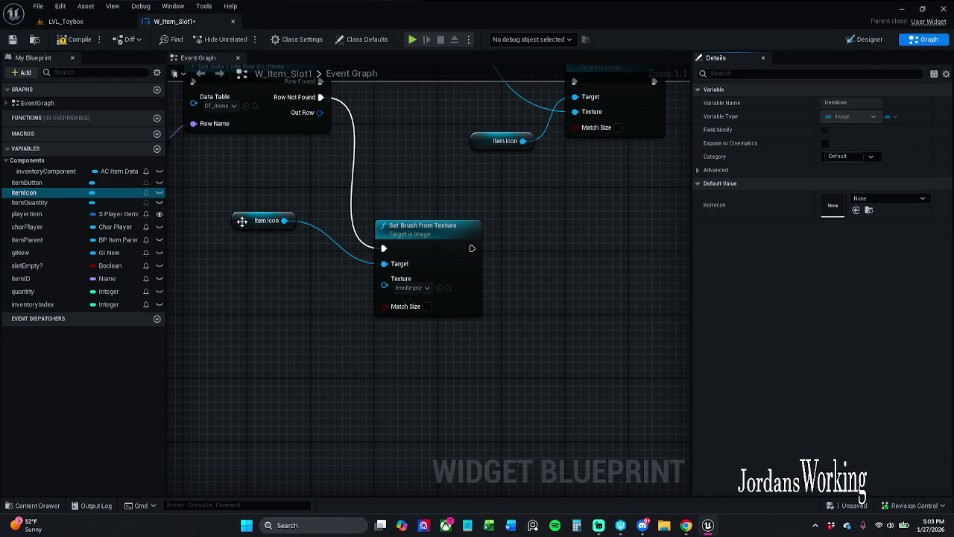
- Connect Get Data Table Row's Out Row to Break S_Player_Items and save the widget blueprint
left_click_drag(242, 221, 258, 237)
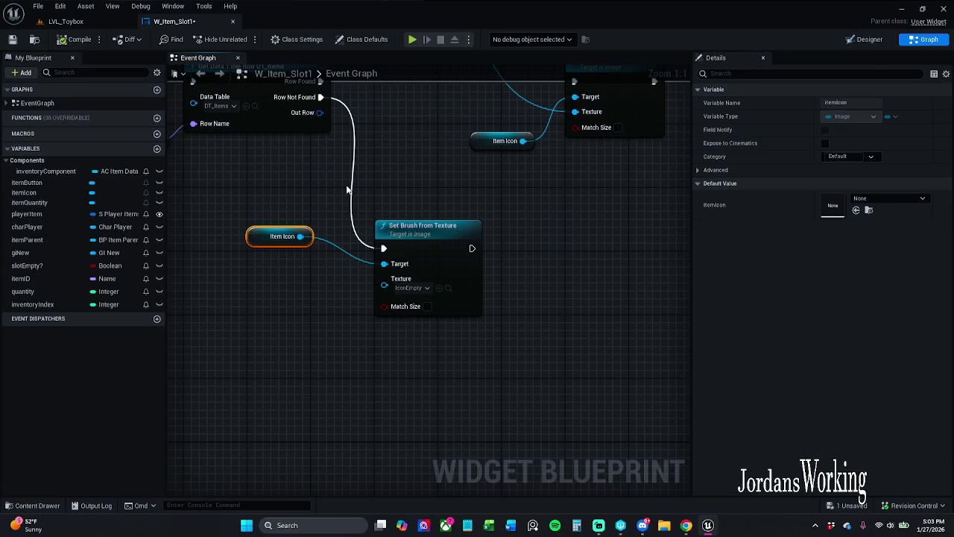
scroll(323, 243, "down", 2)
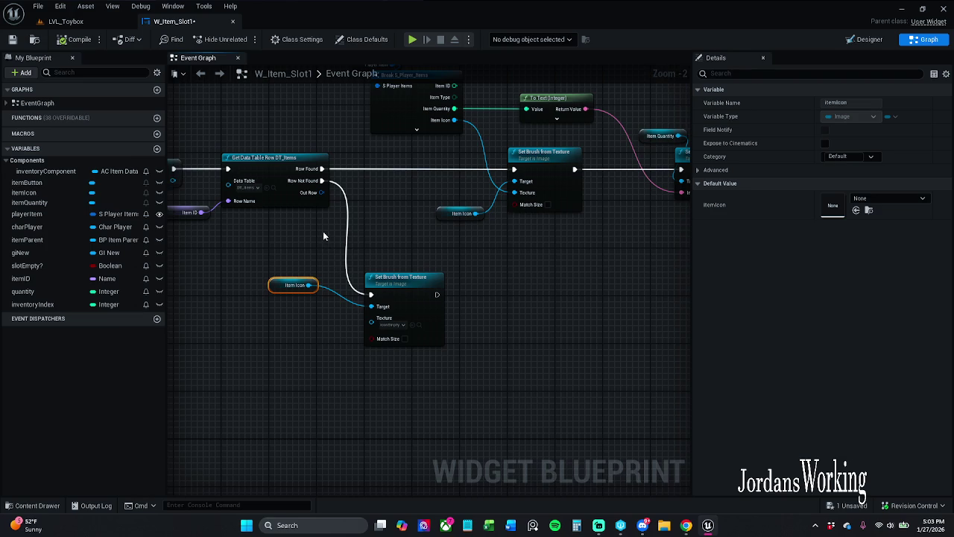
mouse_move(328, 265)
left_mouse_down()
mouse_move(387, 185)
mouse_move(388, 159)
left_mouse_up()
left_click_drag(364, 221, 305, 217)
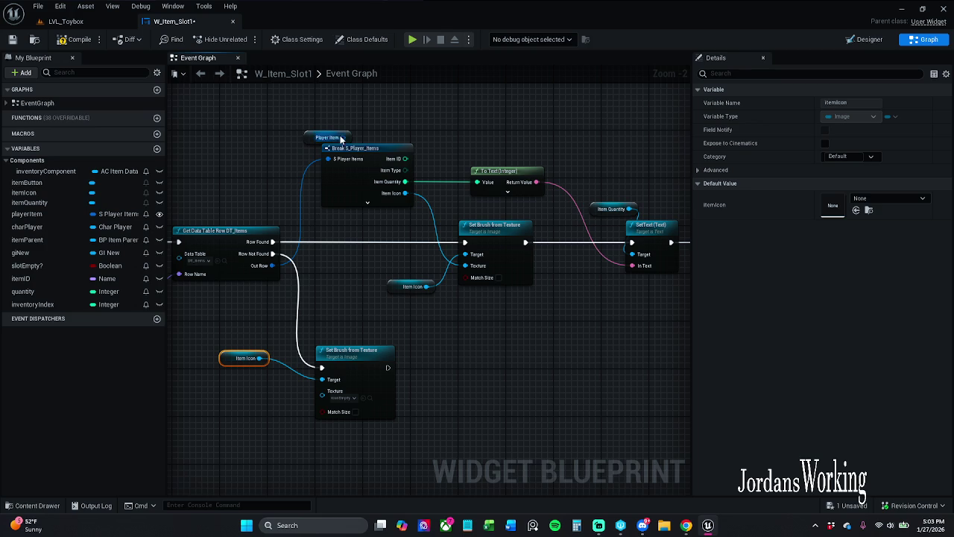
mouse_move(353, 138)
left_mouse_down()
mouse_move(319, 165)
mouse_move(325, 158)
left_mouse_up()
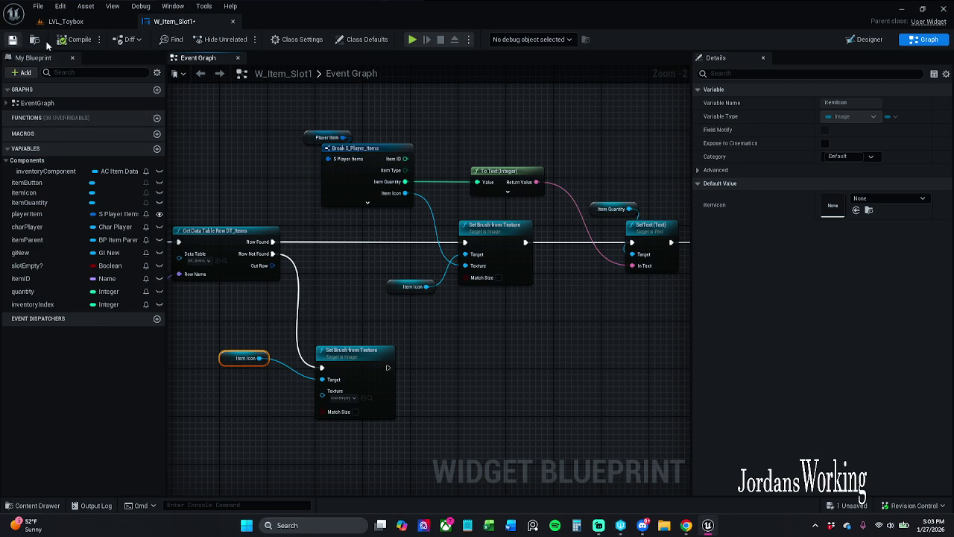
key("ctrl+s")
- Confirm saving W_Item_Slot1, then play-test the inventory panel in the LVL_Toybox level
left_click(493, 375)
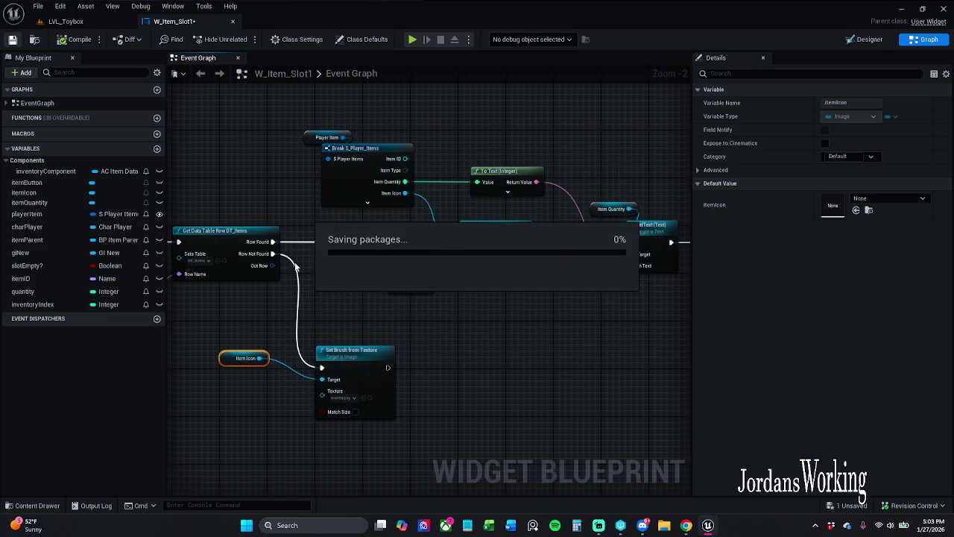
left_click(91, 25)
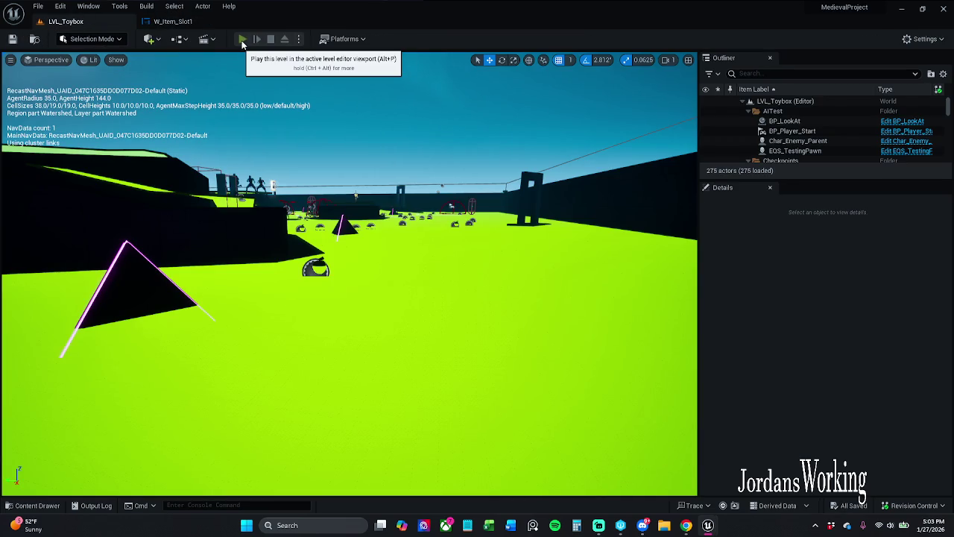
left_click(240, 39)
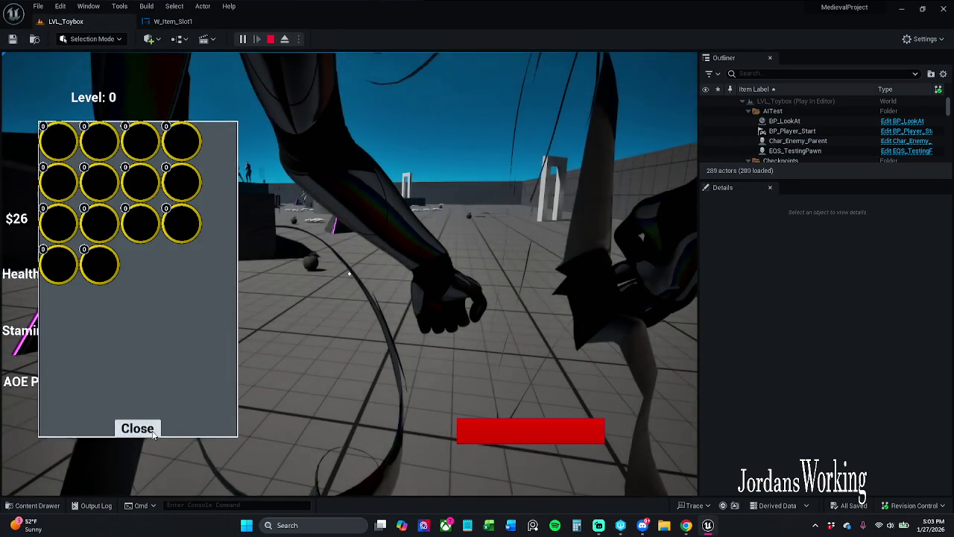
left_click(137, 428)
key("i")
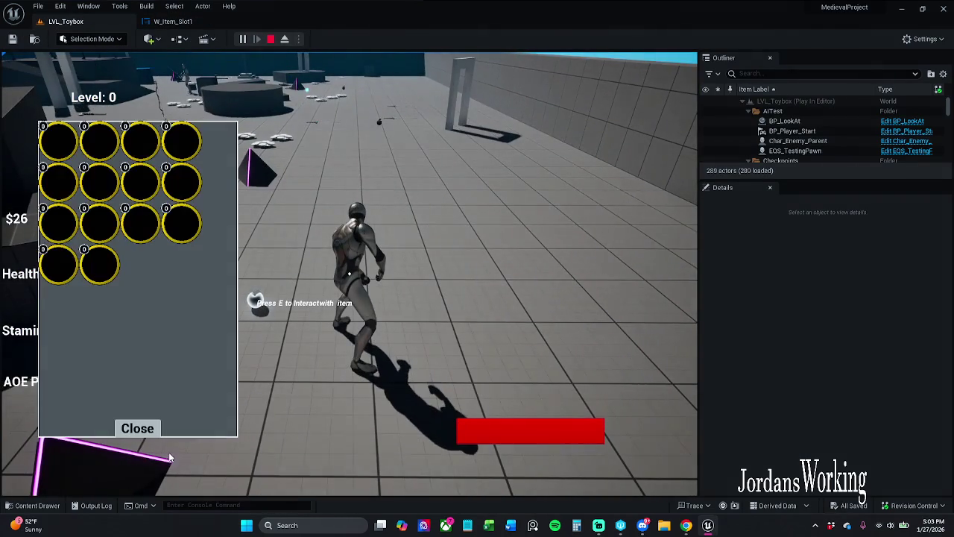
key("Escape")
left_click(173, 21)
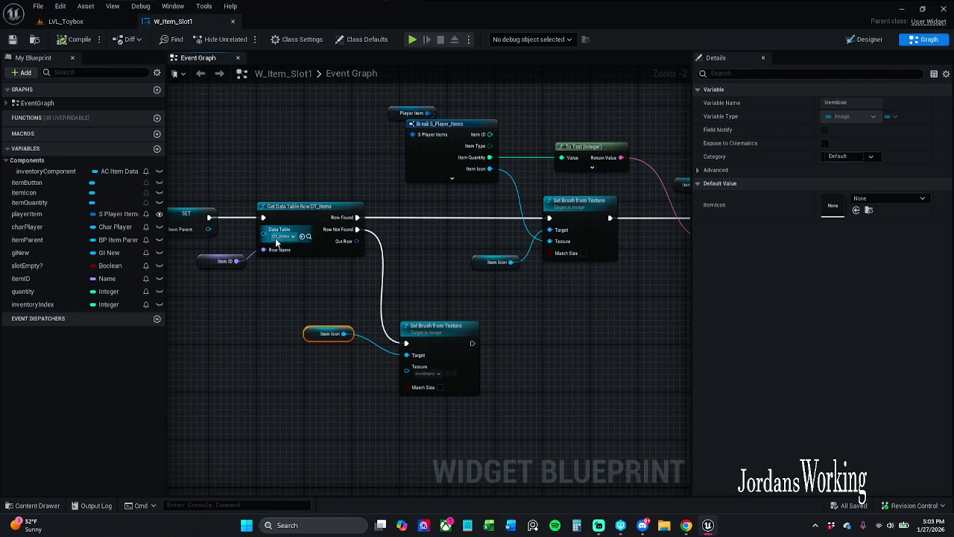
- Wire SET's exec output to Set Brush from Texture and rewire the lower Set Brush to Row Not Found
left_click_drag(212, 217, 549, 218)
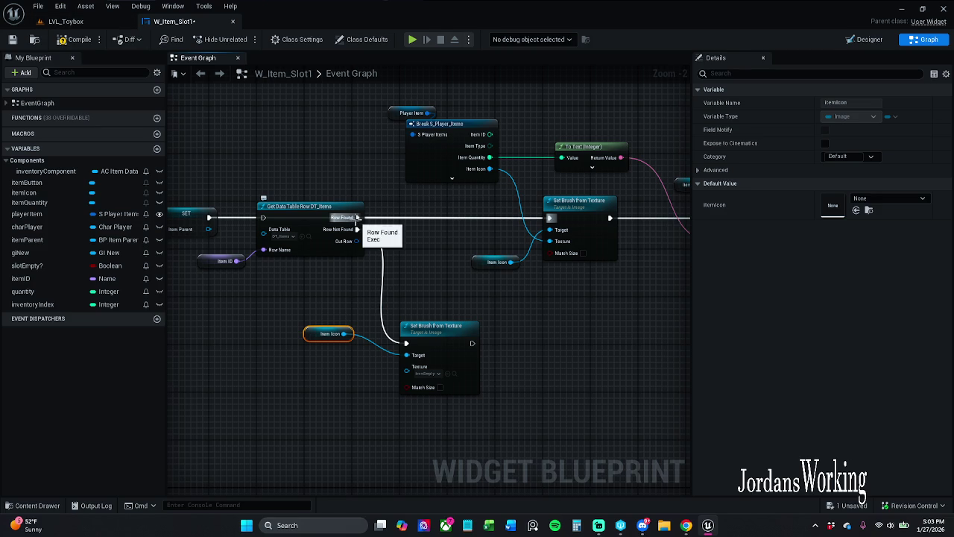
left_click_drag(357, 217, 358, 229)
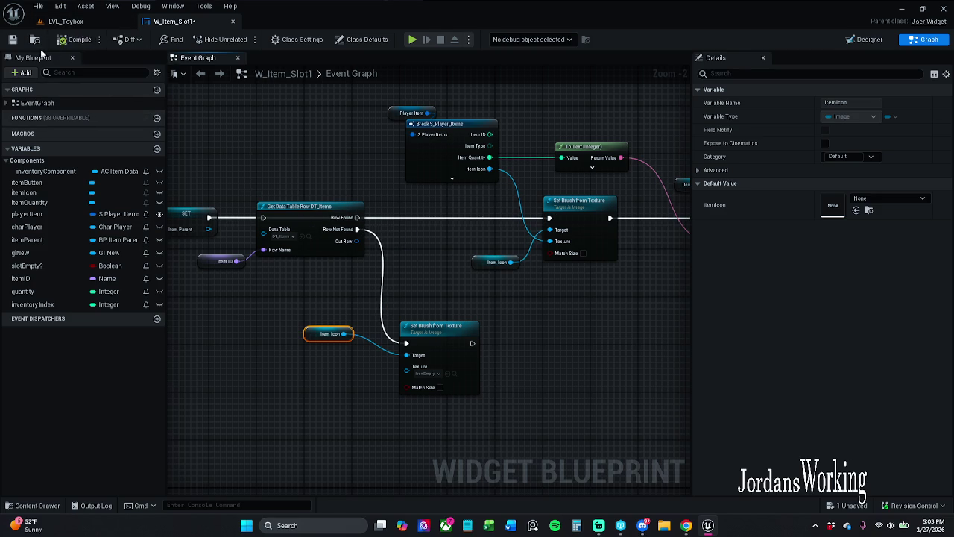
left_click(67, 21)
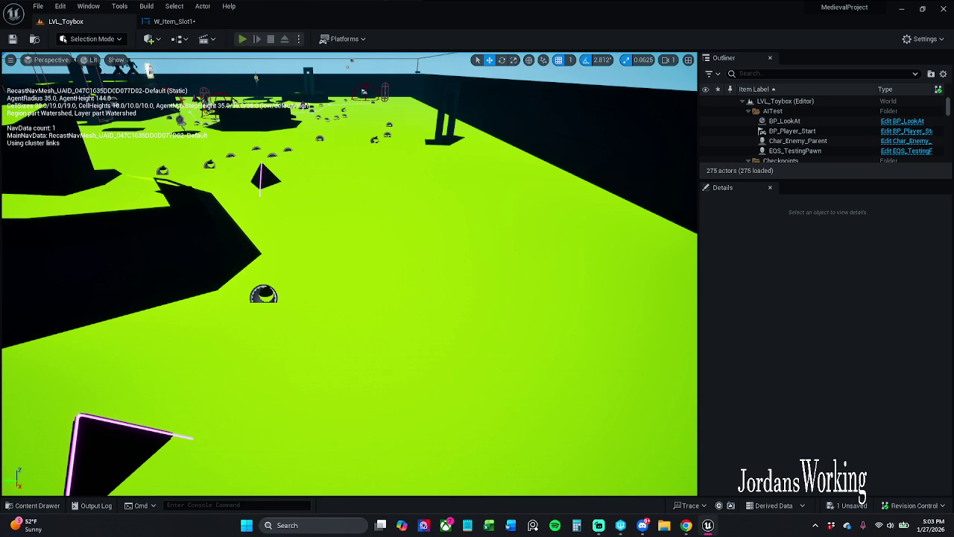
- Play-test the LVL_Toybox inventory, then connect Row Found to Set Brush from Texture in W_Item_Slot1
key("alt+p")
key("i")
left_click(158, 426)
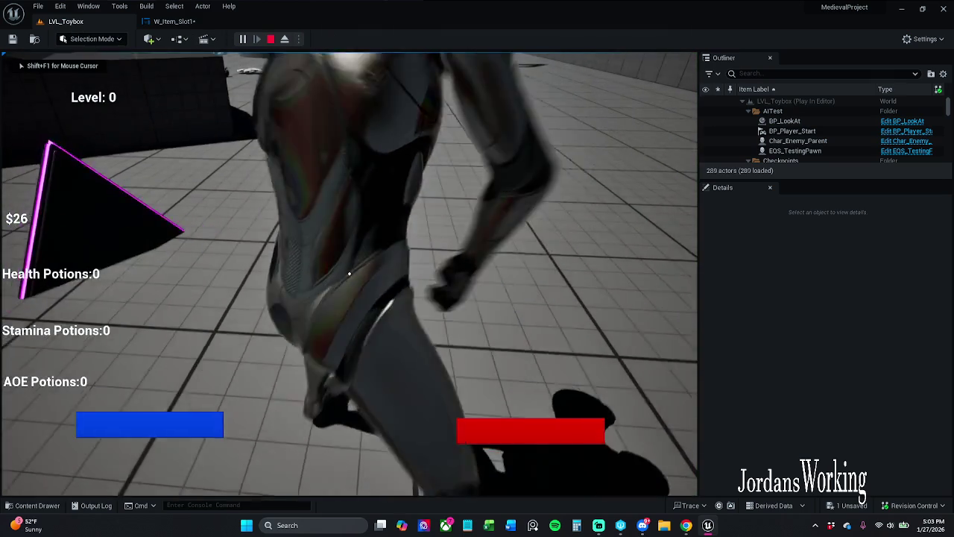
key("Escape")
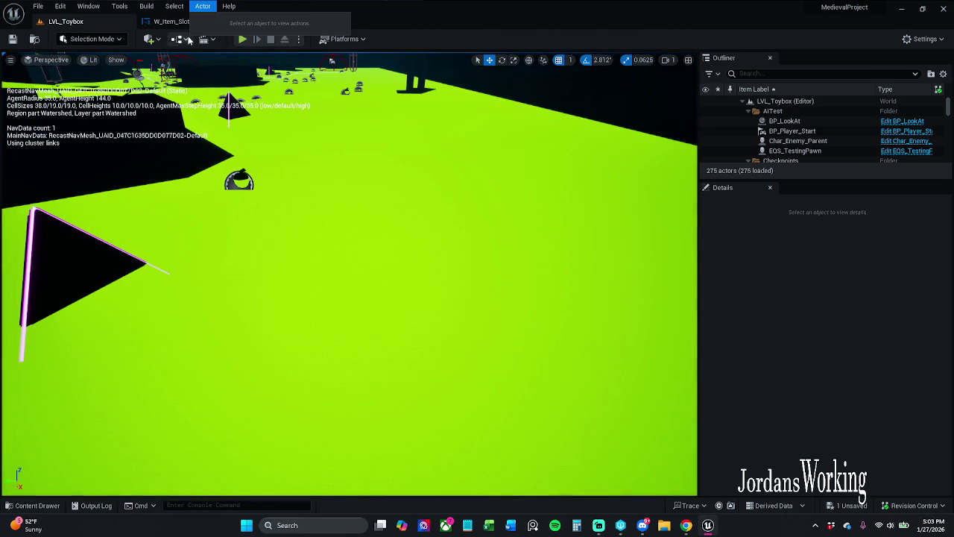
left_click(170, 21)
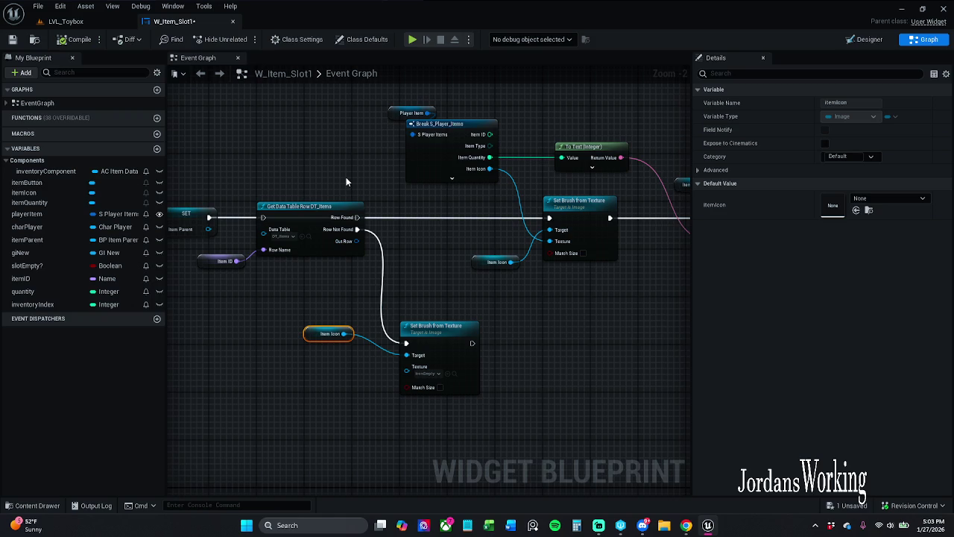
left_click_drag(260, 199, 297, 198)
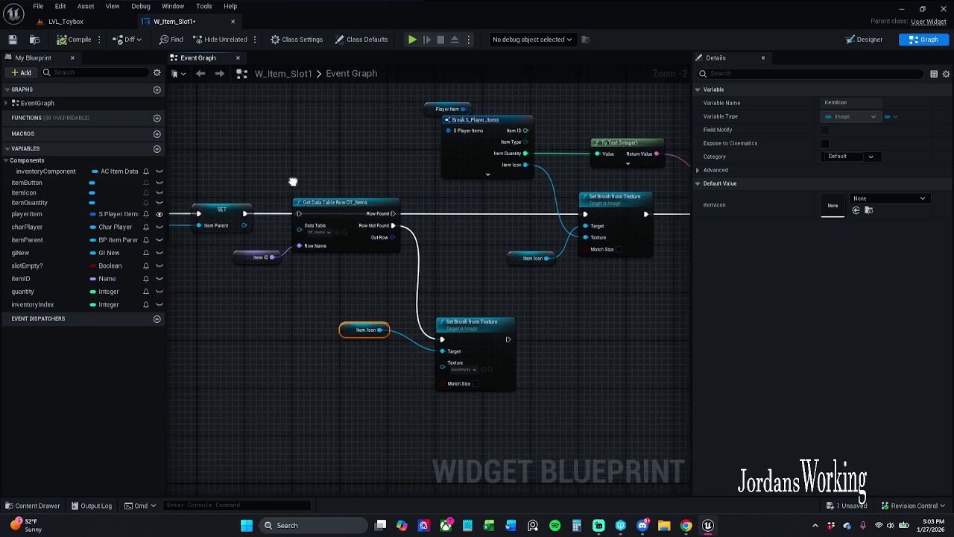
mouse_move(386, 213)
left_mouse_down()
mouse_move(315, 205)
mouse_move(520, 212)
left_mouse_up()
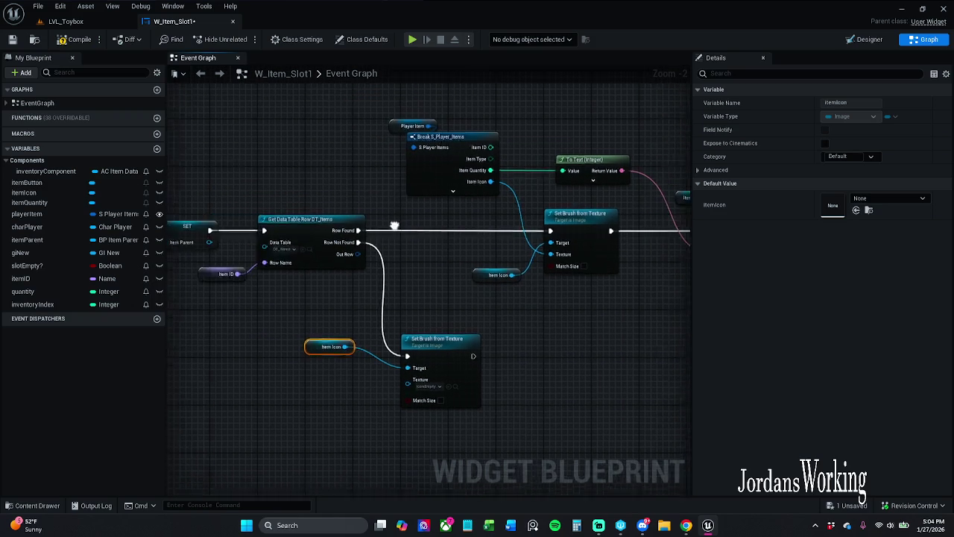
- Marquee-select the graph's node chains and apply a context-menu action to them
scroll(440, 258, "down", 8)
scroll(346, 220, "down", 2)
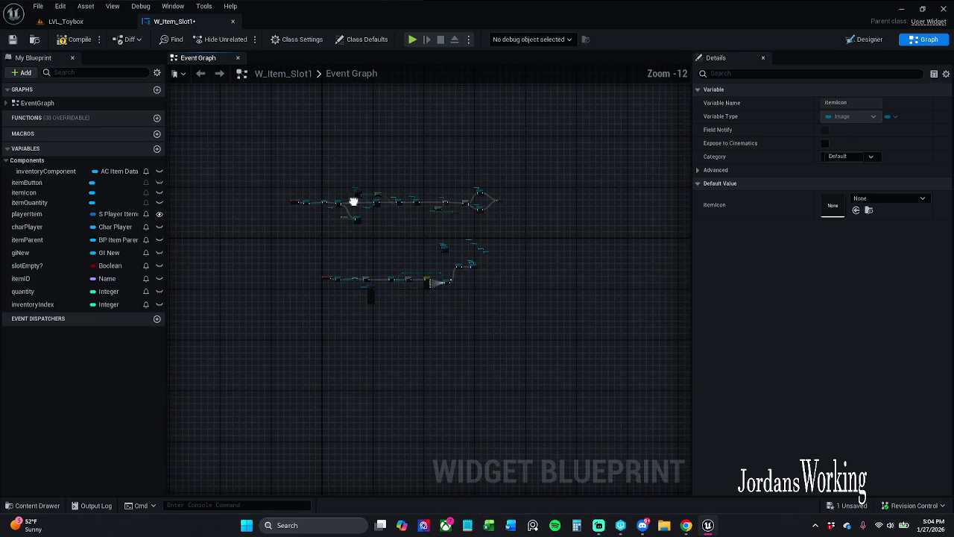
left_click_drag(316, 286, 688, 127)
scroll(368, 187, "up", 6)
scroll(402, 184, "up", 7)
right_click(403, 179)
left_click(443, 219)
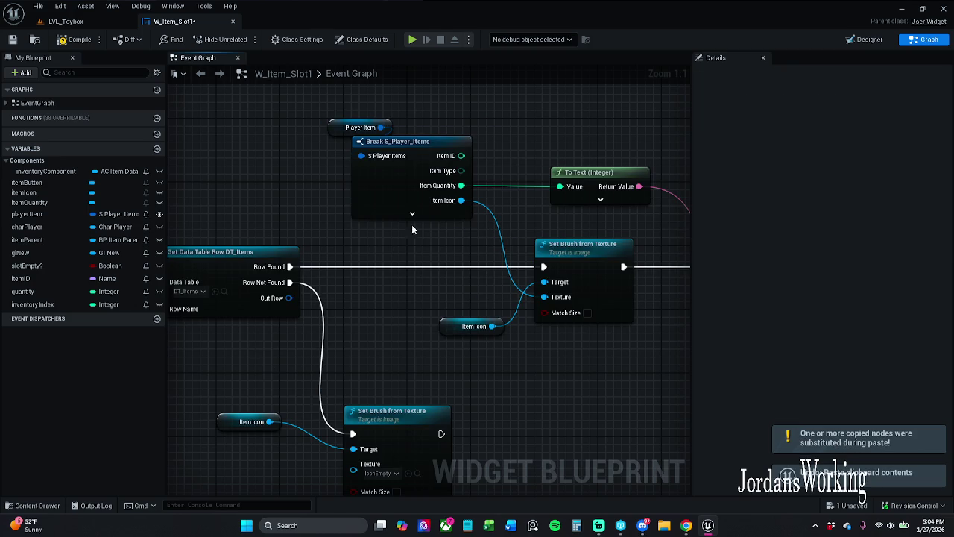
- Apply a context-menu action on the Break S_Player_Items node and save W_Item_Slot1
scroll(371, 215, "down", 7)
scroll(312, 207, "down", 5)
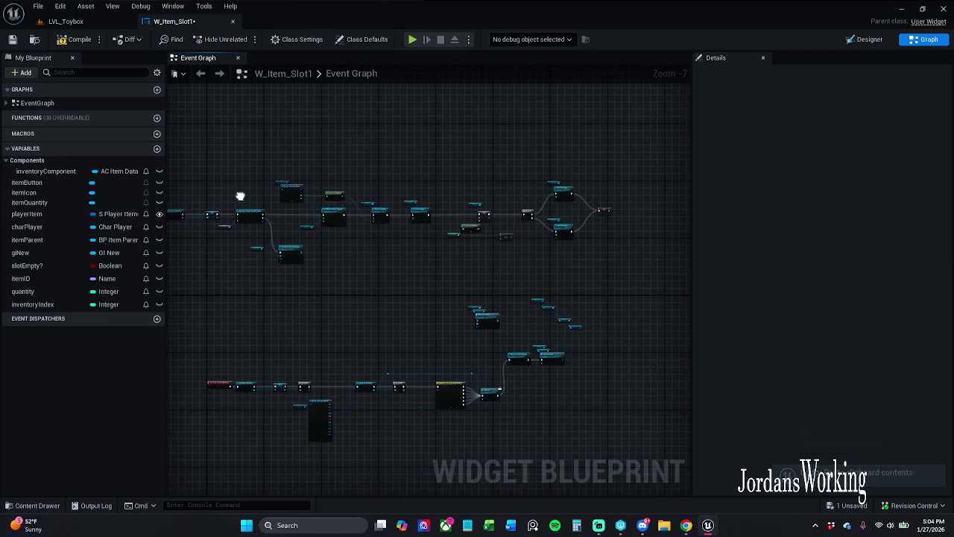
left_click_drag(243, 162, 507, 345)
scroll(364, 232, "up", 12)
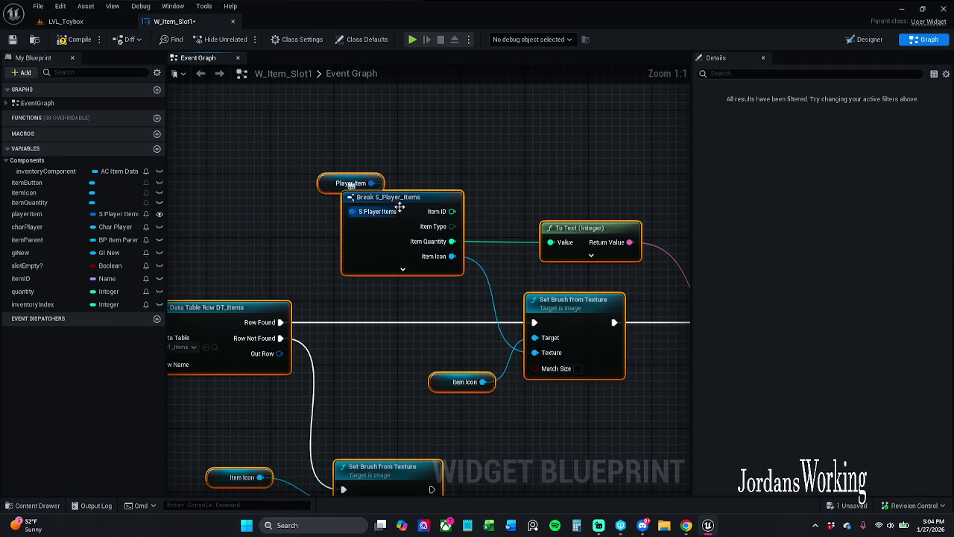
right_click(406, 199)
left_click(475, 261)
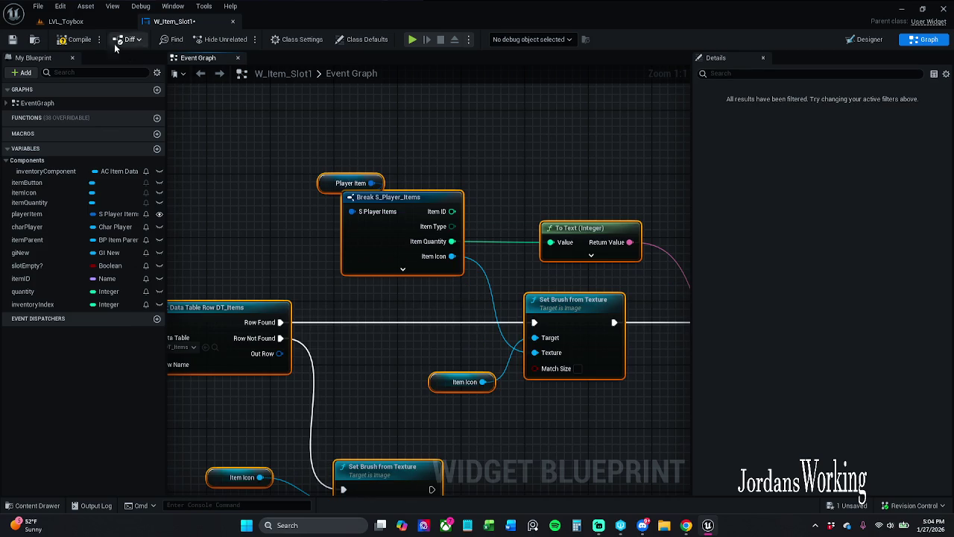
left_click(12, 39)
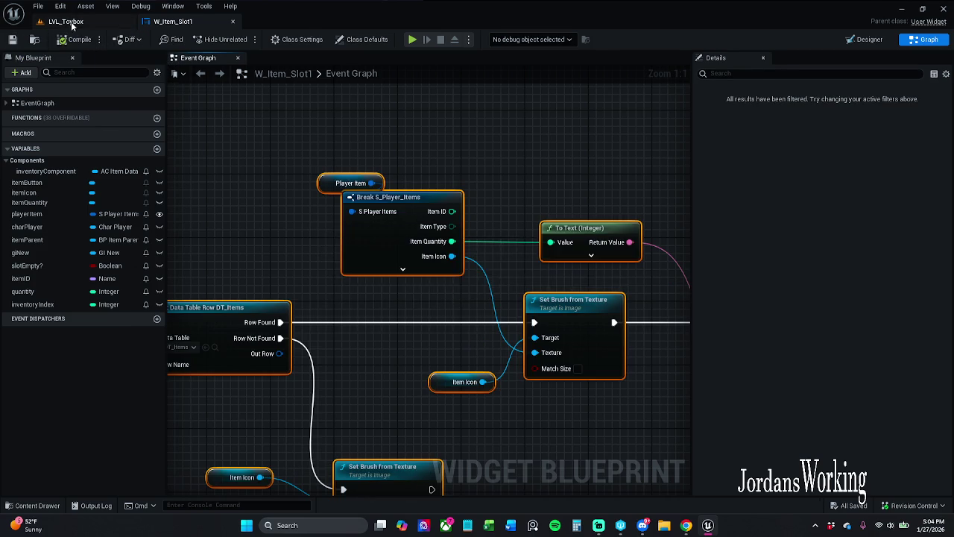
left_click(63, 23)
key("alt+p")
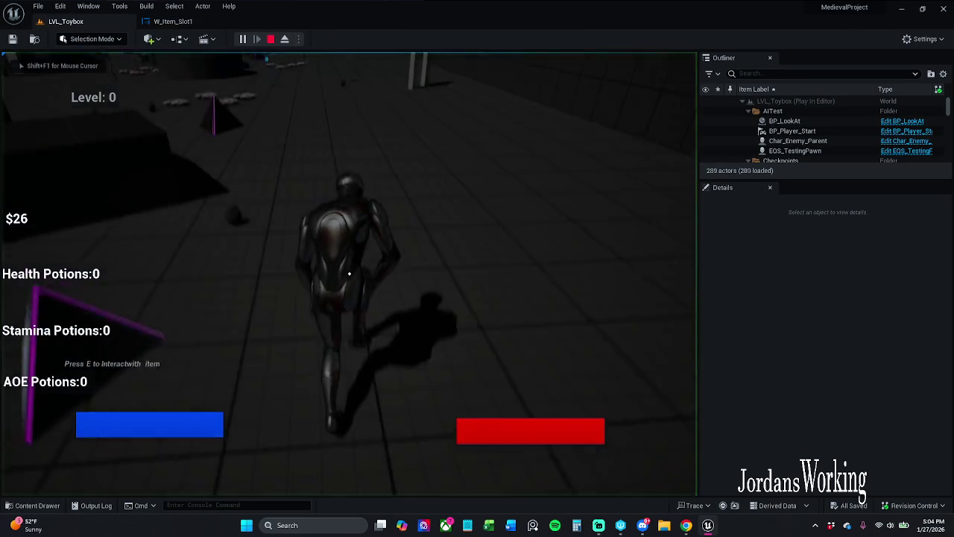
key("i")
key("Escape")
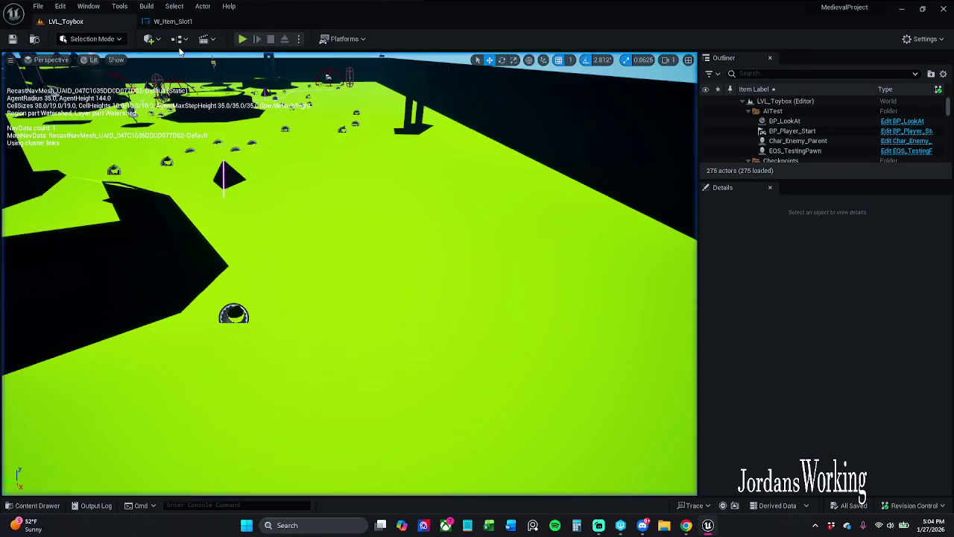
left_click(172, 21)
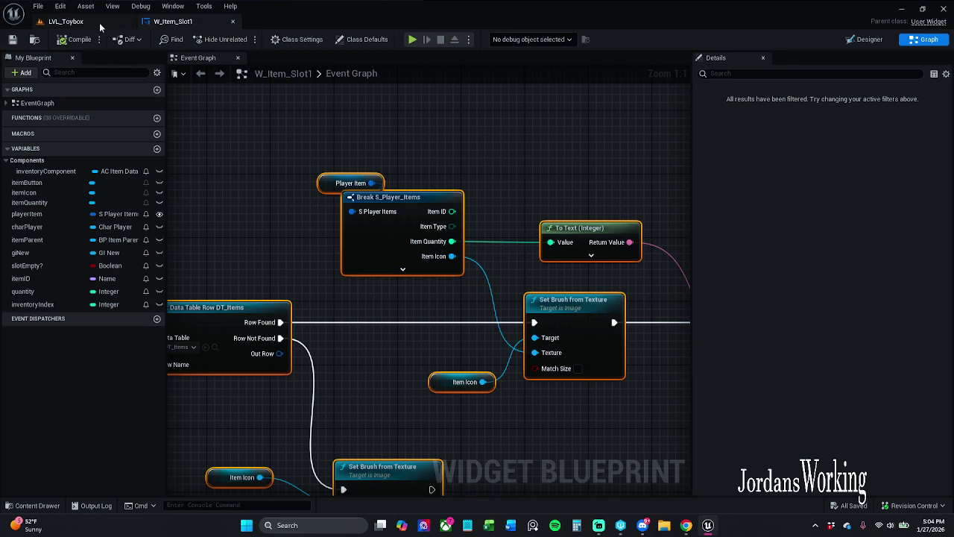
left_click(97, 22)
key("alt+p")
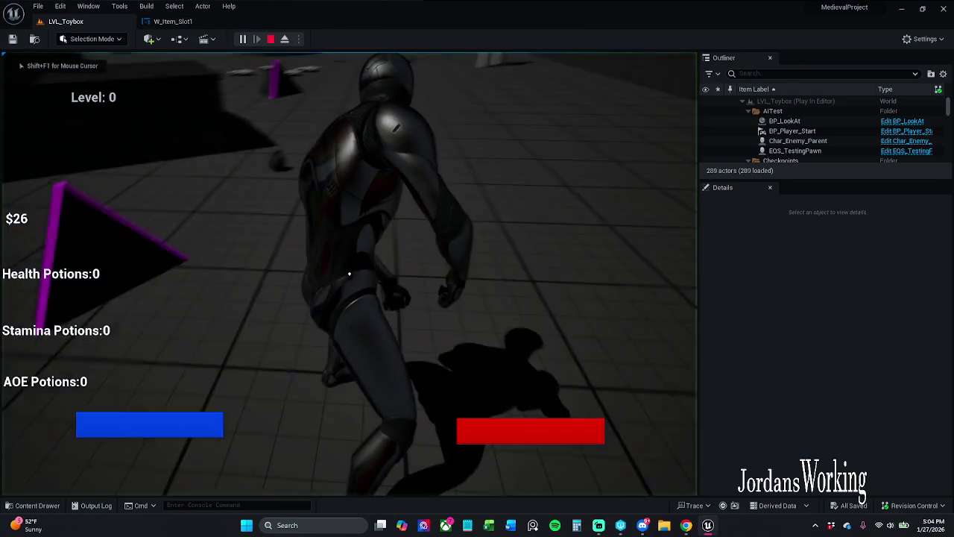
key("i")
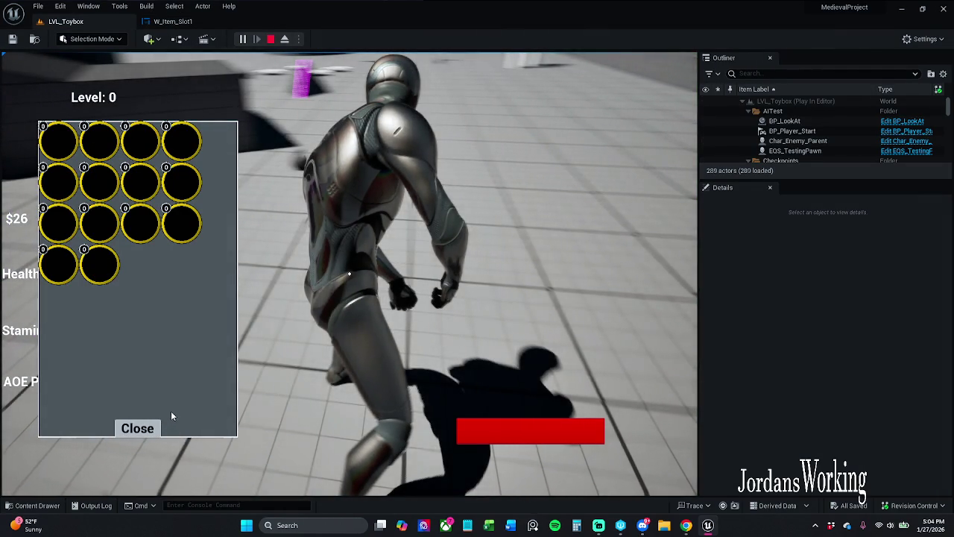
key("Escape")
left_click(173, 21)
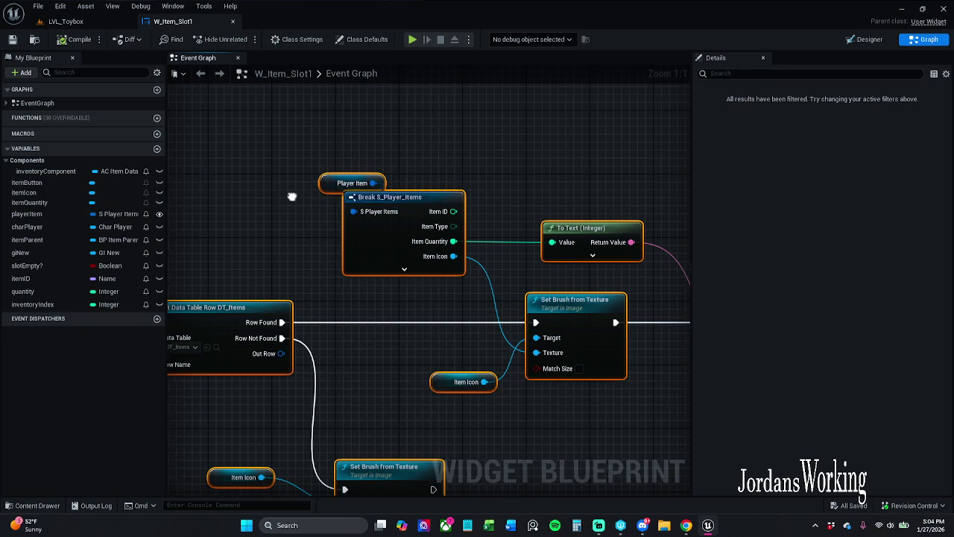
- Break the SET→Get Data Table Row wire and connect SET directly to Set Brush from Texture
left_click_drag(291, 196, 470, 161)
left_click(415, 187)
scroll(367, 277, "down", 3)
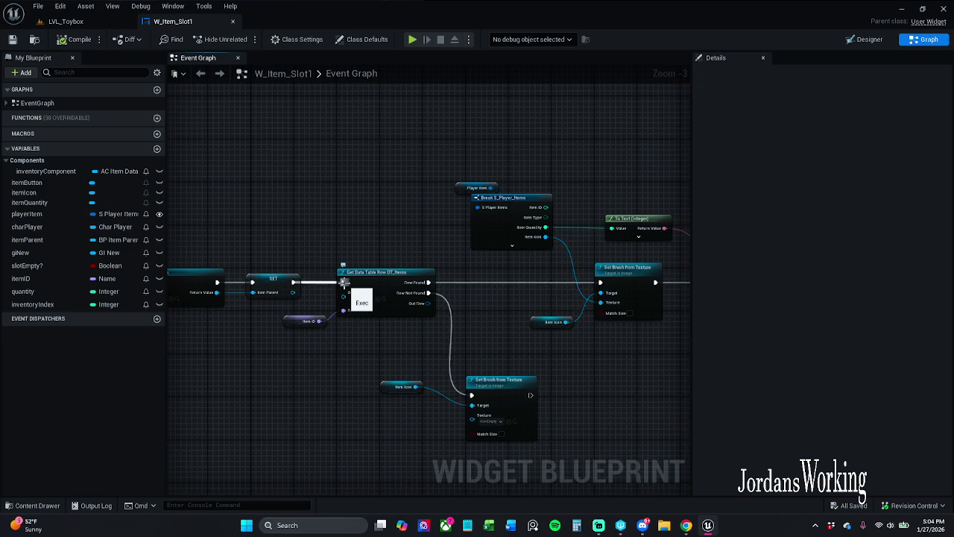
left_click(344, 283, "alt")
mouse_move(342, 282)
left_mouse_down()
mouse_move(437, 283)
mouse_move(293, 283)
left_mouse_up()
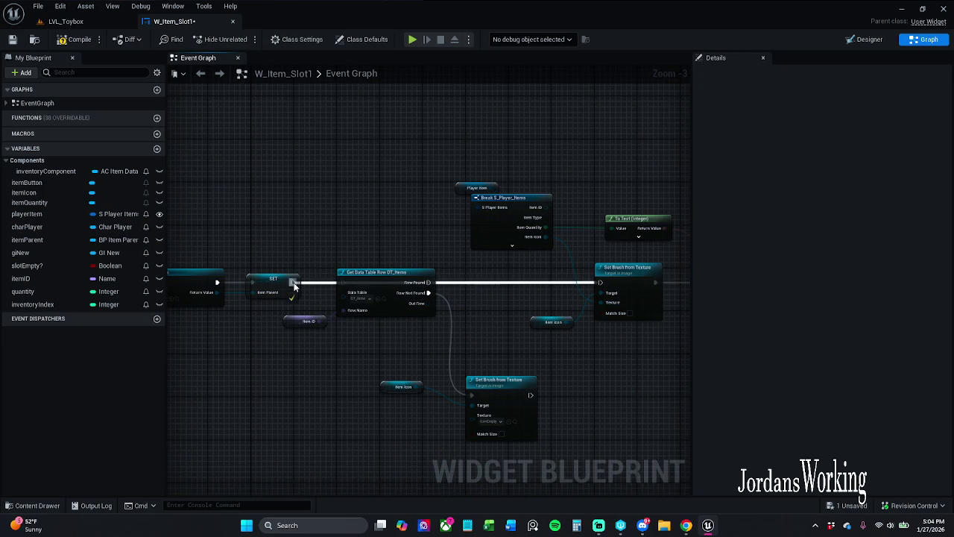
- Move the Item ID, Get Data Table Row and Set Brush nodes lower, realign Item Icon, and save
mouse_move(316, 371)
left_mouse_down()
mouse_move(447, 263)
mouse_move(496, 339)
left_mouse_up()
mouse_move(362, 196)
left_mouse_down()
mouse_move(321, 285)
mouse_move(379, 222)
mouse_move(380, 213)
mouse_move(278, 292)
mouse_move(265, 344)
mouse_move(265, 328)
mouse_move(277, 332)
mouse_move(281, 356)
mouse_move(281, 323)
left_mouse_up()
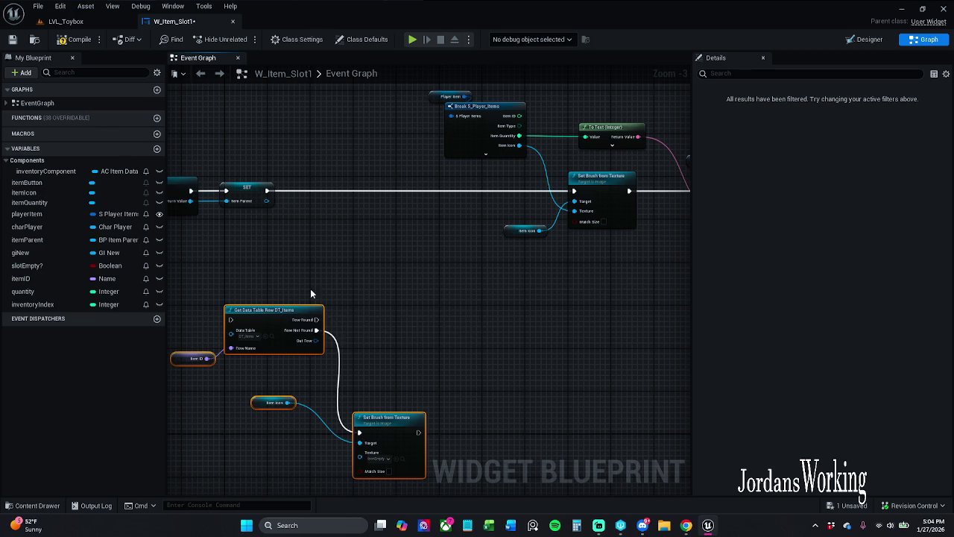
left_click(313, 293)
left_click_drag(378, 310, 372, 262)
mouse_move(260, 278)
left_mouse_down()
mouse_move(301, 285)
mouse_move(322, 322)
mouse_move(409, 254)
left_mouse_up()
left_click(381, 237)
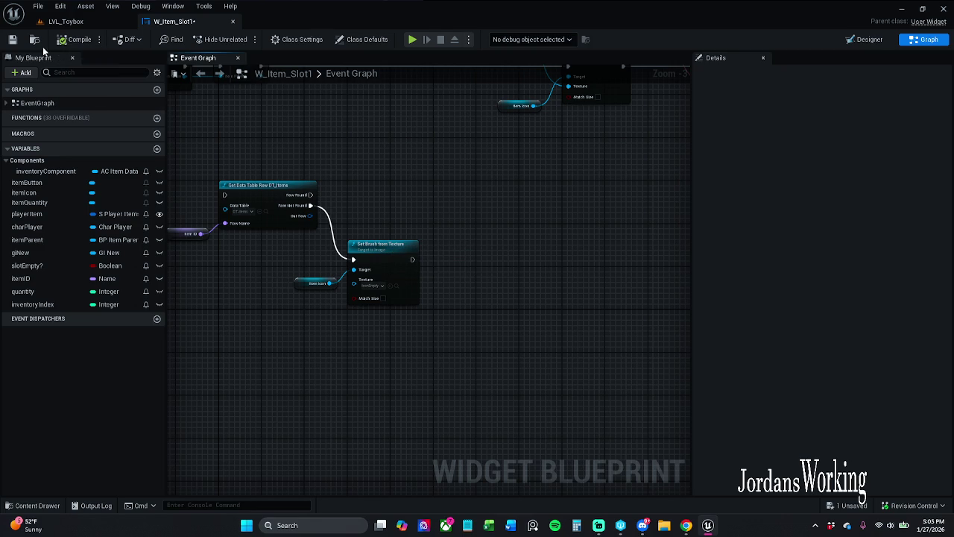
left_click(12, 39)
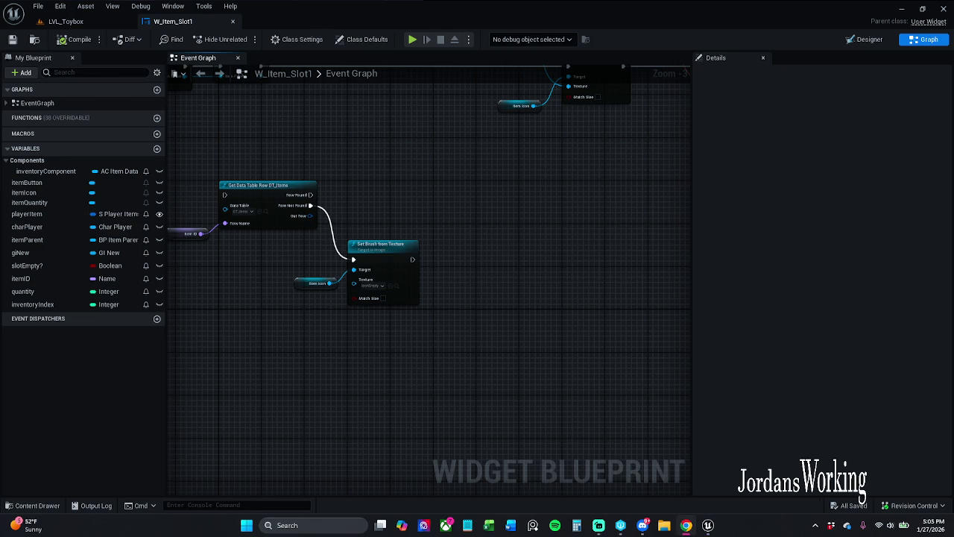
- Realign the Event Pre Construct chain and save W_Item_Slot1 again
mouse_move(333, 217)
left_mouse_down()
mouse_move(389, 230)
mouse_move(394, 273)
mouse_move(411, 234)
mouse_move(282, 182)
left_mouse_up()
mouse_move(224, 169)
left_mouse_down()
mouse_move(397, 219)
mouse_move(290, 212)
mouse_move(339, 192)
mouse_move(483, 192)
left_mouse_up()
left_click(444, 276)
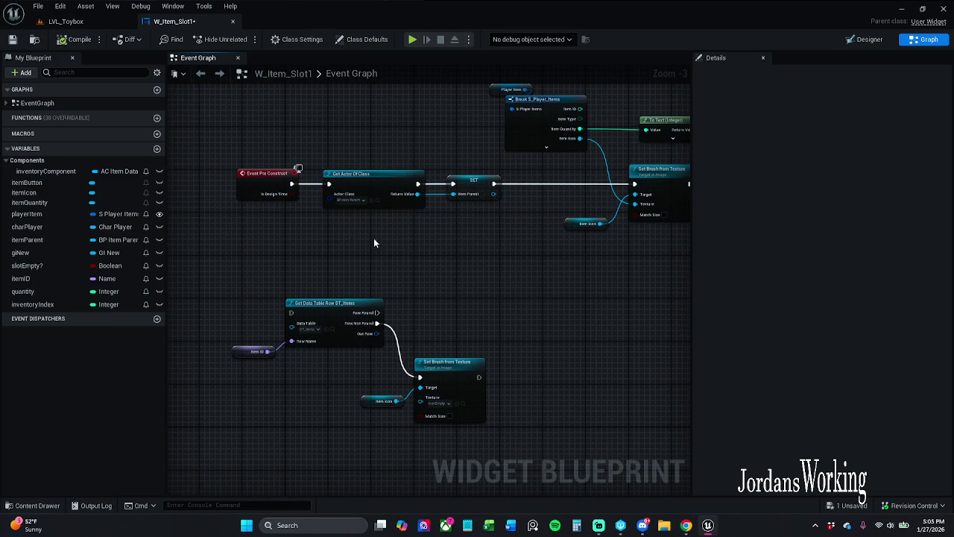
mouse_move(224, 160)
left_mouse_down()
mouse_move(361, 219)
mouse_move(313, 215)
mouse_move(316, 202)
left_mouse_up()
mouse_move(353, 158)
left_mouse_down()
mouse_move(313, 200)
mouse_move(366, 199)
left_mouse_up()
left_click(412, 257)
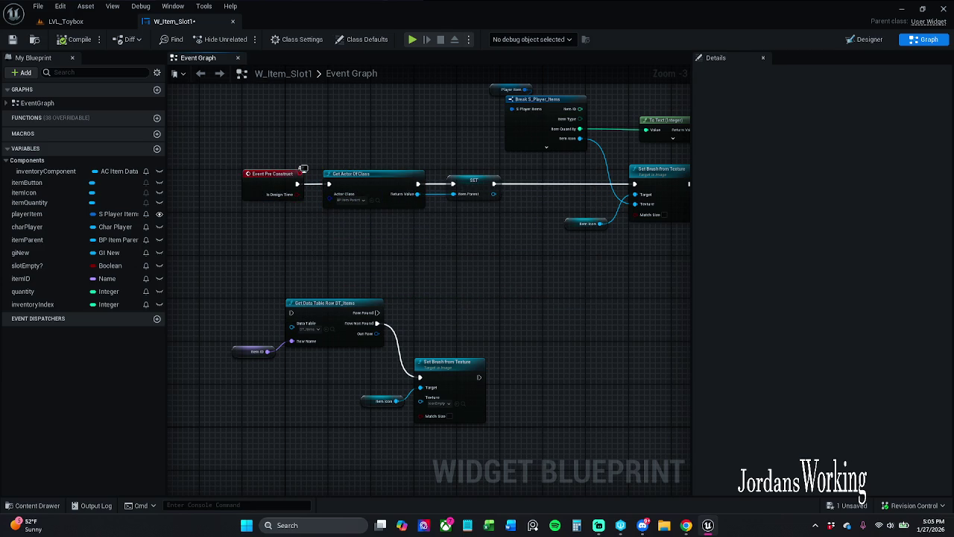
left_click(13, 40)
left_click_drag(584, 314, 411, 281)
scroll(399, 188, "up", 3)
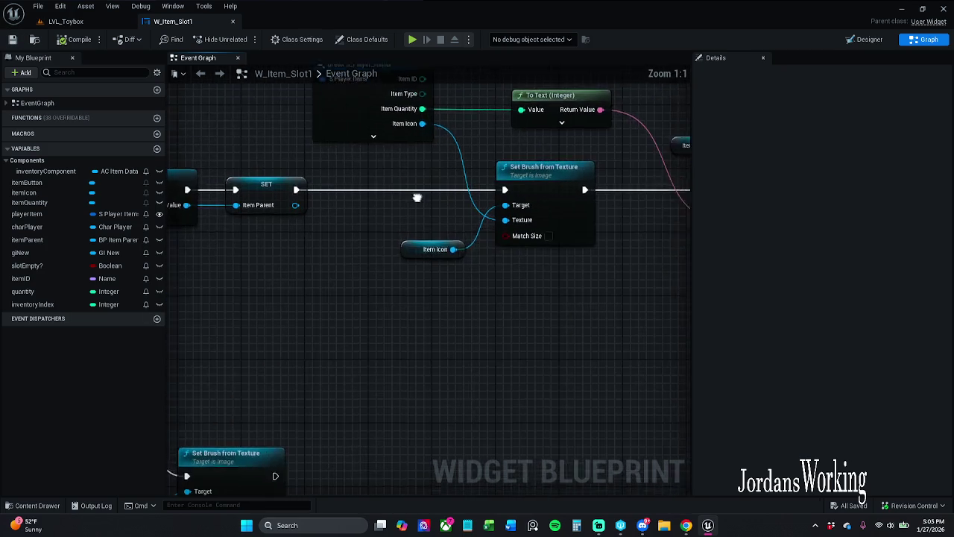
- Set Break S_Player_Items pin options to expose Item Icon and Item Quantity, then regroup the Player Item and Break nodes
scroll(373, 276, "down", 1)
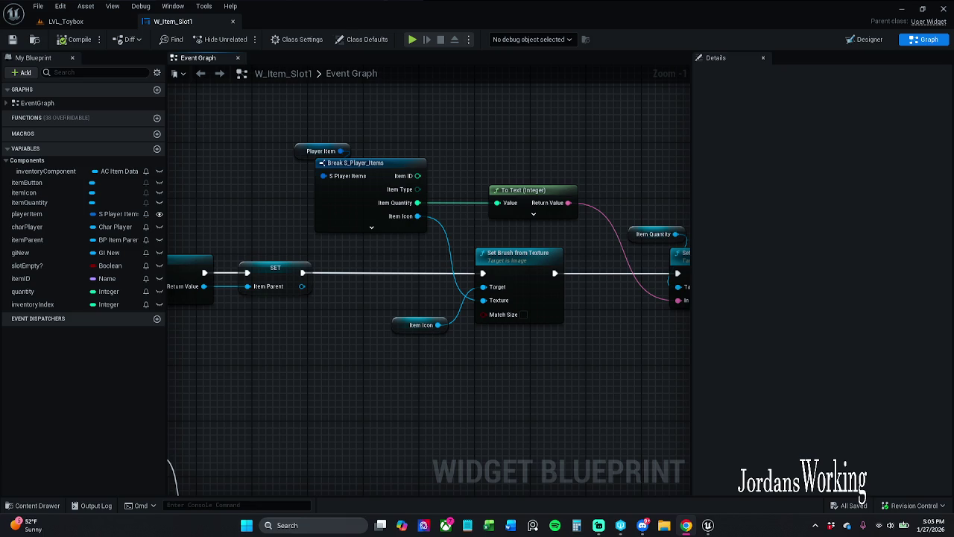
left_click(322, 208)
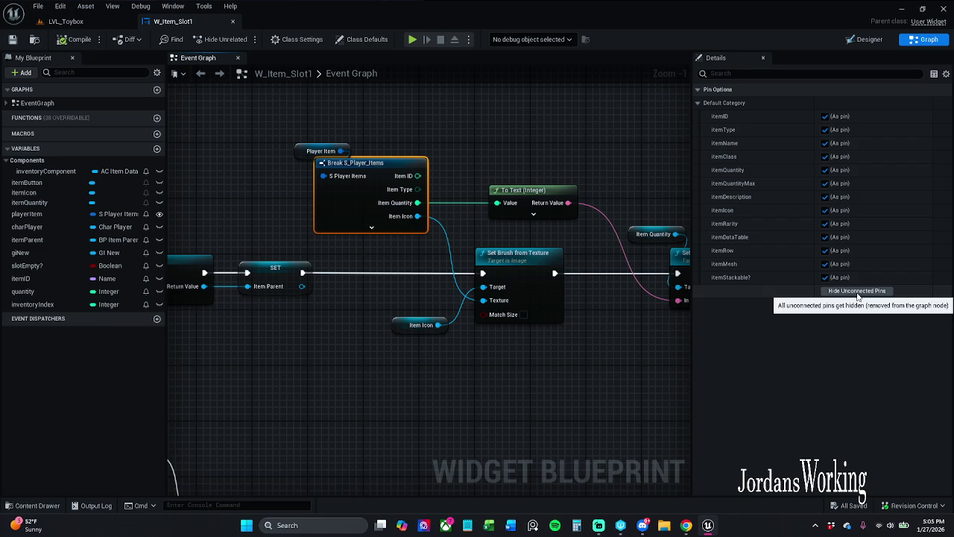
left_click_drag(522, 360, 504, 353)
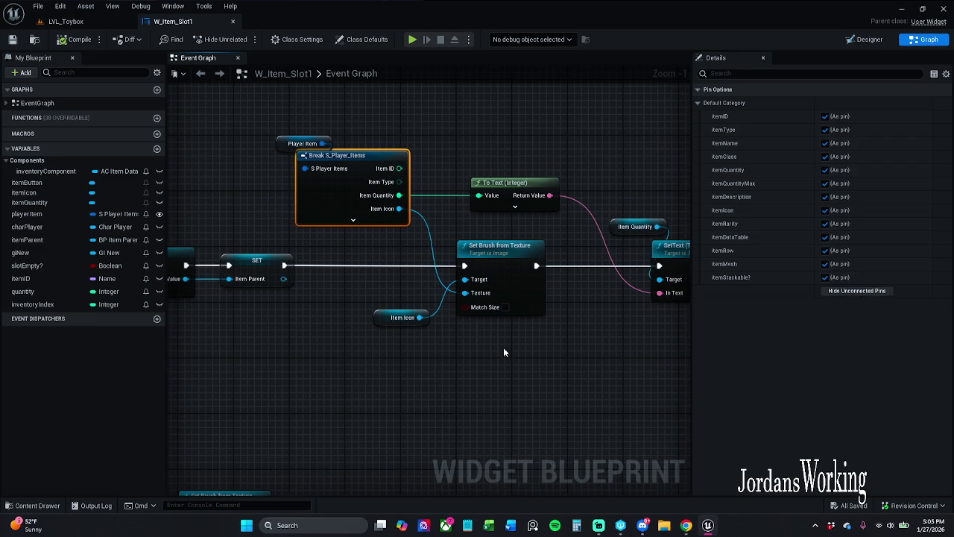
left_click(302, 143)
left_click_drag(386, 134, 334, 173)
left_click(432, 153)
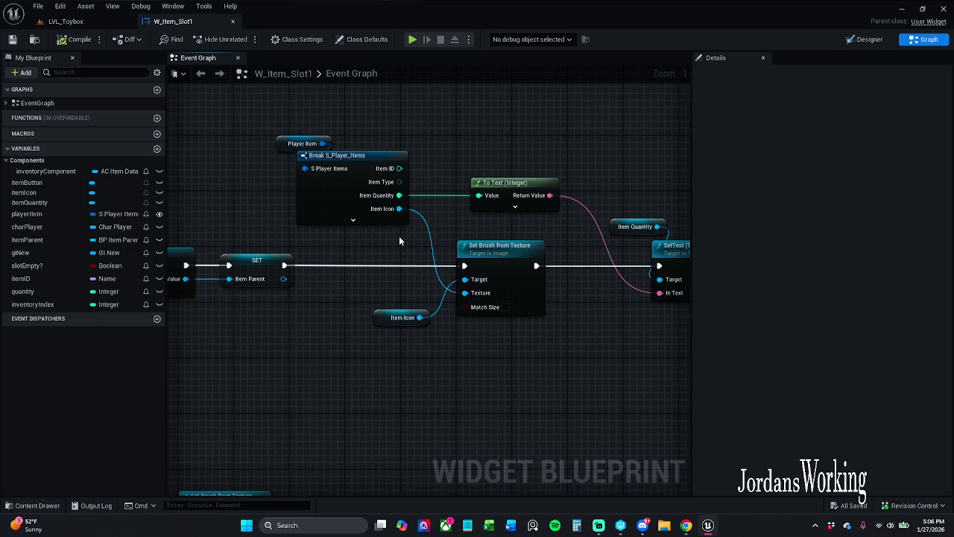
mouse_move(418, 228)
left_mouse_down()
mouse_move(304, 165)
mouse_move(275, 133)
left_mouse_up()
left_click(380, 109)
left_click(34, 506)
- Open S_Player_Items from _MyContent > Blueprints > Structures and view its itemIcon default value
left_click(287, 364)
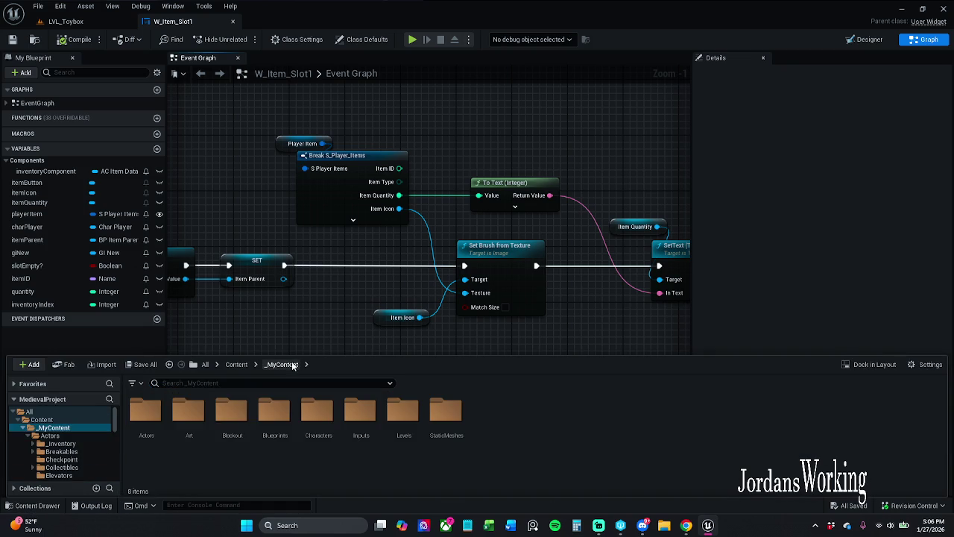
double_click(274, 411)
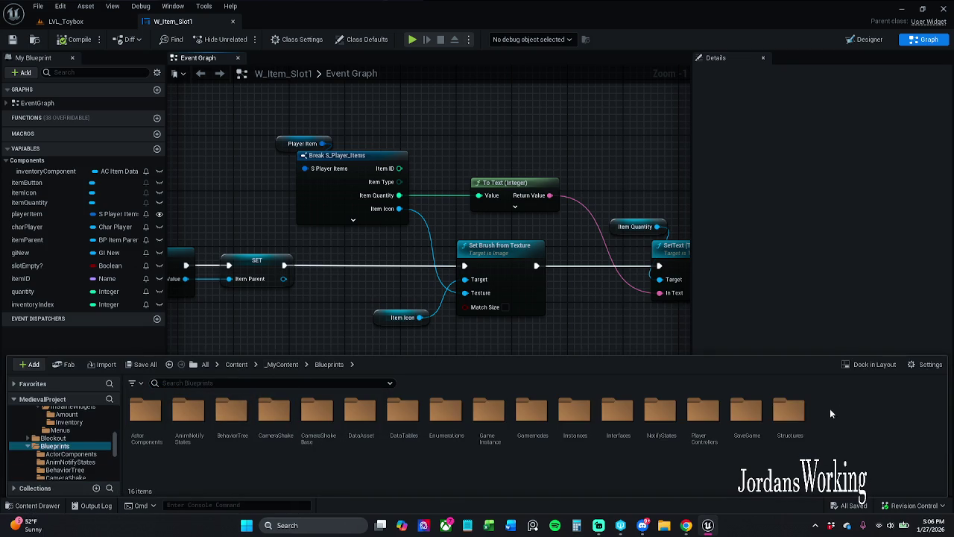
left_click(776, 423)
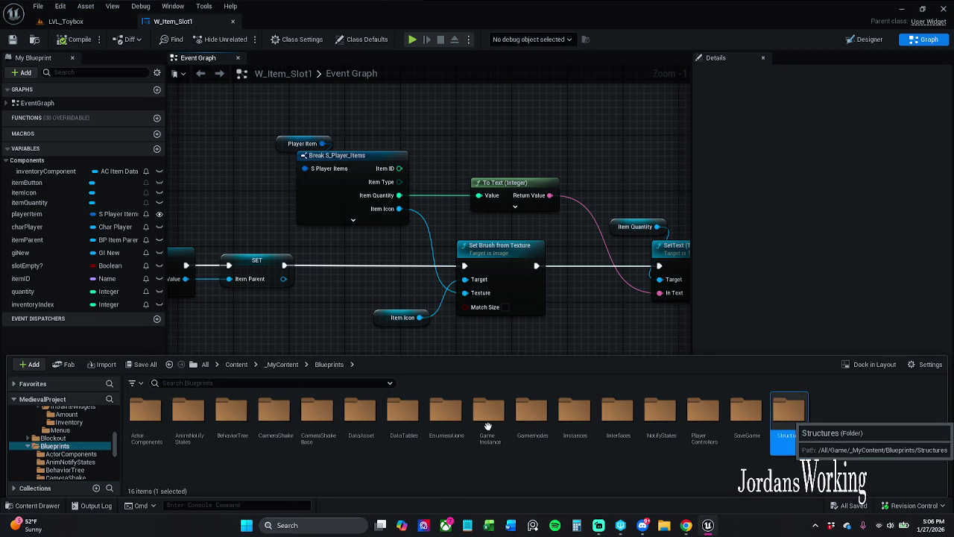
key("Return")
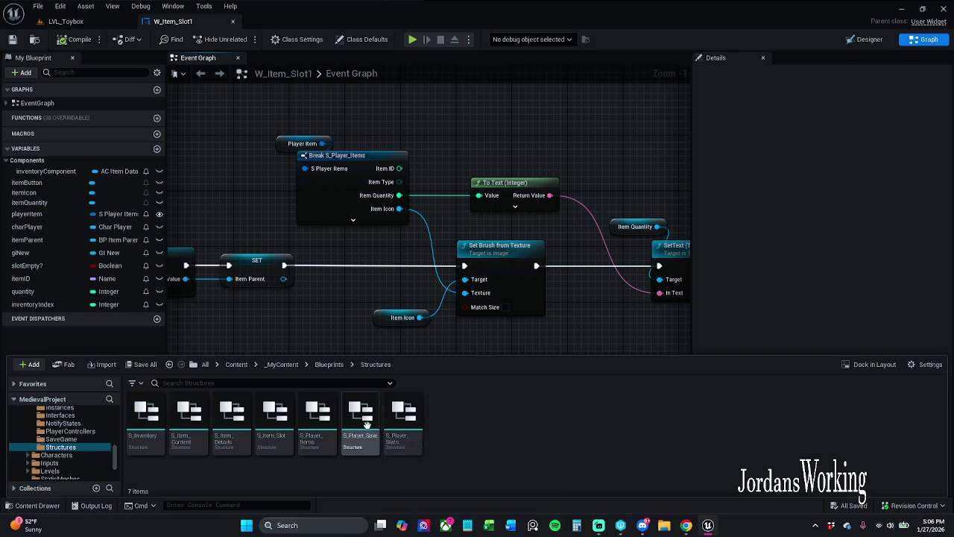
double_click(319, 423)
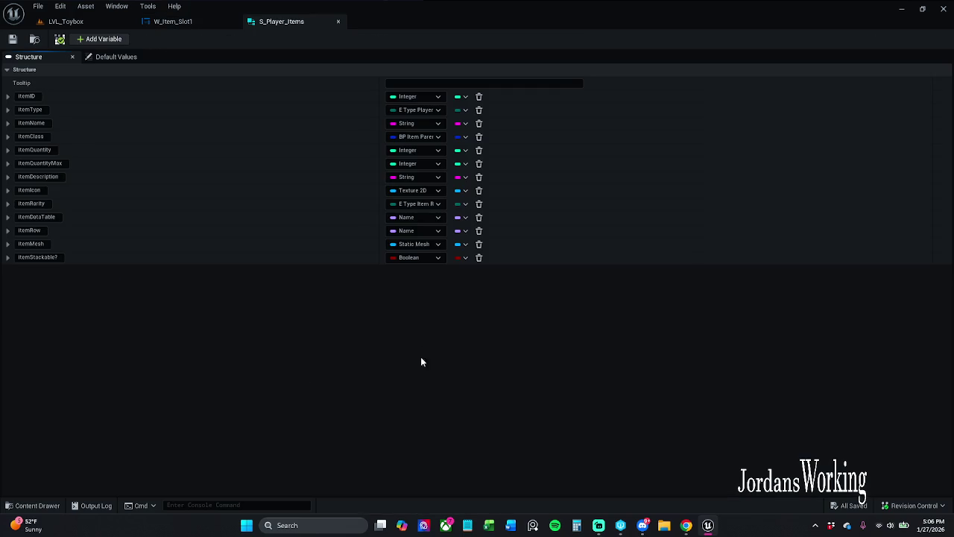
left_click(116, 57)
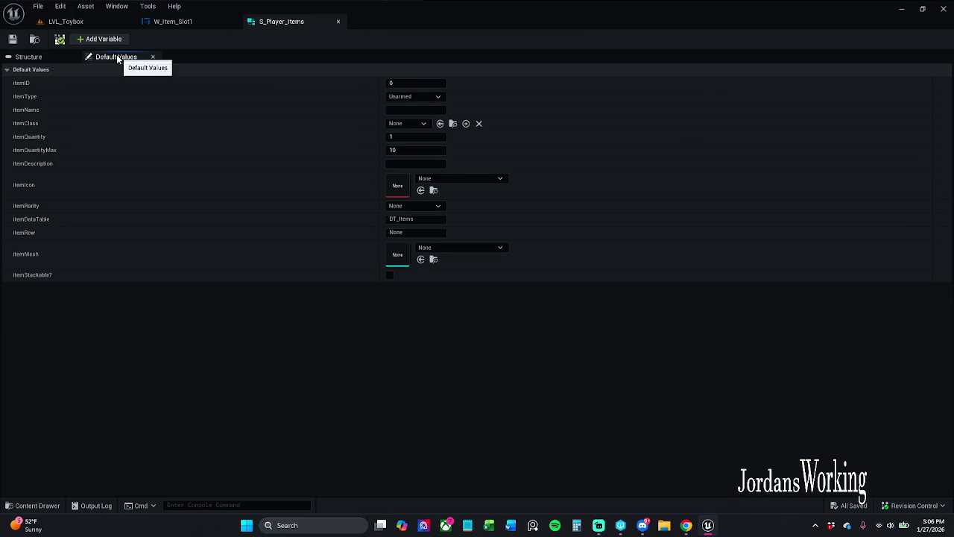
left_click(466, 180)
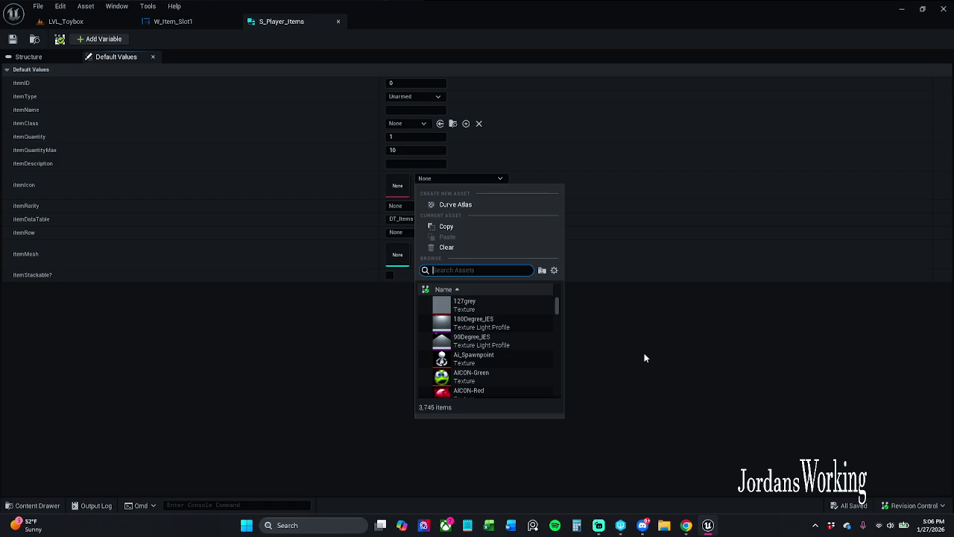
- Review the Item Icon node and Event Pre Construct chain in the W_Item_Slot1 graph
left_click(173, 21)
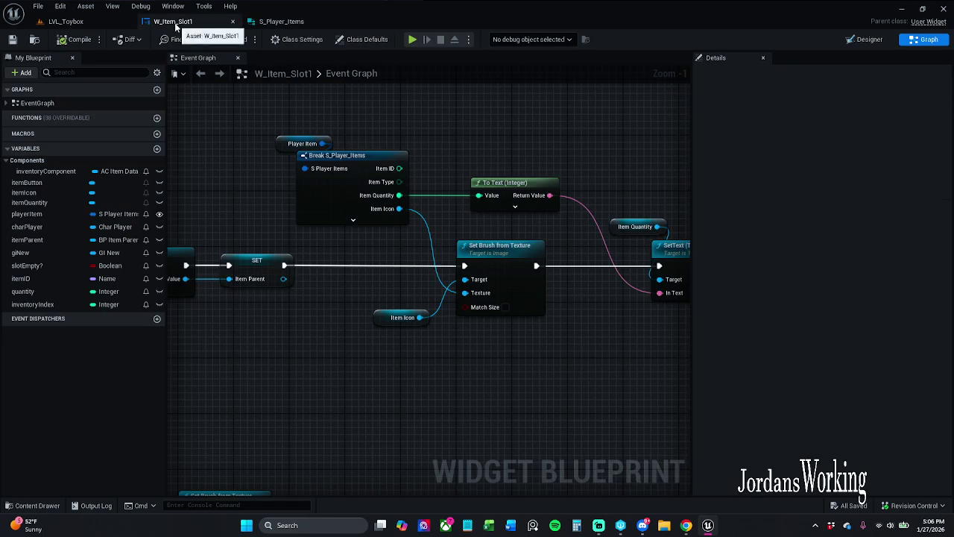
left_click_drag(362, 285, 422, 359)
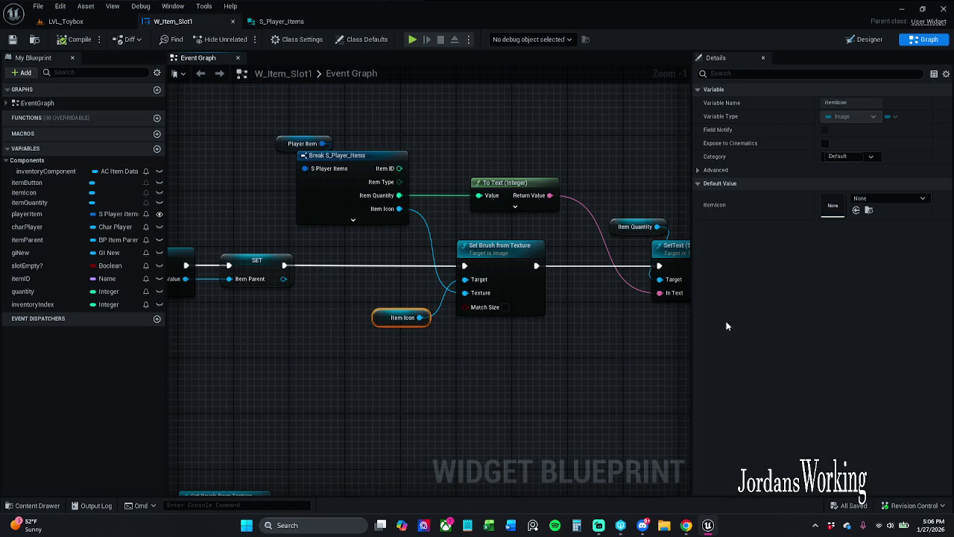
mouse_move(287, 214)
left_mouse_down()
mouse_move(509, 222)
mouse_move(533, 190)
mouse_move(553, 41)
left_mouse_up()
mouse_move(505, 256)
left_mouse_down()
mouse_move(510, 247)
mouse_move(480, 229)
mouse_move(465, 257)
mouse_move(482, 345)
mouse_move(485, 338)
left_mouse_up()
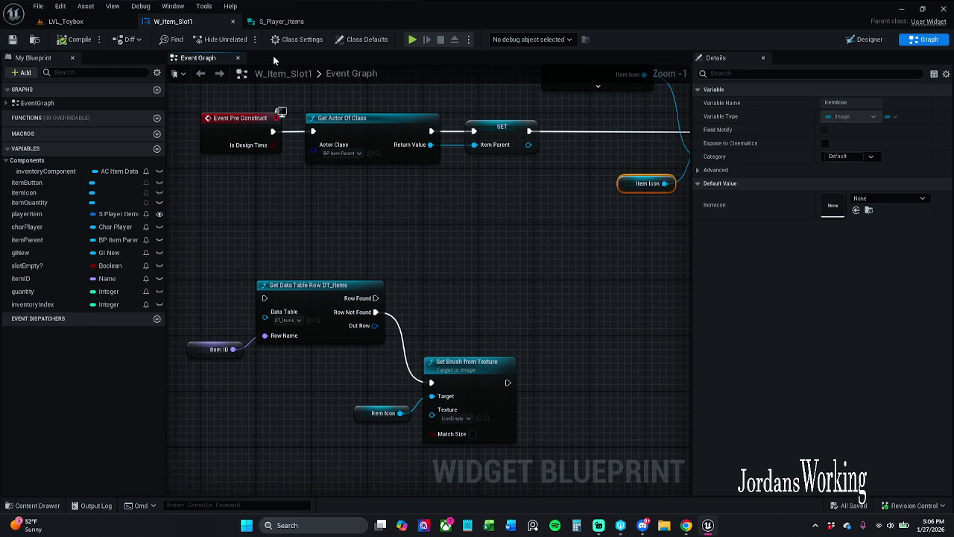
- Set the itemIcon default to IconEmpty and save the S_Player_Items structure
left_click(281, 21)
left_click(477, 178)
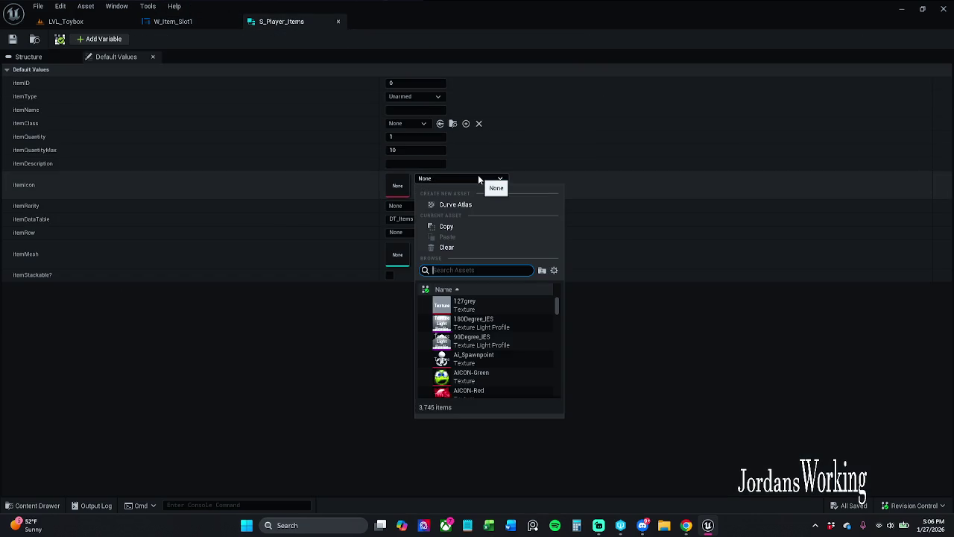
type("Ic")
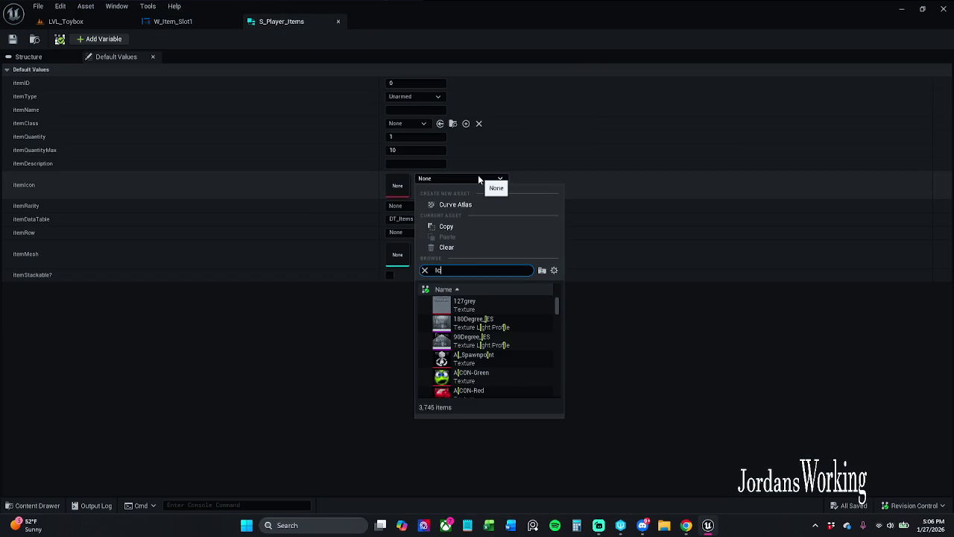
type("onEmpty")
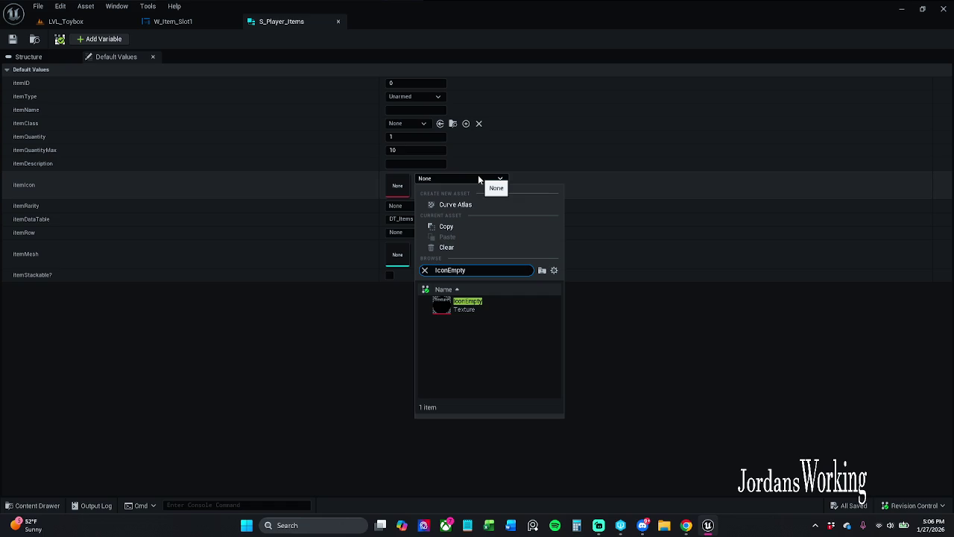
left_click(484, 316)
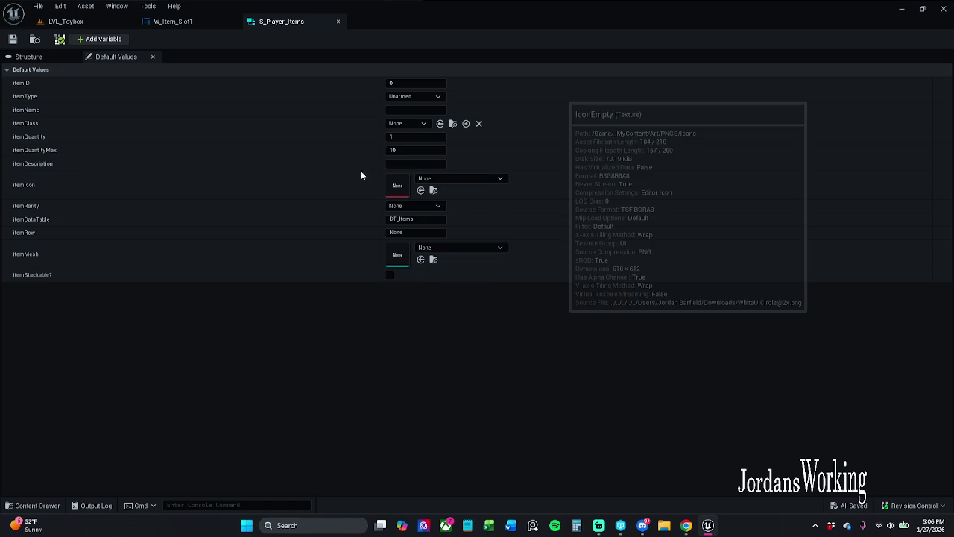
left_click(13, 42)
left_click(491, 374)
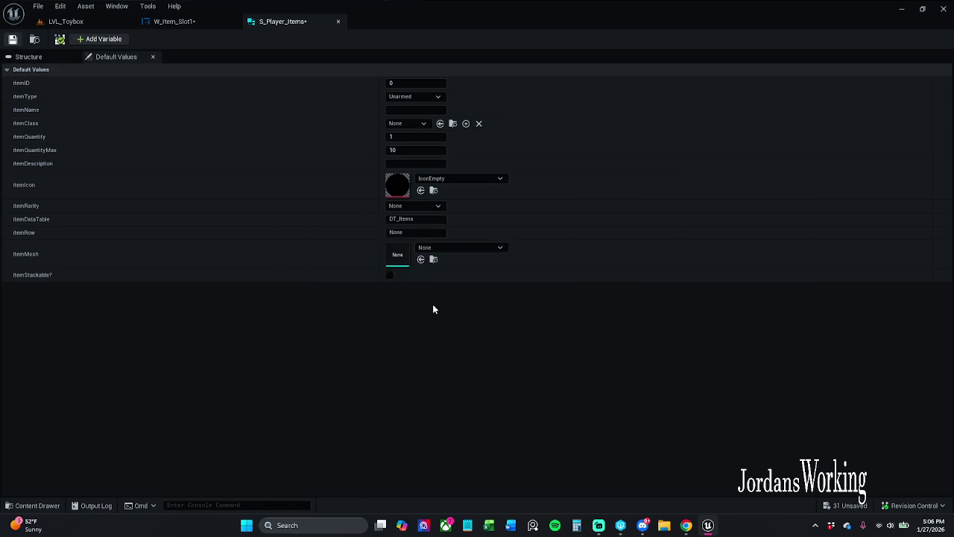
- Compile and save W_Item_Slot1
left_click(182, 22)
left_click(72, 44)
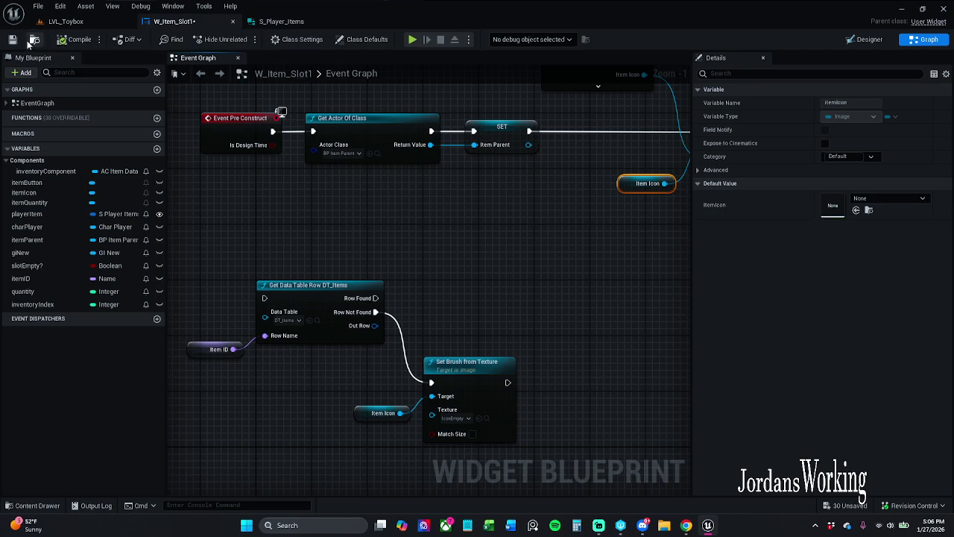
scroll(306, 196, "down", 6)
- Refresh all nodes in the W_Item_Slot1 graph and compile the blueprint
mouse_move(236, 117)
left_mouse_down()
mouse_move(324, 224)
mouse_move(681, 461)
left_mouse_up()
key("f")
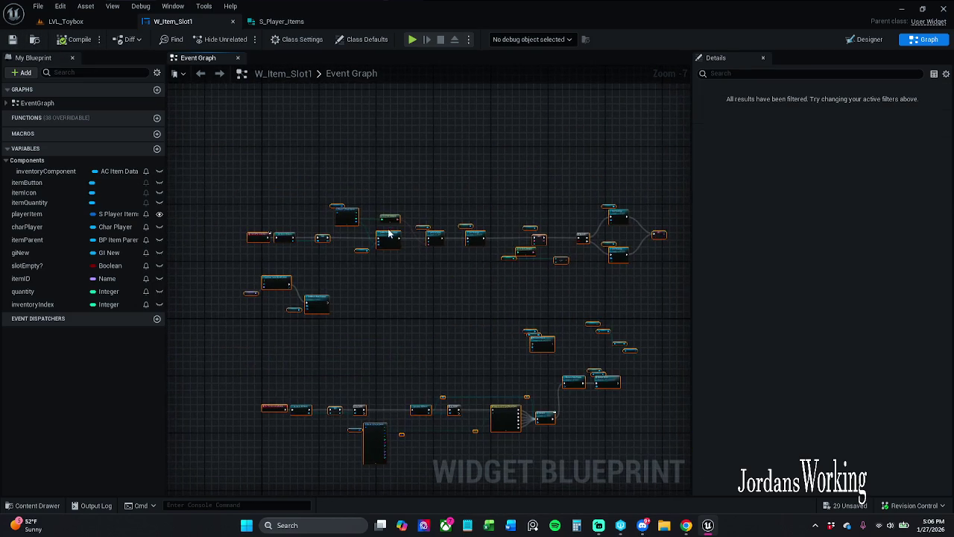
scroll(355, 212, "up", 5)
right_click(311, 214)
left_click(360, 272)
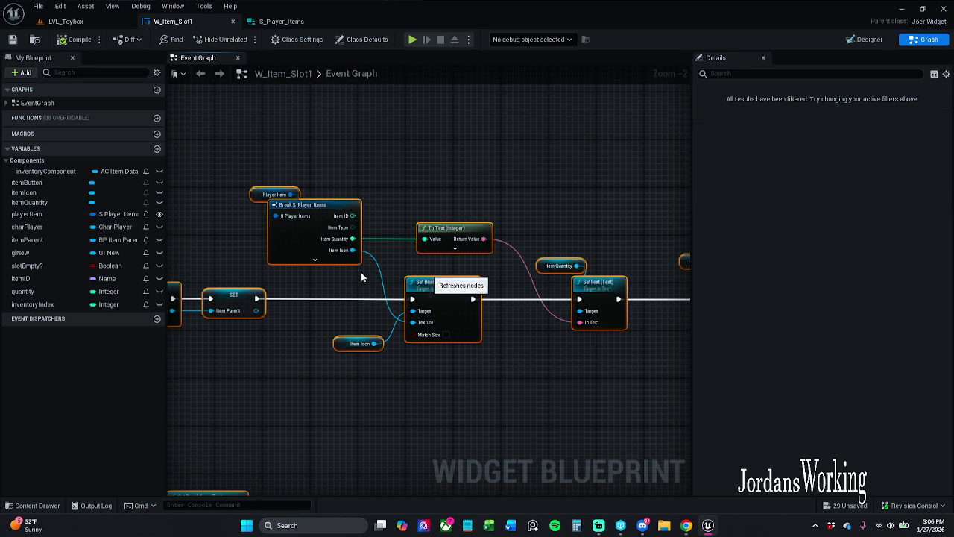
left_click(67, 40)
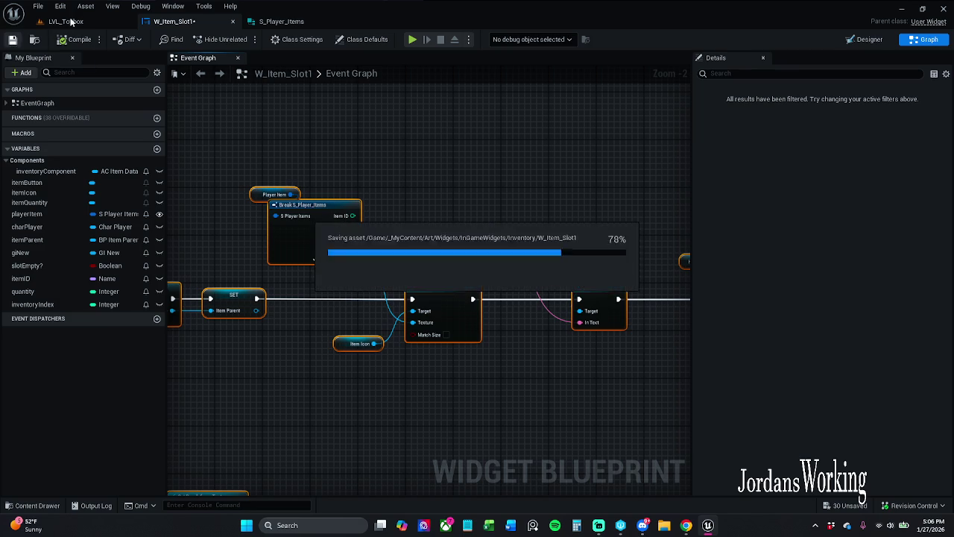
- Play-test LVL_Toybox, check the inventory, and run forward collecting pickups
left_click(68, 20)
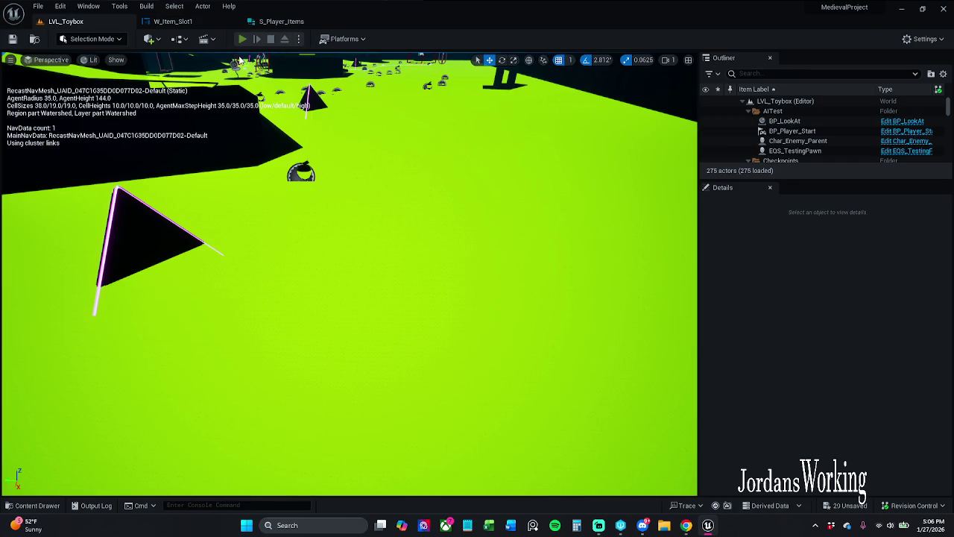
left_click(243, 39)
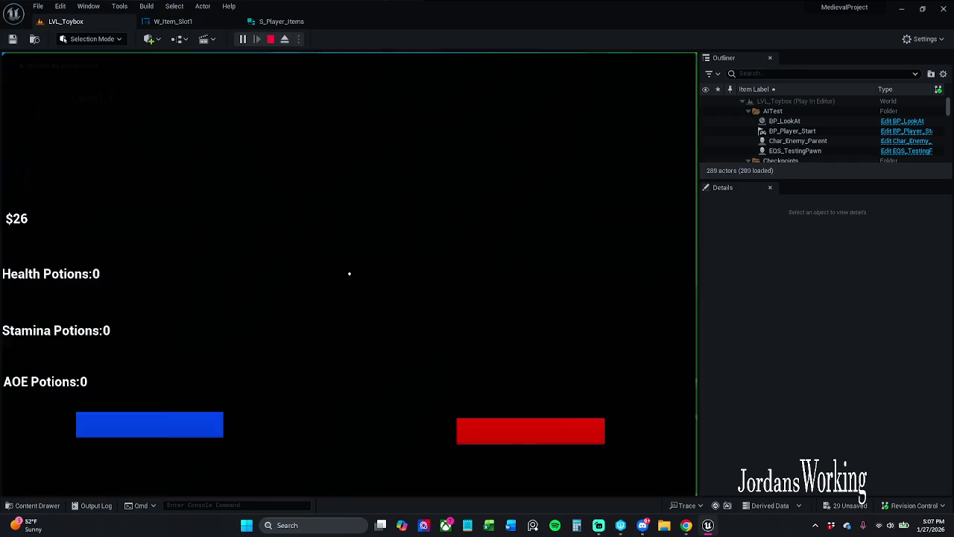
key("i")
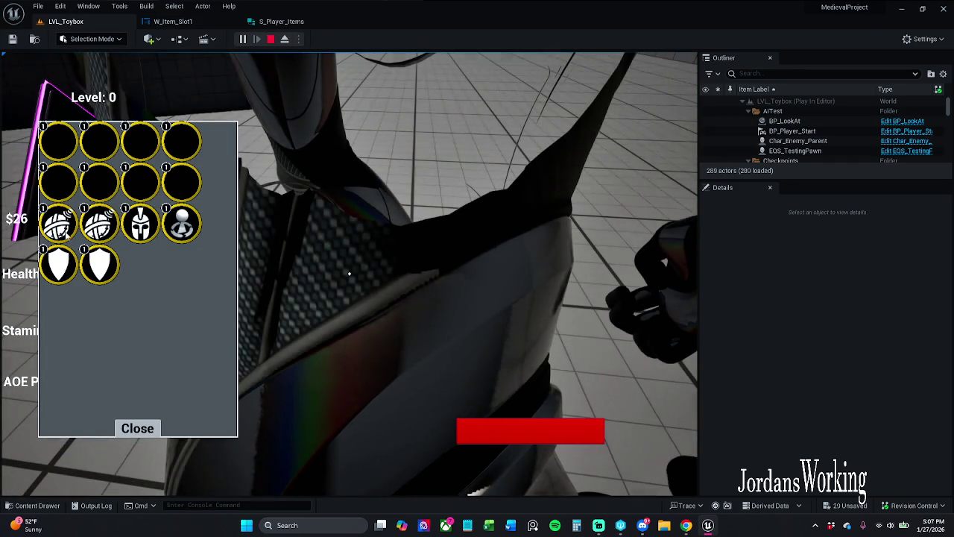
left_click(138, 428)
key("w")
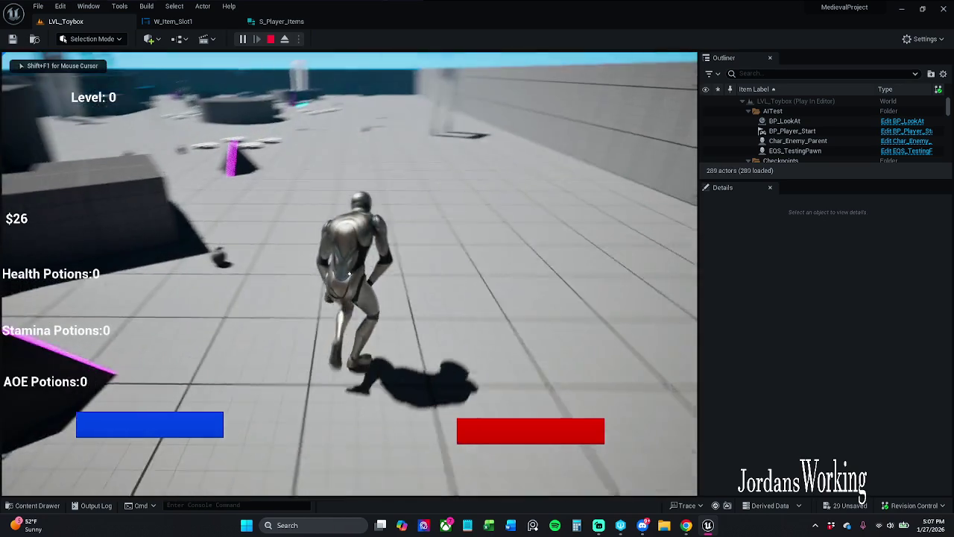
key("w")
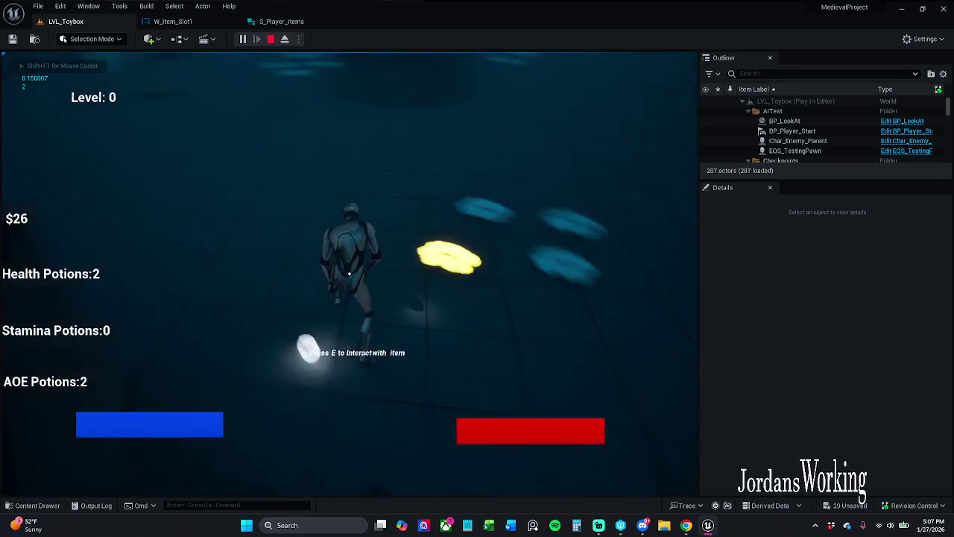
key("w")
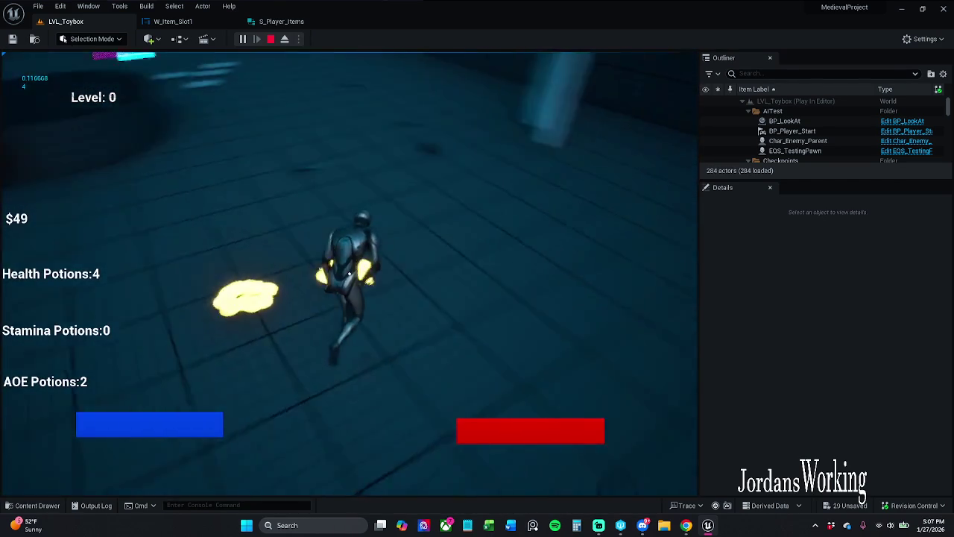
key("w")
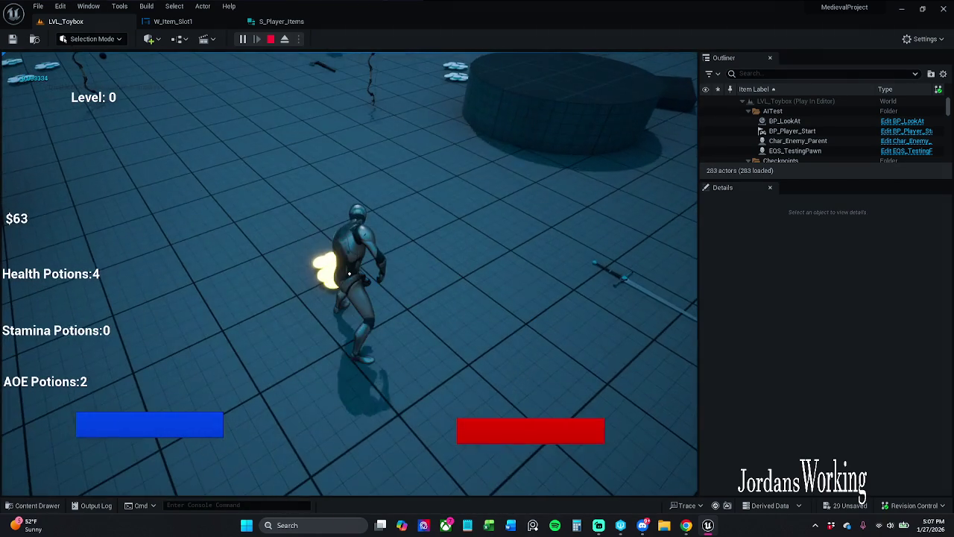
key("w")
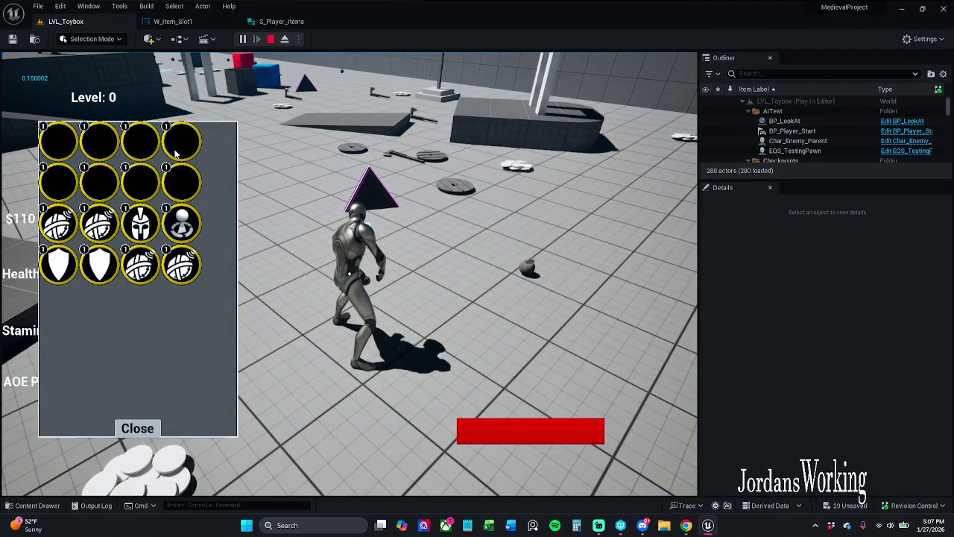
- Use two items from the inventory, then end the play-test session
left_click(201, 212)
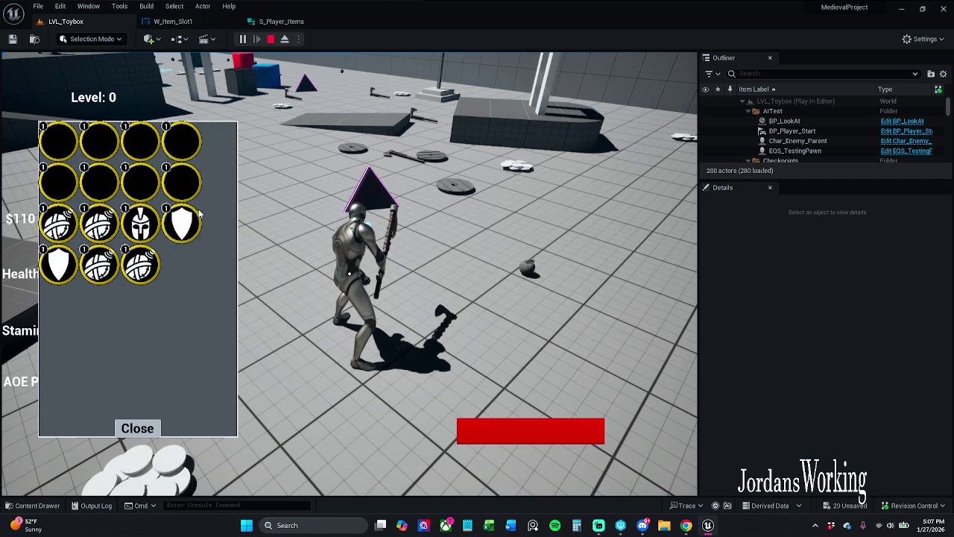
left_click(201, 213)
key("Escape")
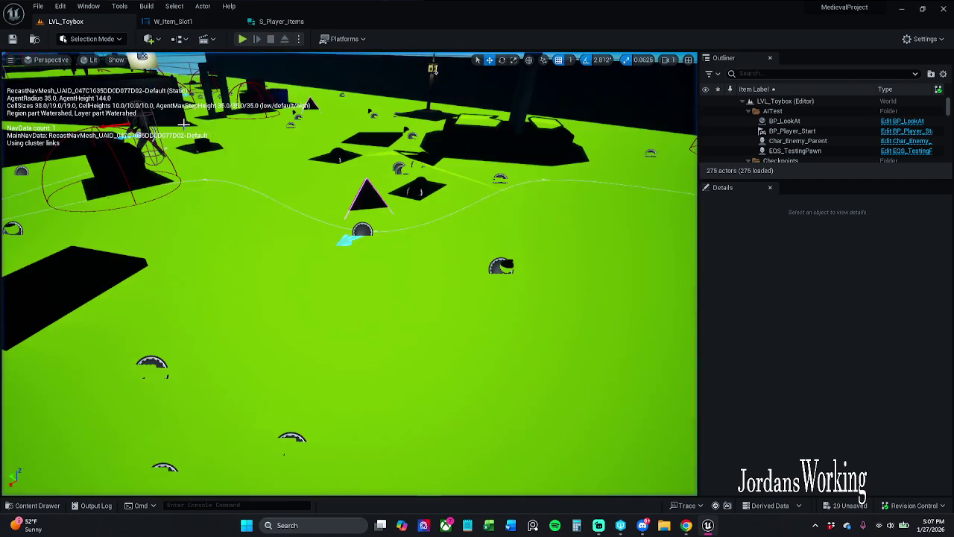
left_click(320, 20)
- Align the Player Item, Break S_Player_Items, To Text and Item Icon nodes in W_Item_Slot1
left_click(337, 21)
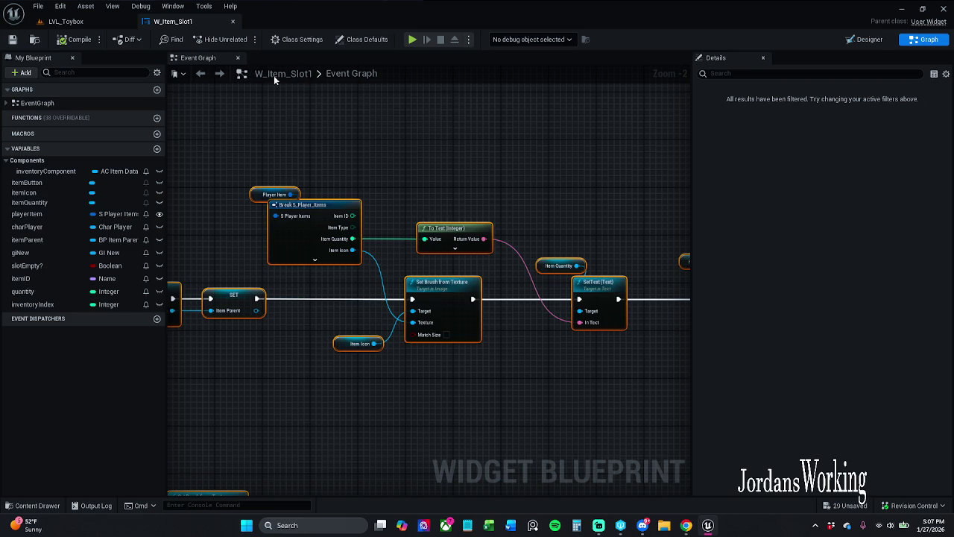
scroll(281, 139, "down", 1)
mouse_move(281, 138)
left_mouse_down()
mouse_move(408, 110)
mouse_move(376, 167)
left_mouse_up()
left_click_drag(436, 170, 447, 169)
left_click(541, 180)
left_click(560, 191)
left_click(448, 179)
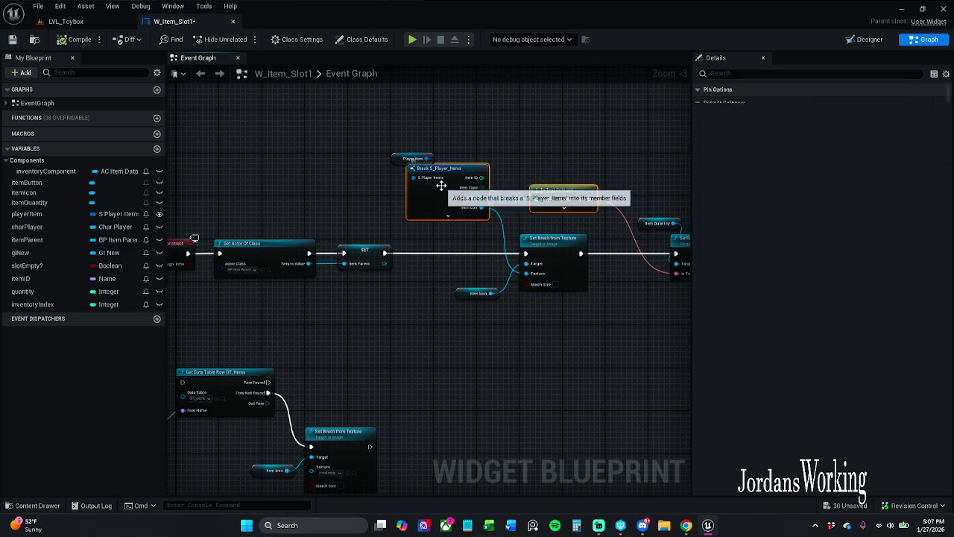
left_click(563, 191, "shift")
left_click(497, 341)
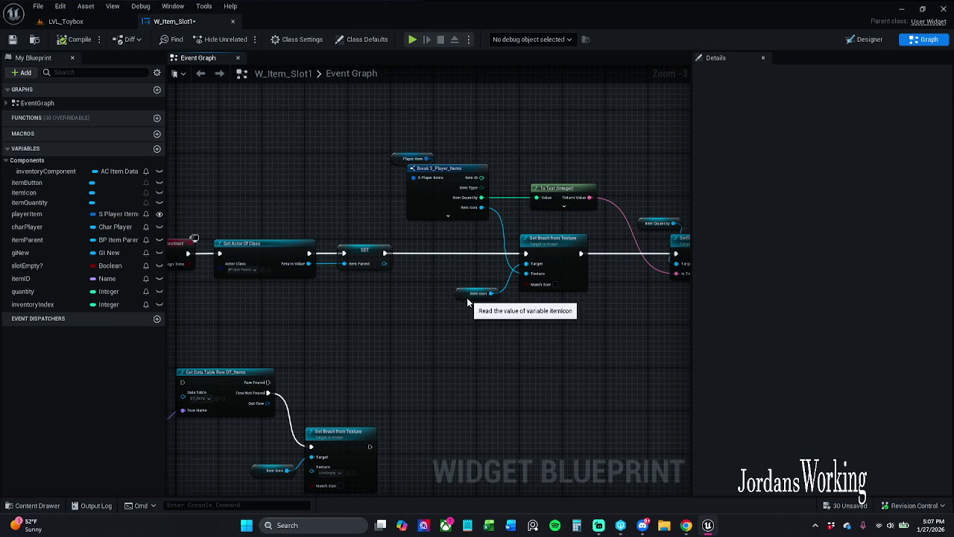
left_click_drag(466, 301, 476, 295)
left_click(515, 324)
mouse_move(514, 323)
left_mouse_down()
mouse_move(462, 325)
mouse_move(446, 315)
left_mouse_up()
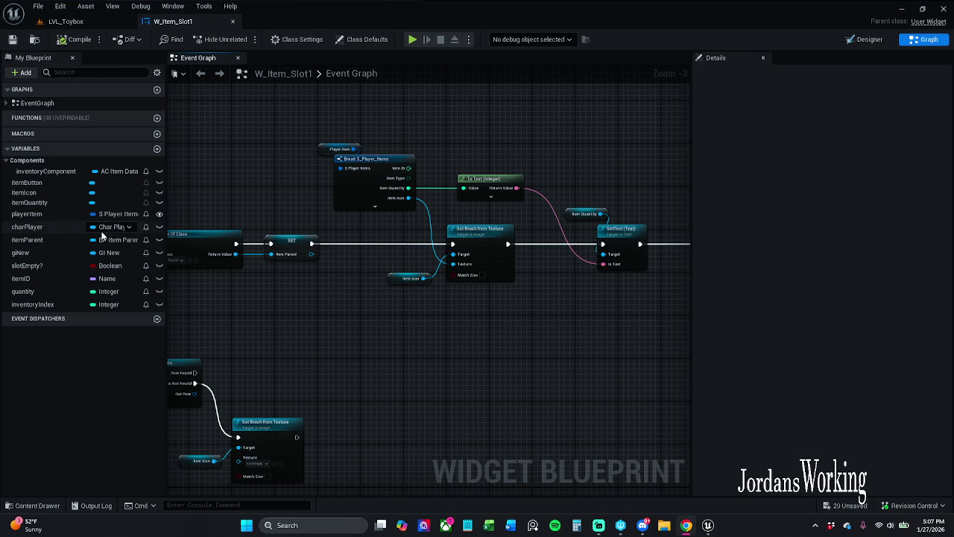
- Shift Event Pre Construct, Get Actor Of Class and SET slightly right, then save the blueprint
mouse_move(390, 149)
left_mouse_down()
mouse_move(320, 141)
mouse_move(421, 134)
left_mouse_up()
mouse_move(250, 212)
left_mouse_down()
mouse_move(410, 273)
mouse_move(475, 285)
left_mouse_up()
left_click_drag(484, 240, 524, 241)
left_click(492, 206)
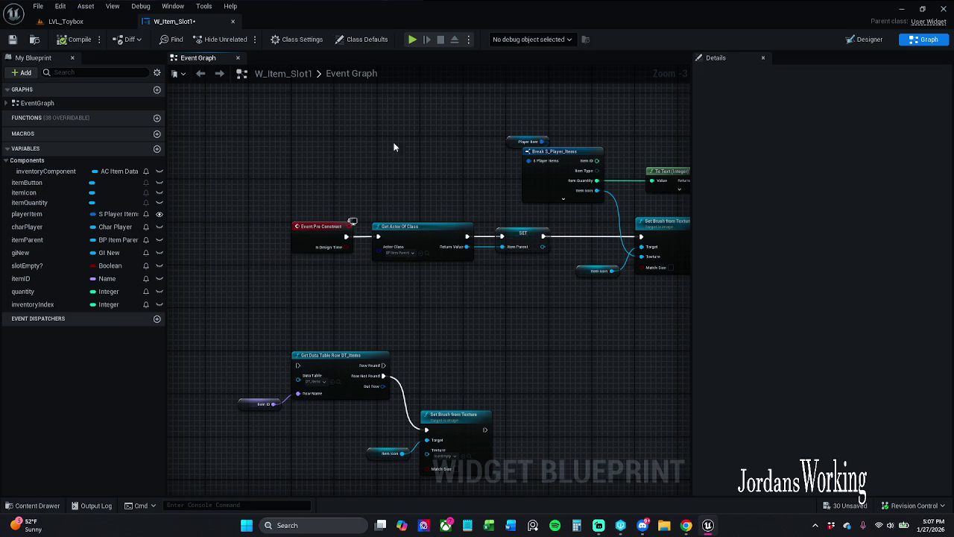
left_click(13, 40)
- Pan across the graph to the Set Visibility node and return to LVL_Toybox
mouse_move(322, 158)
left_mouse_down()
mouse_move(322, 179)
mouse_move(261, 170)
left_mouse_up()
scroll(321, 179, "up", 1)
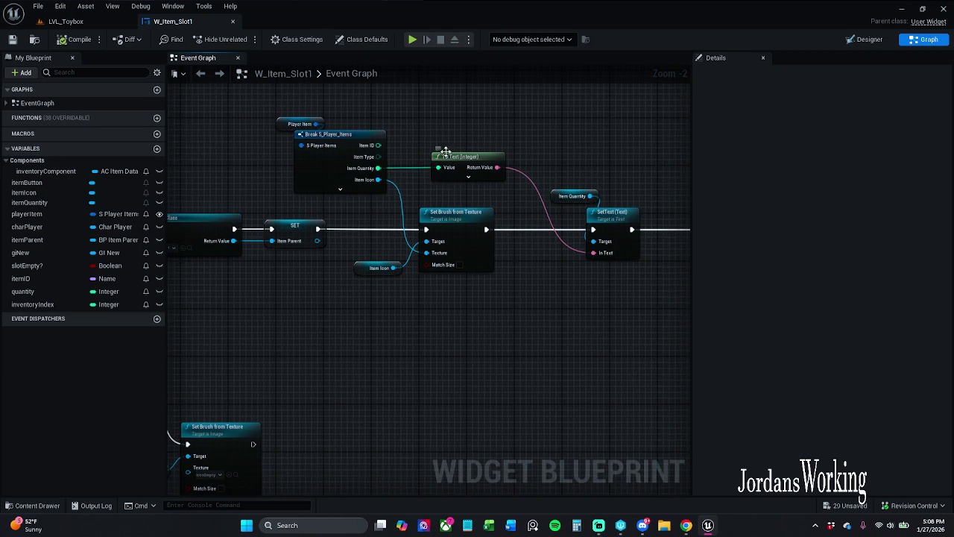
left_click_drag(401, 144, 348, 143)
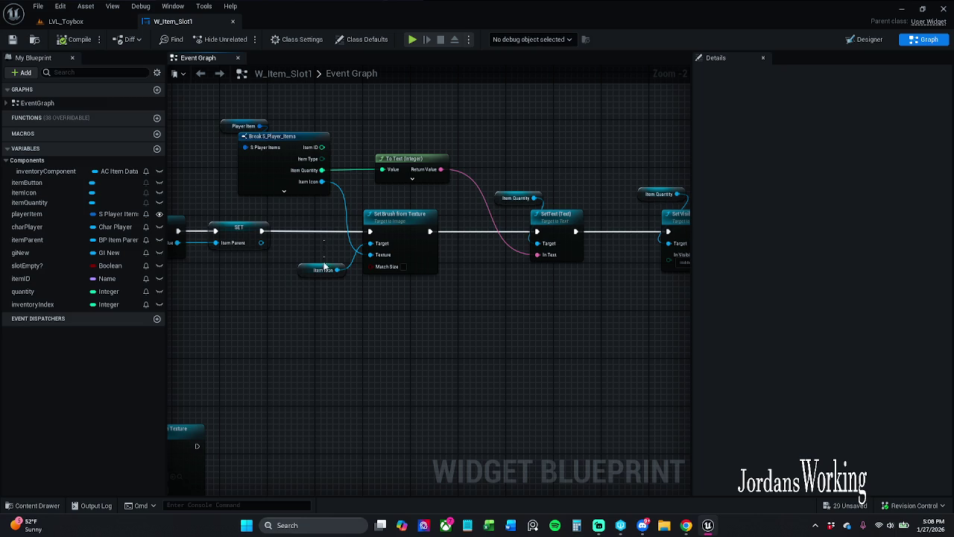
left_click_drag(514, 196, 312, 188)
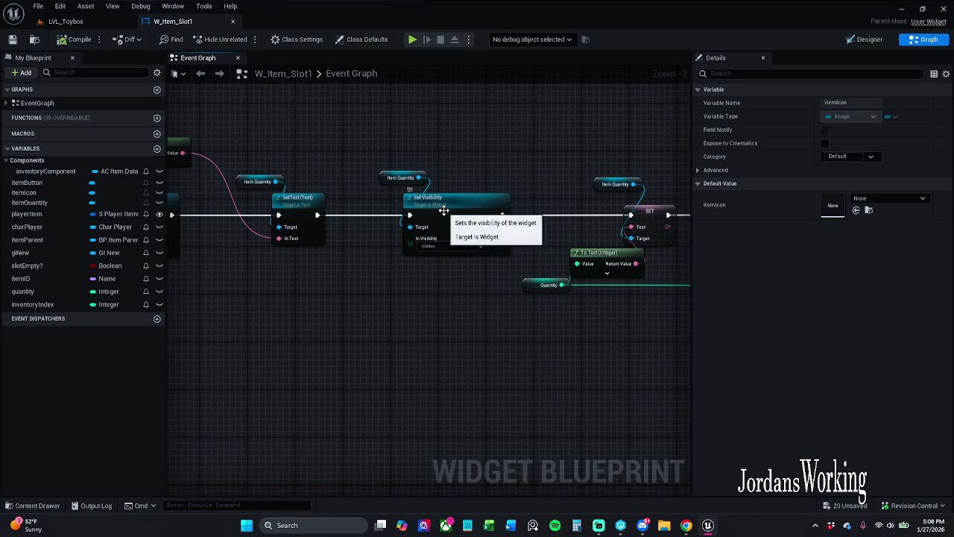
left_click(97, 23)
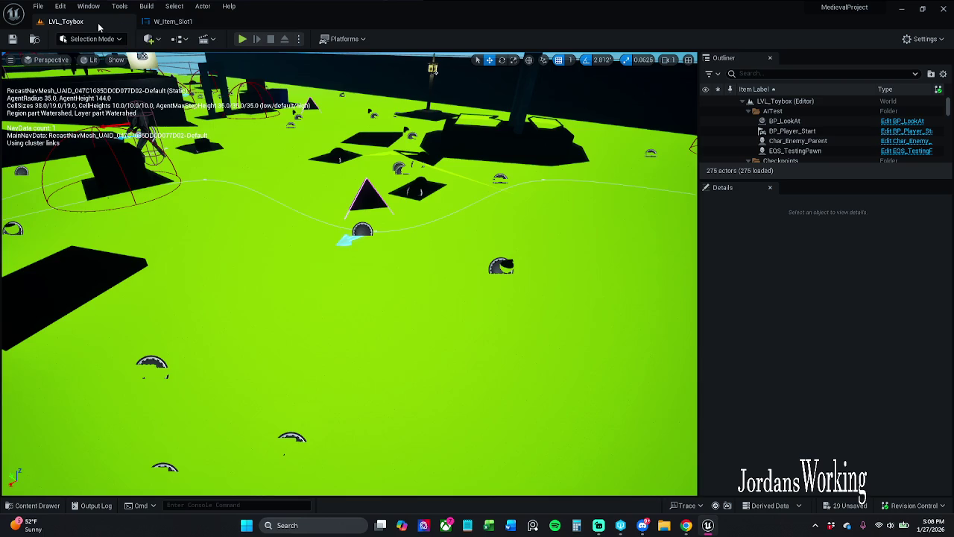
- Run a brief play-test, stop it, and return to the W_Item_Slot1 graph
left_click(243, 40)
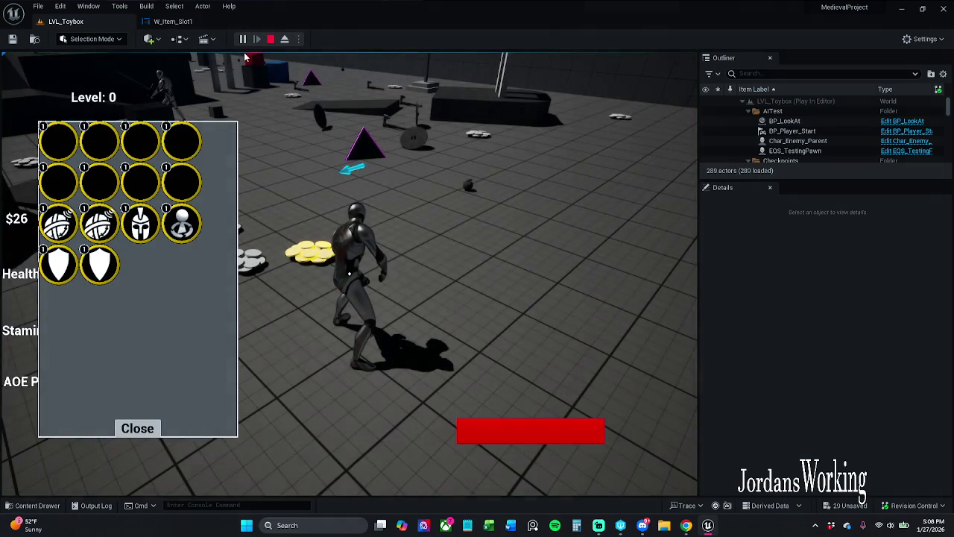
left_click(271, 39)
left_click(172, 21)
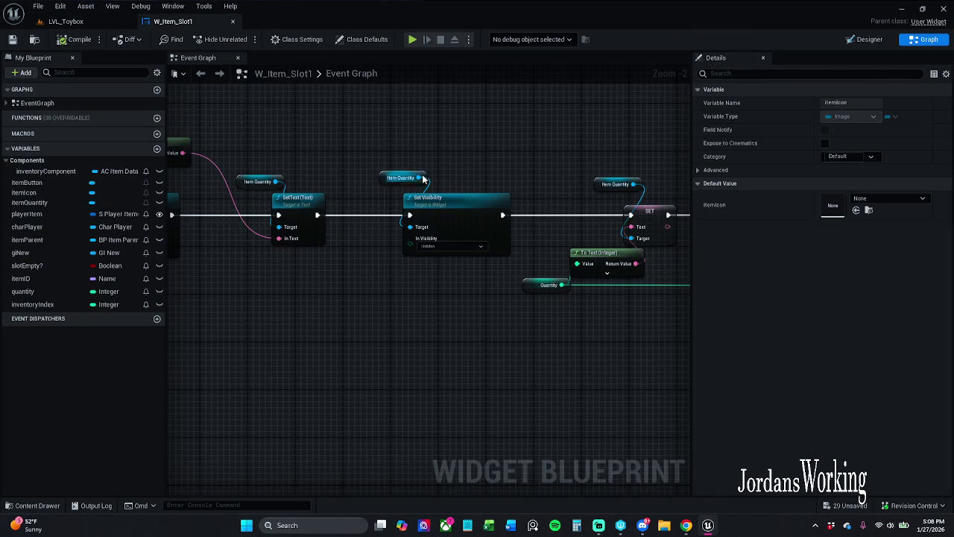
- Center the Branch and Set Visibility nodes and nudge SET Slot Empty? into place
mouse_move(489, 142)
left_mouse_down()
mouse_move(431, 357)
mouse_move(399, 177)
mouse_move(179, 177)
left_mouse_up()
mouse_move(533, 132)
left_mouse_down()
mouse_move(224, 129)
mouse_move(181, 154)
mouse_move(194, 151)
mouse_move(173, 146)
mouse_move(131, 168)
left_mouse_up()
scroll(187, 131, "down", 1)
left_click_drag(486, 155, 258, 155)
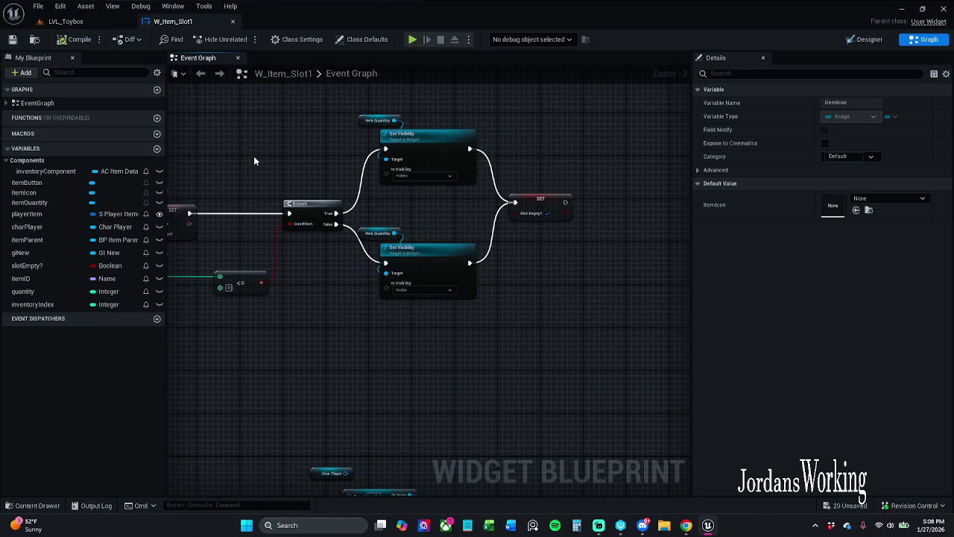
left_click_drag(539, 201, 530, 206)
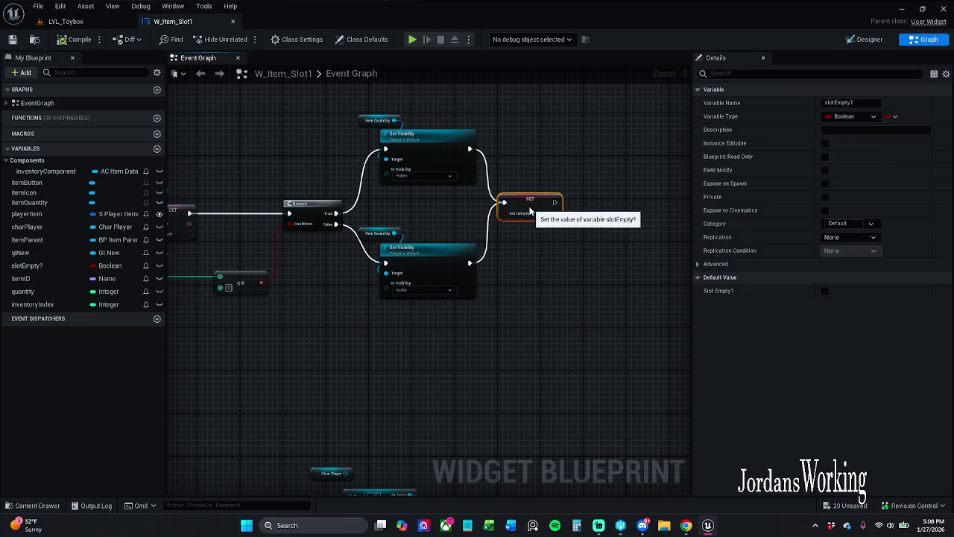
left_click(453, 204)
left_click_drag(454, 204, 556, 201)
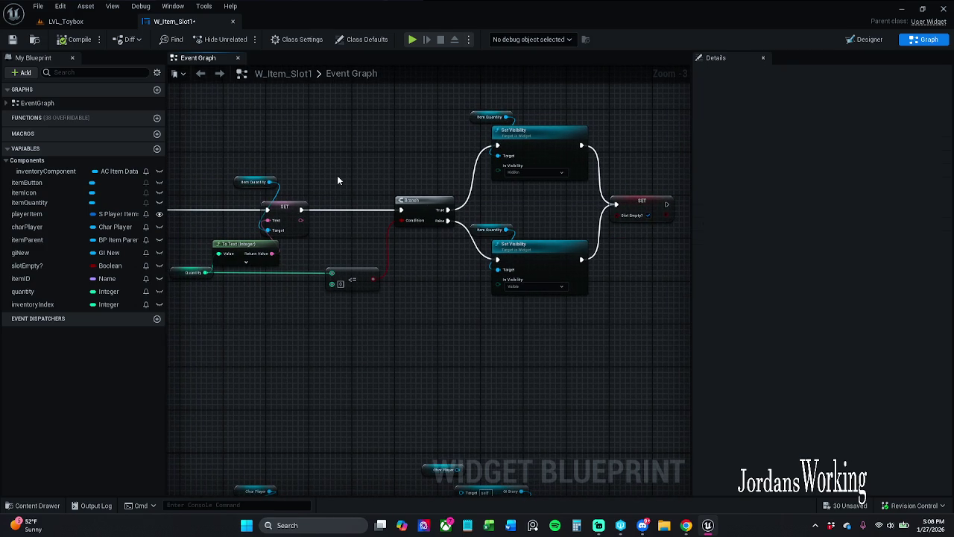
- Drag from the Hidden Set Visibility input to list its available actions
left_click_drag(503, 175, 504, 175)
scroll(489, 168, "up", 4)
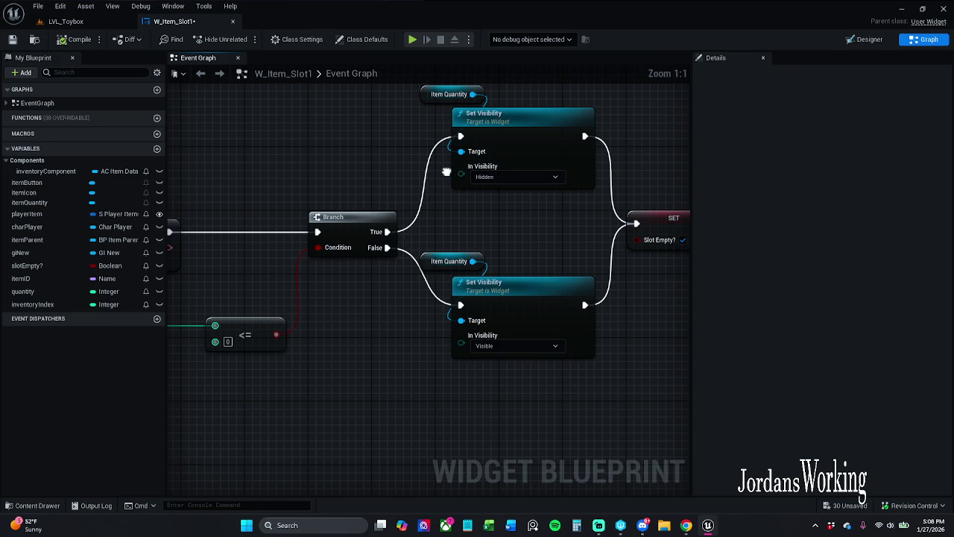
left_click_drag(474, 178, 342, 164)
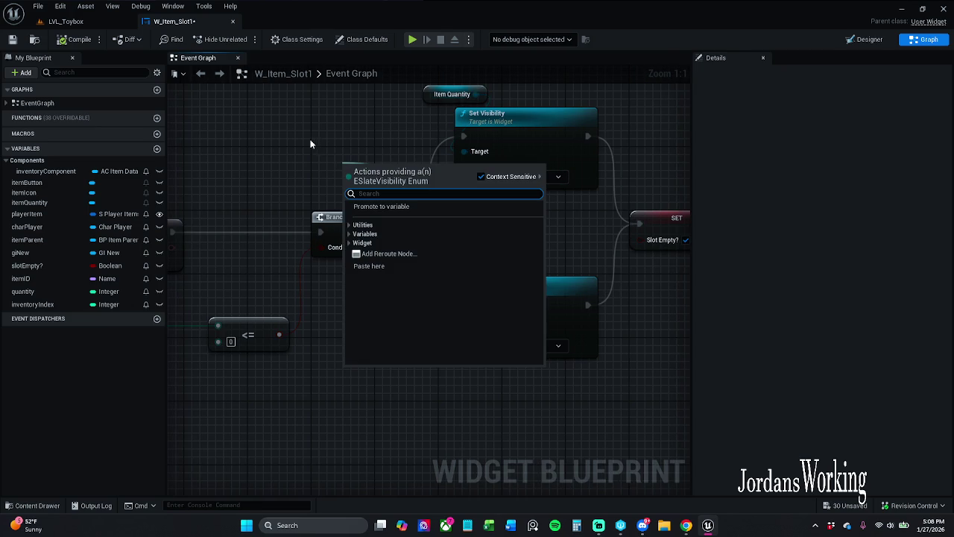
- Promote the visibility input to an In Visibility variable and compile
left_click(399, 207)
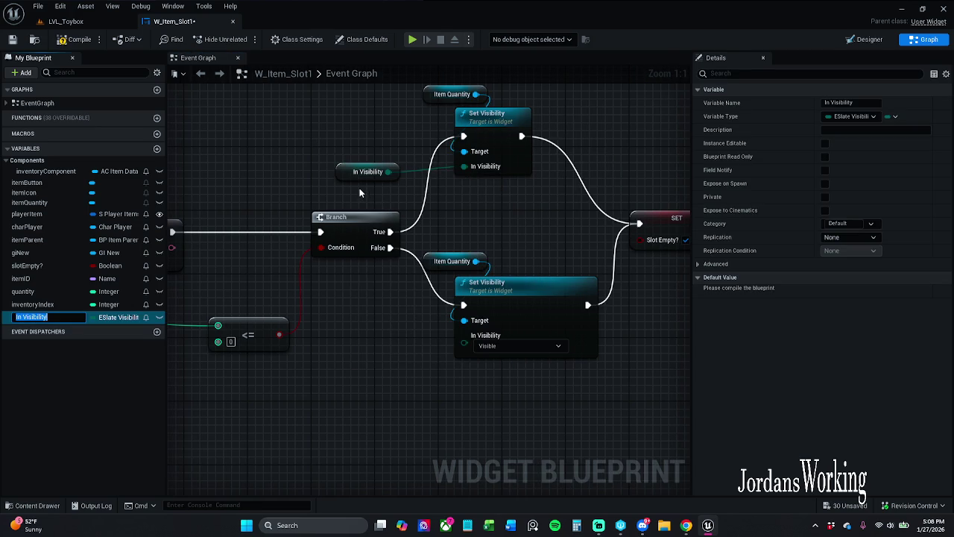
left_click(361, 174)
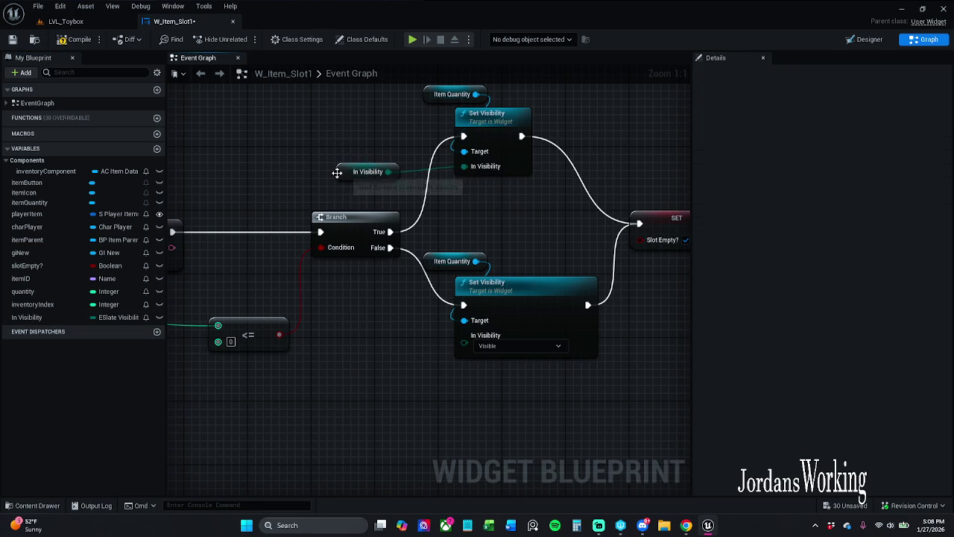
left_click_drag(336, 171, 344, 148)
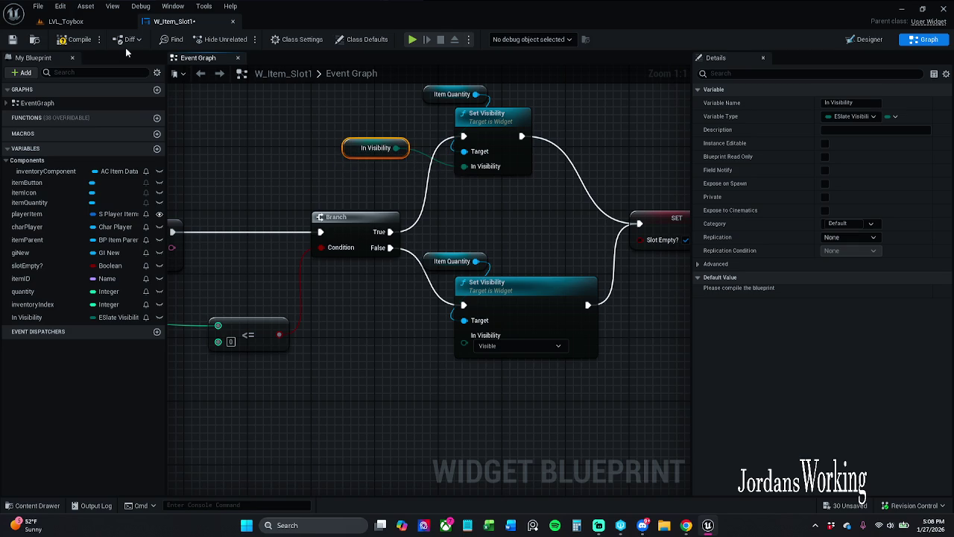
left_click(79, 39)
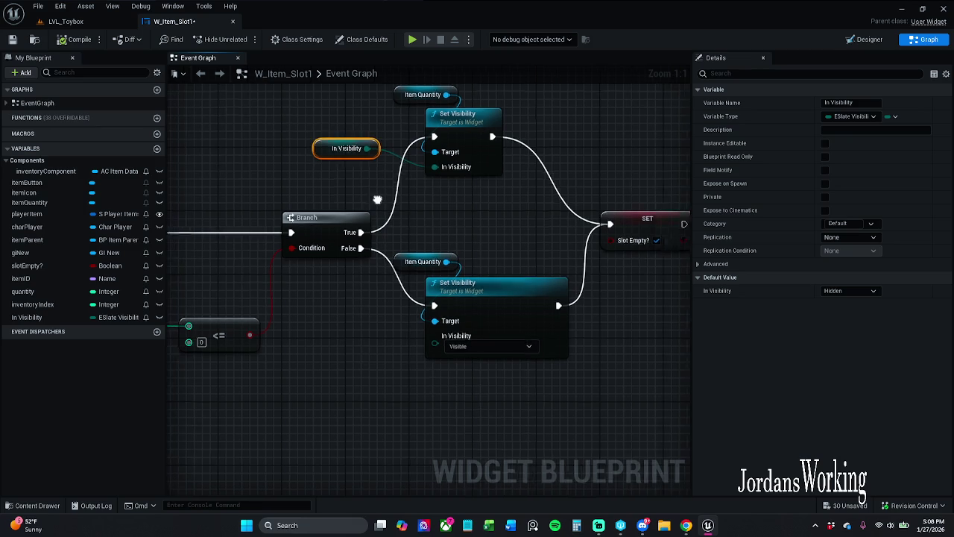
- Paste a copy of the In Visibility node and set its default value to Visible
left_click_drag(402, 213, 398, 199)
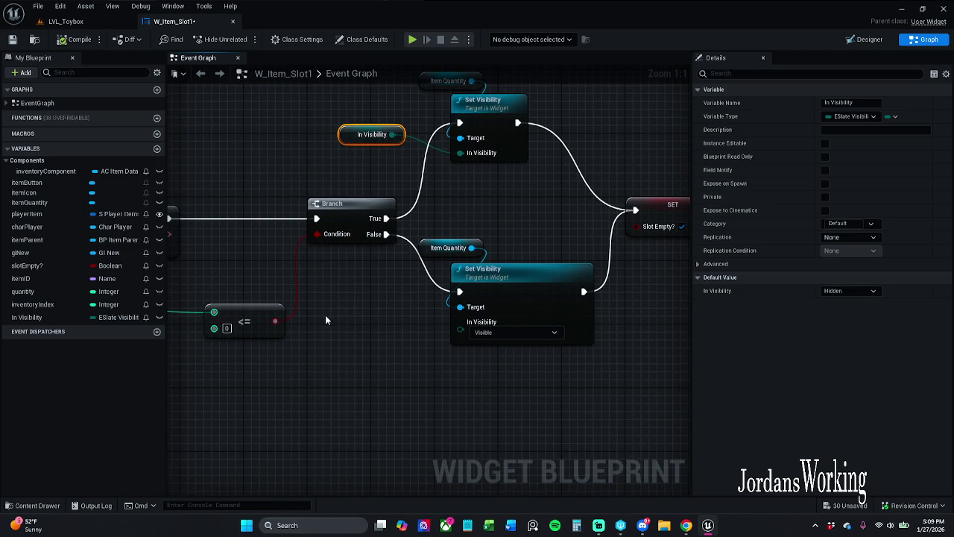
key("ctrl+v")
left_click(857, 291)
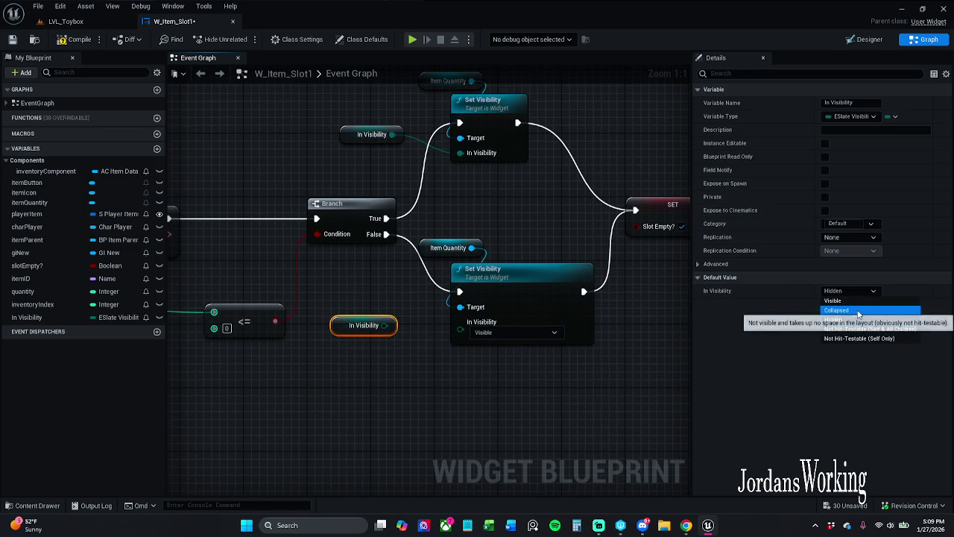
left_click(858, 301)
left_click(319, 168)
left_click(372, 135)
left_click(861, 292)
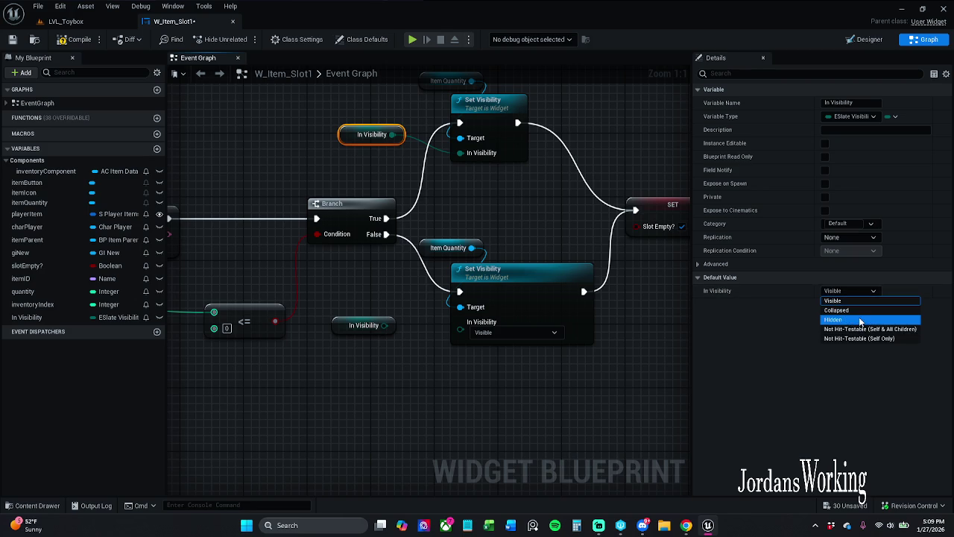
left_click(364, 325)
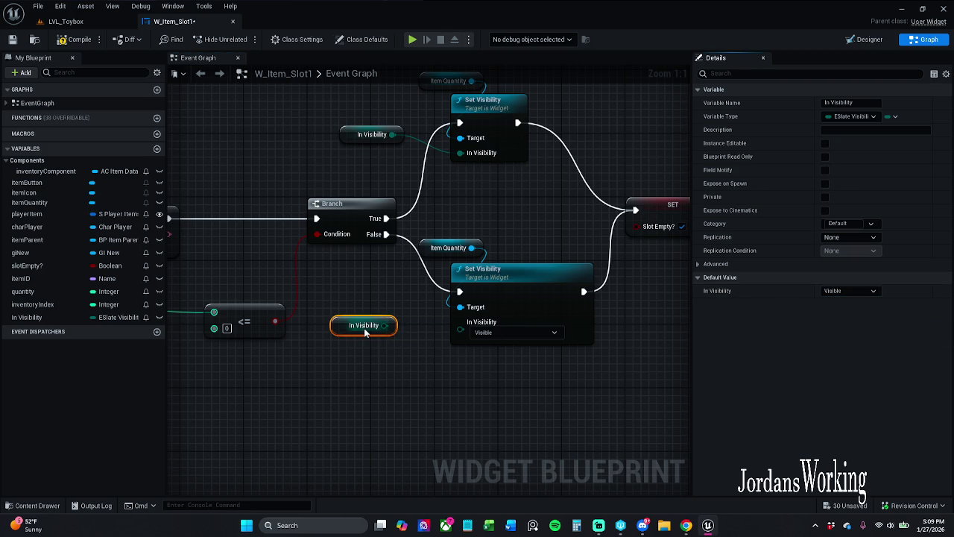
- Delete both In Visibility nodes from the graph
left_click(390, 289)
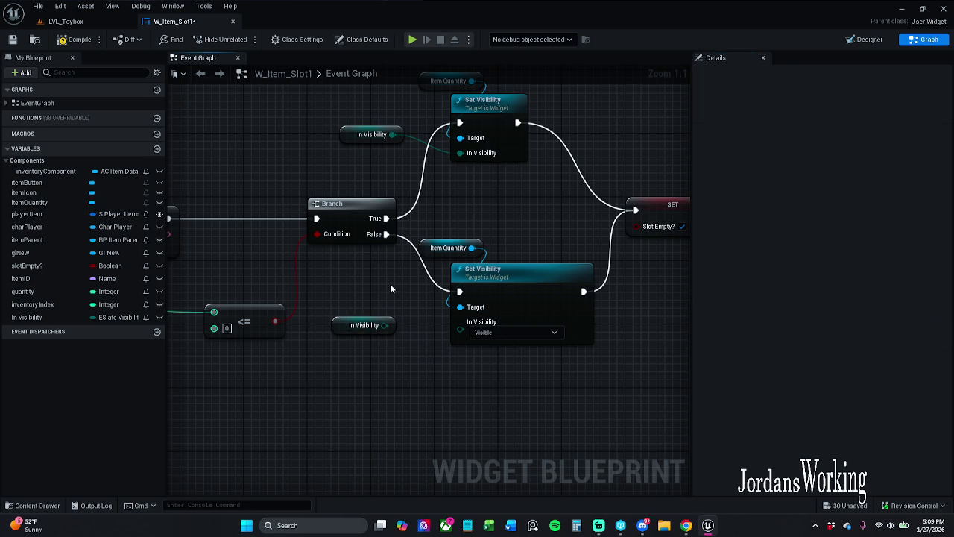
left_click(371, 134)
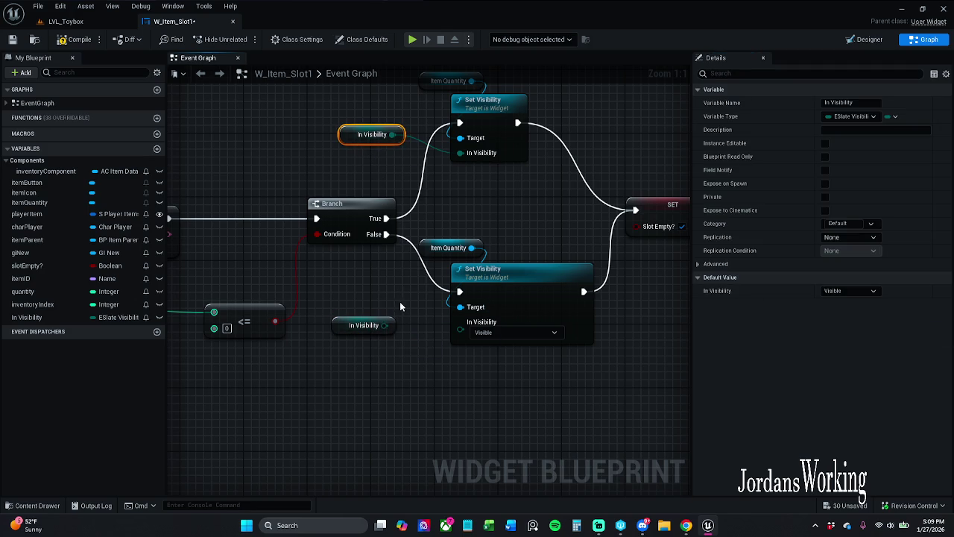
left_click(366, 328, "ctrl")
key("Delete")
- Delete the In Visibility variable from My Blueprint
mouse_move(415, 341)
left_mouse_down()
mouse_move(569, 362)
mouse_move(784, 346)
mouse_move(602, 330)
left_mouse_up()
scroll(602, 331, "down", 1)
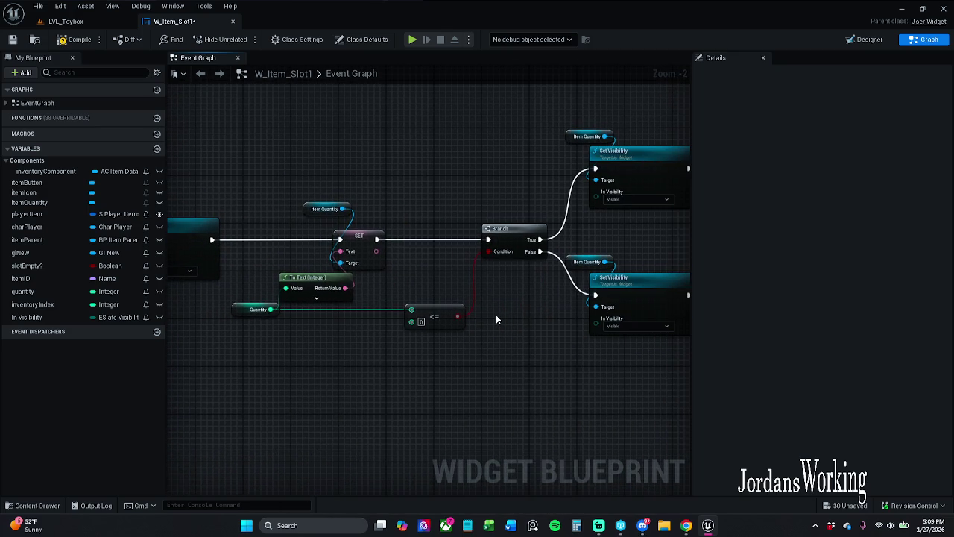
scroll(496, 319, "down", 1)
mouse_move(496, 319)
left_mouse_down()
mouse_move(569, 310)
mouse_move(528, 309)
left_mouse_up()
left_click(33, 317)
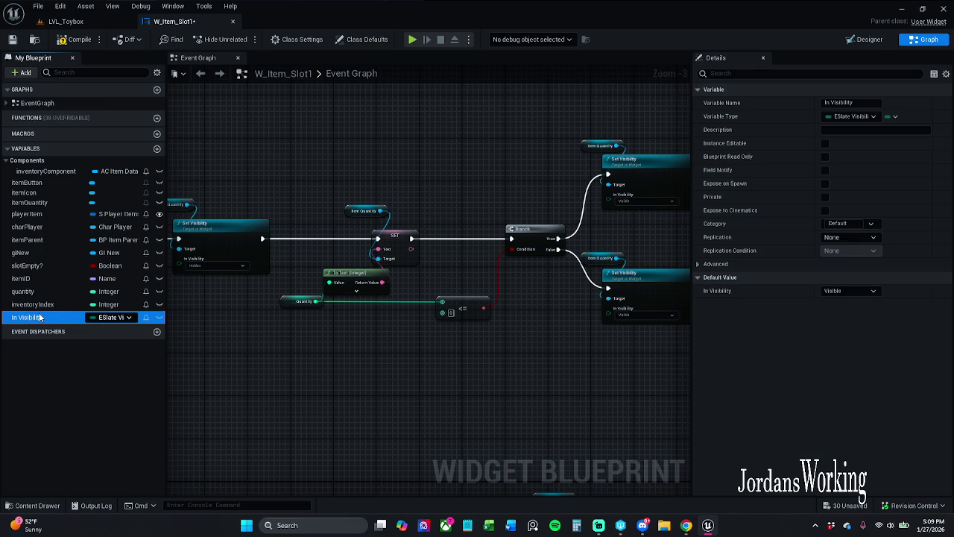
key("Delete")
- Save W_Item_Slot1, play-test LVL_Toybox with the inventory open to check slot counts, then stop
left_click(12, 39)
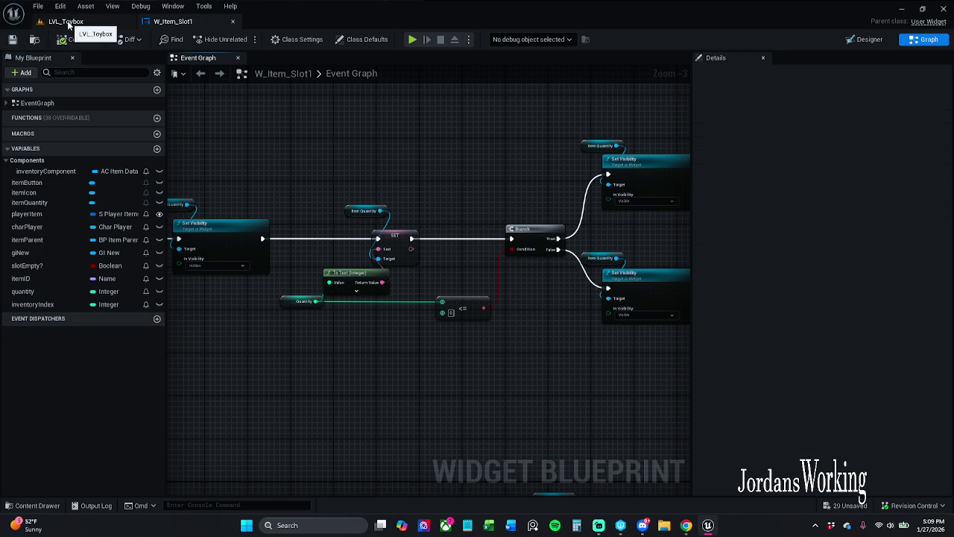
left_click(68, 23)
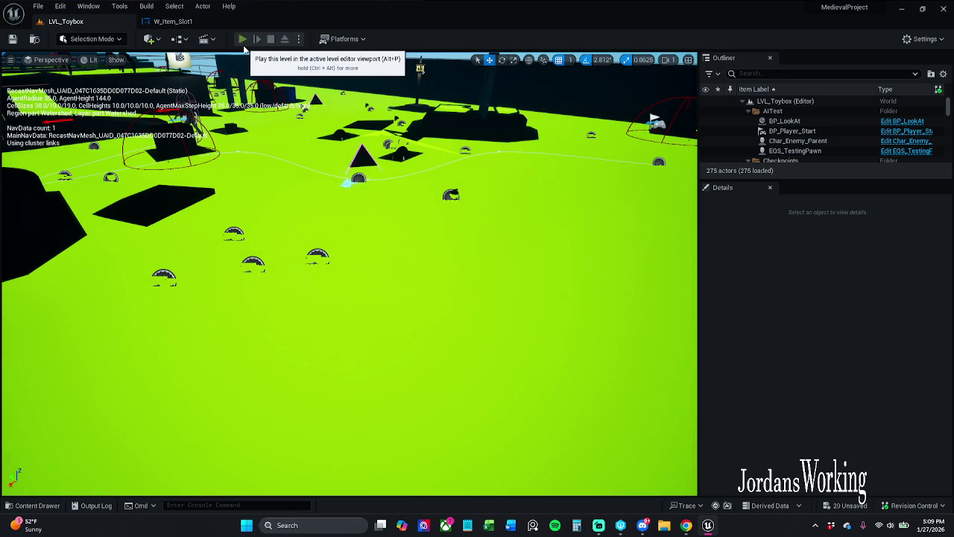
left_click(244, 47)
key("i")
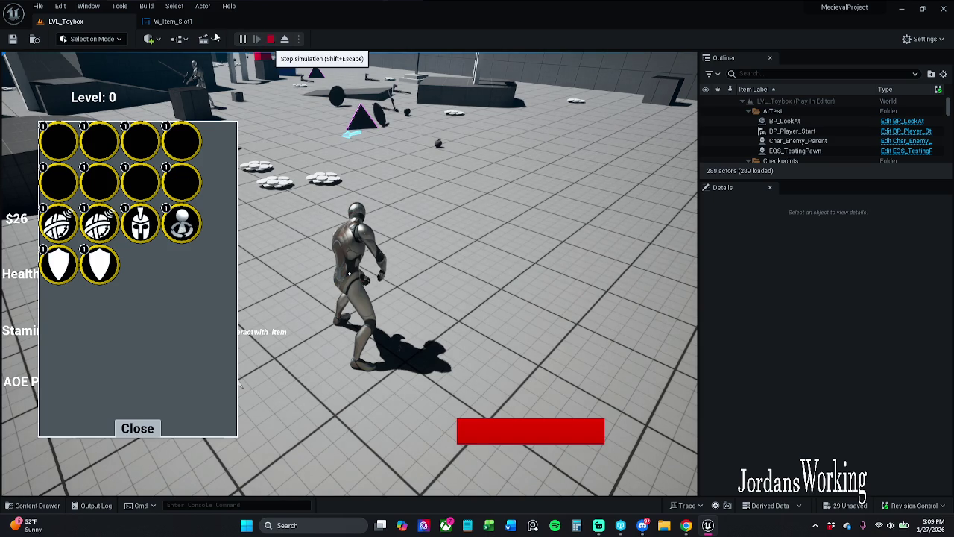
left_click(271, 39)
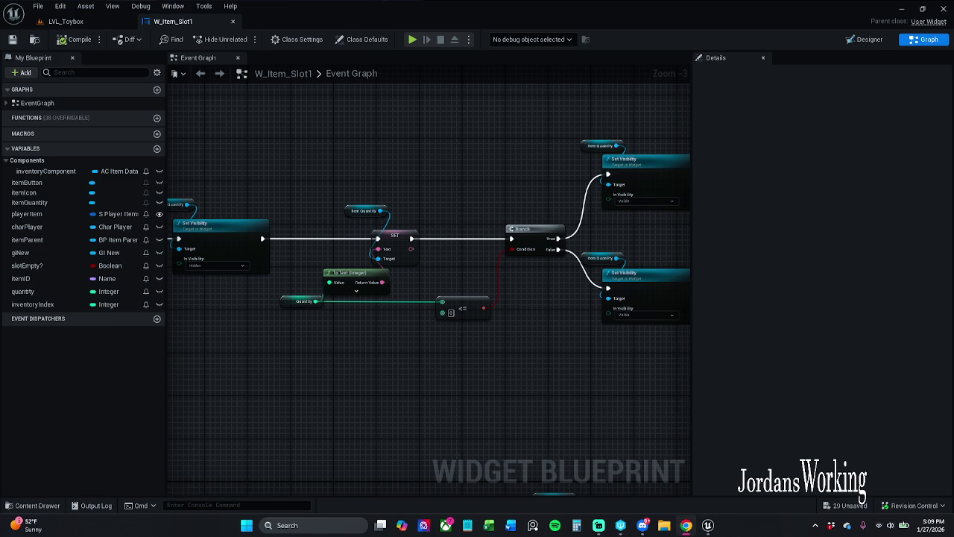
- Inspect the slot widget in the Designer, zoomed in and centred on the canvas
left_click(866, 39)
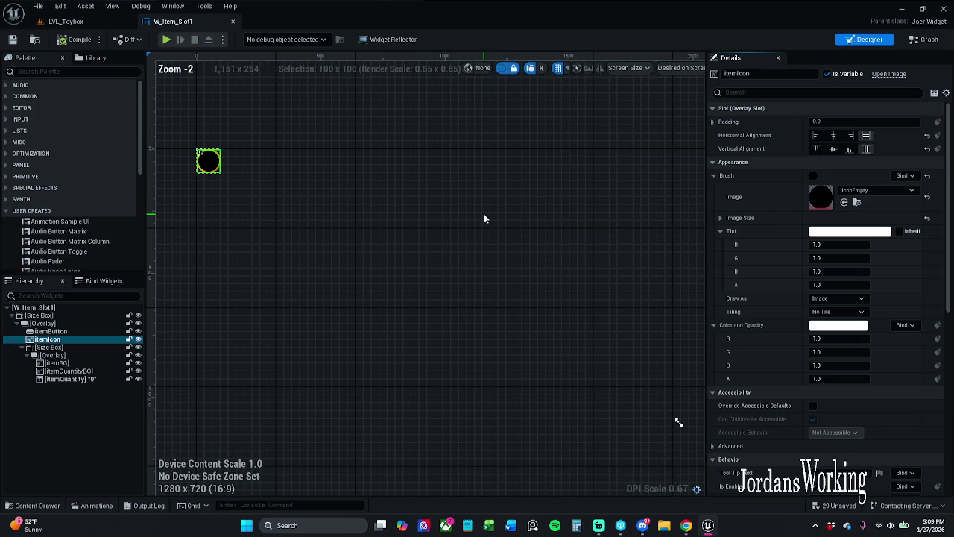
left_click_drag(213, 216, 370, 226)
scroll(378, 198, "up", 6)
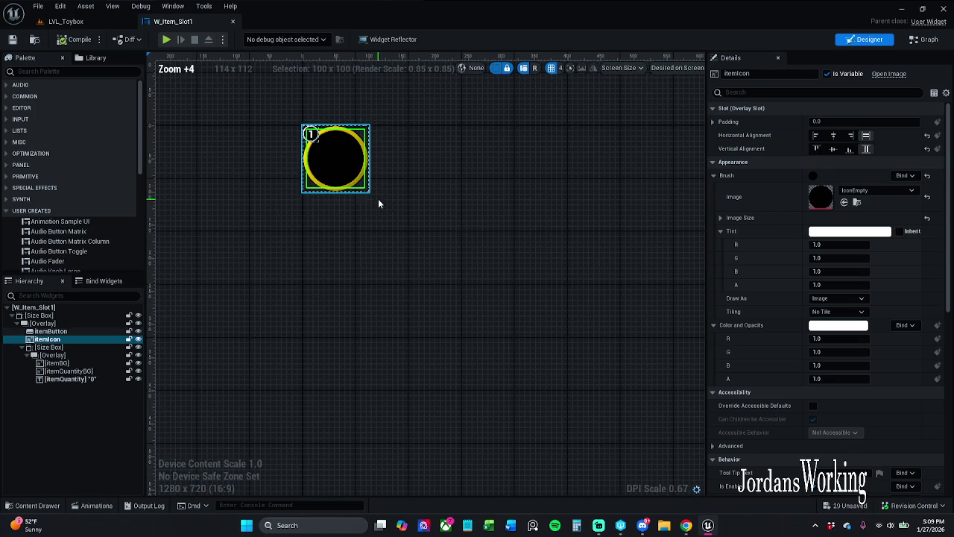
left_click(414, 186)
scroll(414, 186, "up", 1)
mouse_move(414, 186)
left_mouse_down()
mouse_move(497, 243)
mouse_move(590, 279)
mouse_move(531, 220)
left_mouse_up()
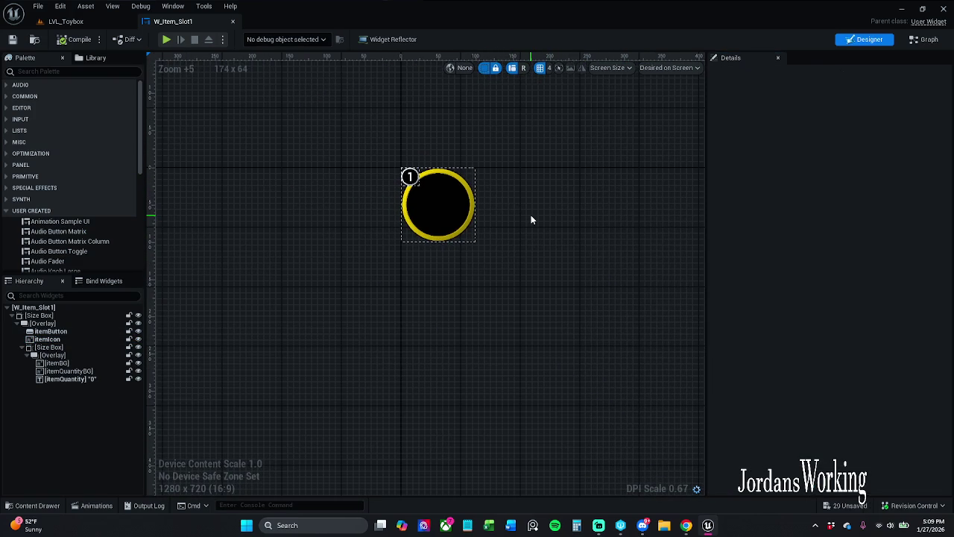
- Edit the Quantity variable's default value in Details, then return to LVL_Toybox
left_click(925, 39)
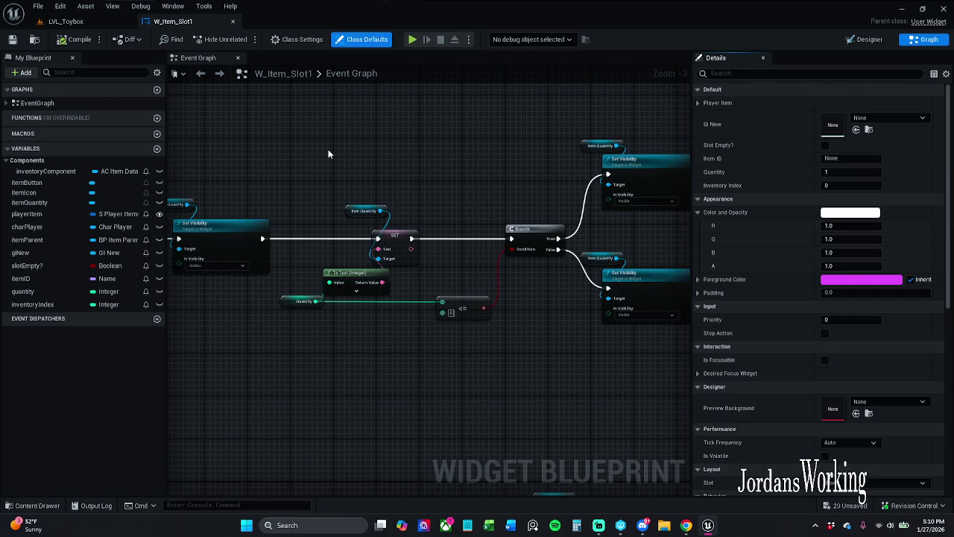
left_click(288, 302)
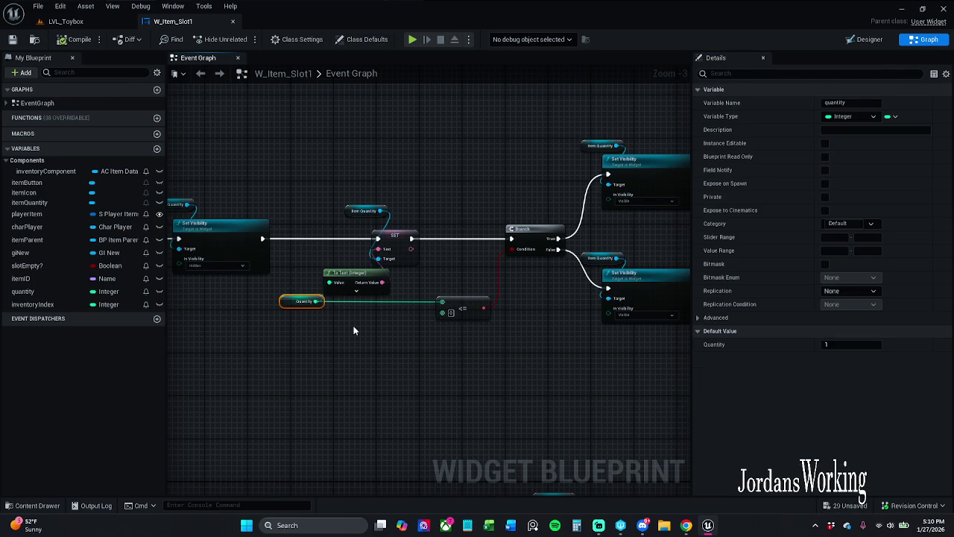
mouse_move(354, 330)
left_mouse_down()
mouse_move(661, 275)
mouse_move(534, 271)
mouse_move(587, 270)
left_mouse_up()
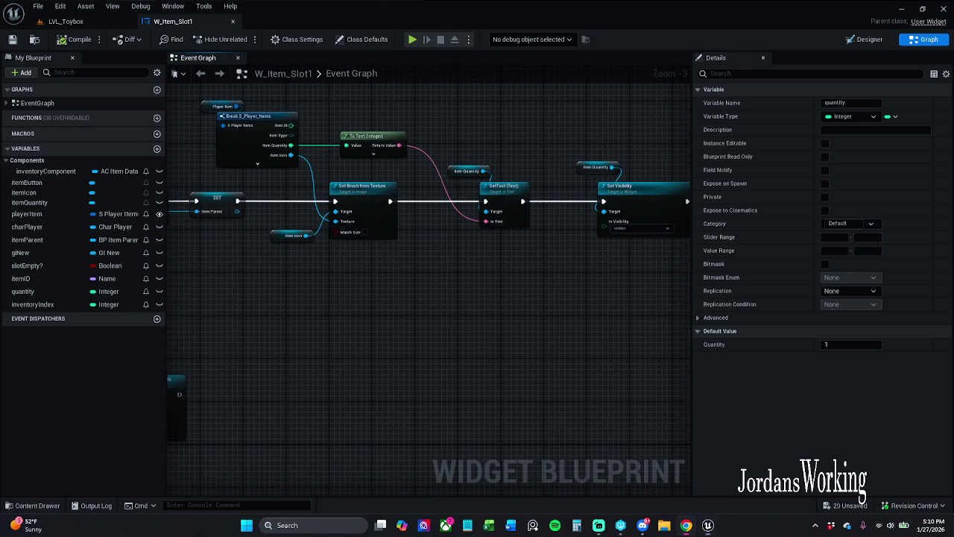
mouse_move(453, 261)
left_mouse_down()
mouse_move(401, 249)
mouse_move(198, 245)
left_mouse_up()
left_click_drag(419, 267, 356, 261)
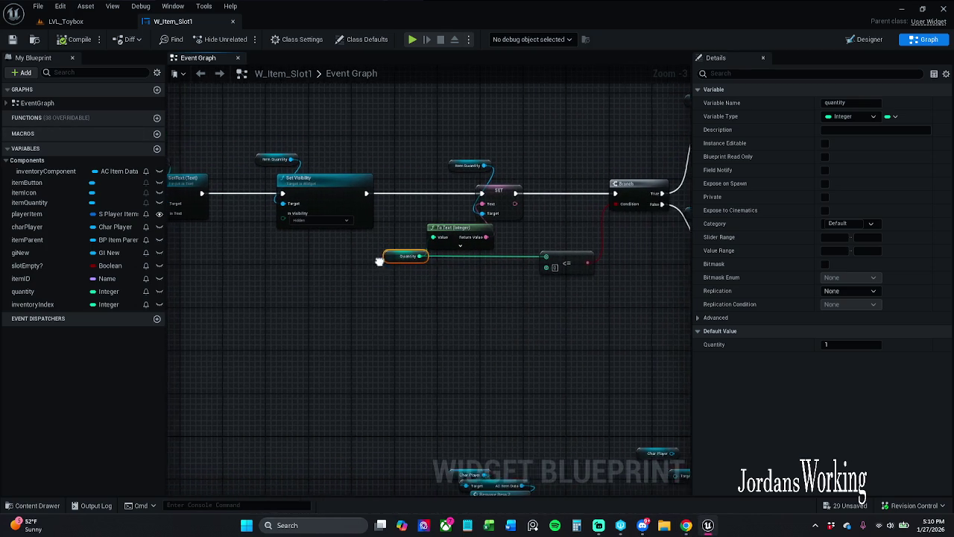
mouse_move(368, 313)
left_mouse_down()
mouse_move(487, 326)
mouse_move(618, 320)
mouse_move(477, 330)
left_mouse_up()
left_click(842, 344)
type("0")
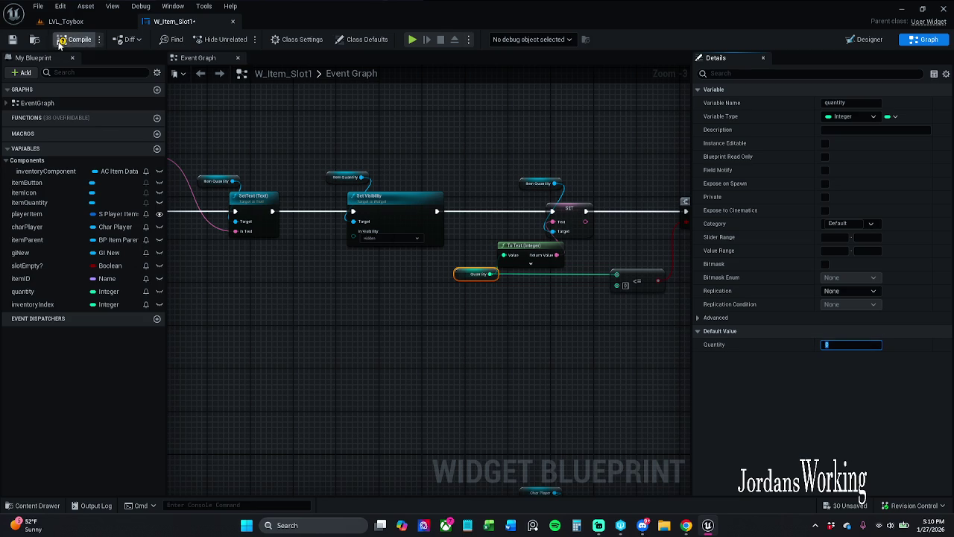
left_click(65, 21)
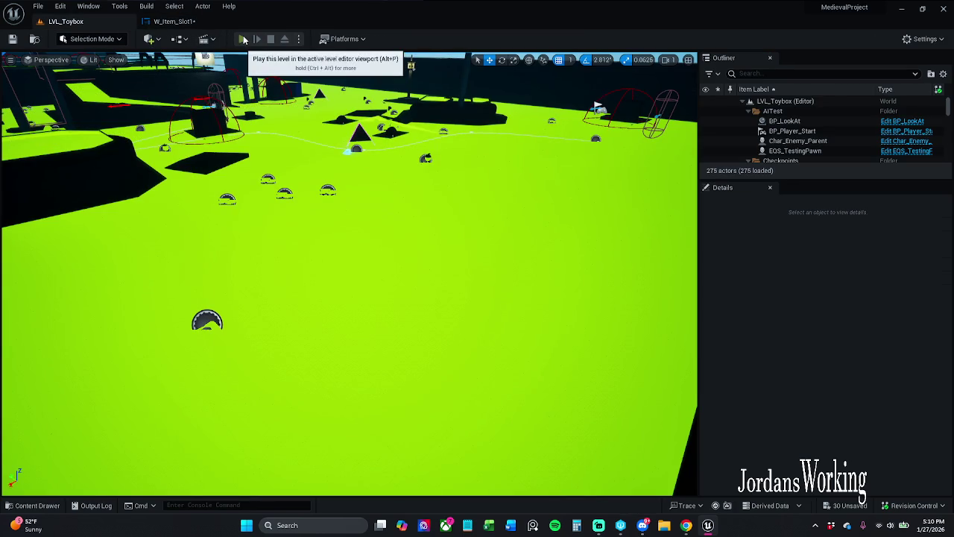
- Play-test LVL_Toybox with the quantity default of 0, then return to the slot graph
left_click(242, 39)
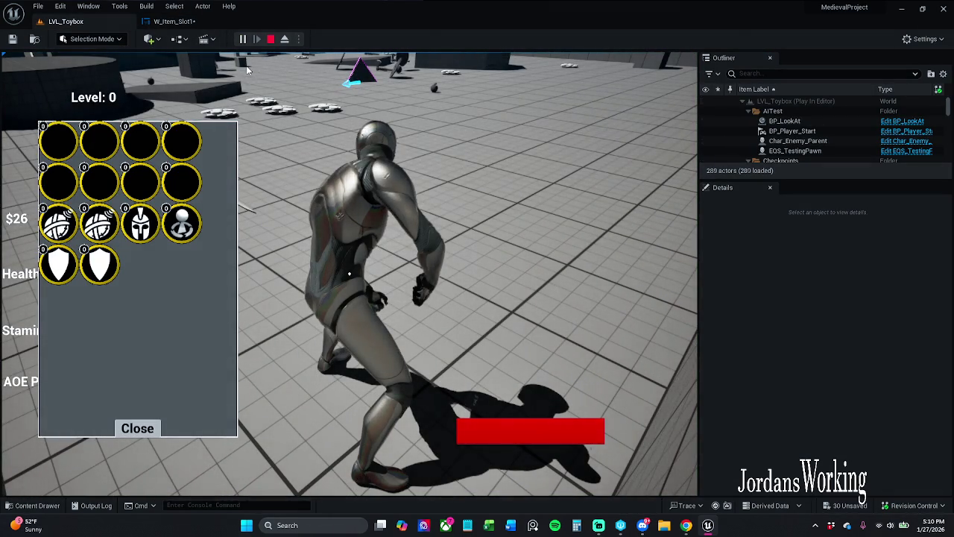
key("Escape")
left_click(173, 21)
- Set the Quantity variable's default value to -1 and compile
left_click(855, 344)
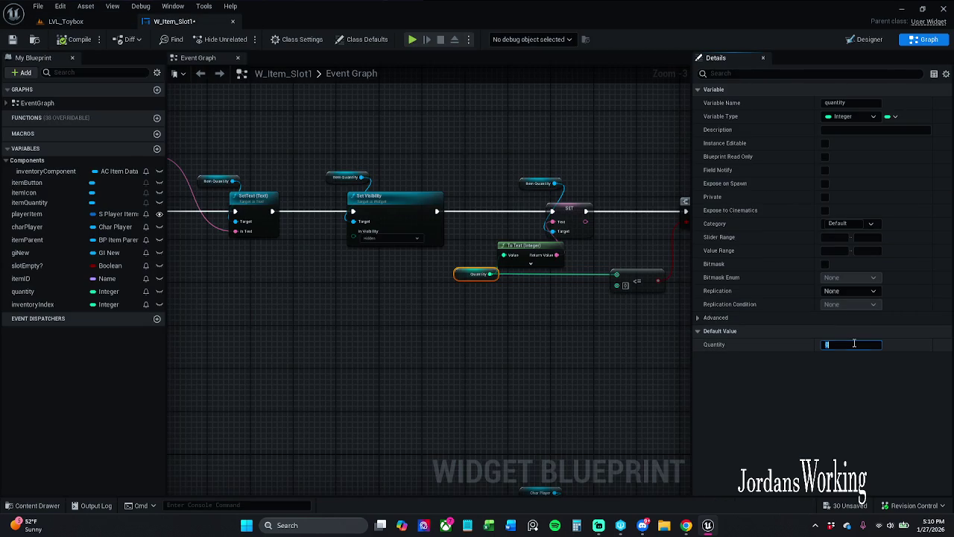
left_click(628, 342)
mouse_move(628, 342)
left_mouse_down()
mouse_move(515, 345)
mouse_move(477, 332)
left_mouse_up()
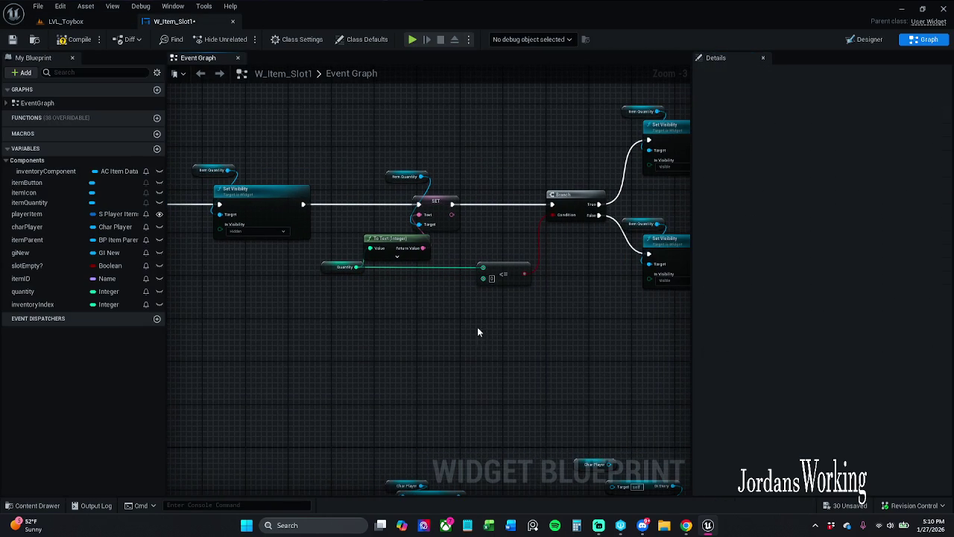
left_click(349, 267)
left_click(857, 344)
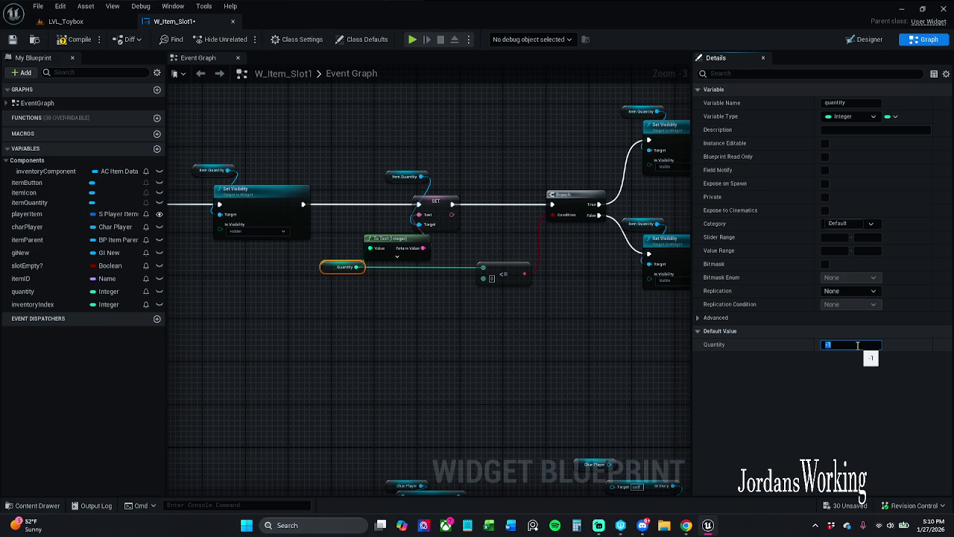
left_click(78, 38)
- Play-test LVL_Toybox with quantity defaulting to -1, then return to W_Item_Slot1
left_click(66, 21)
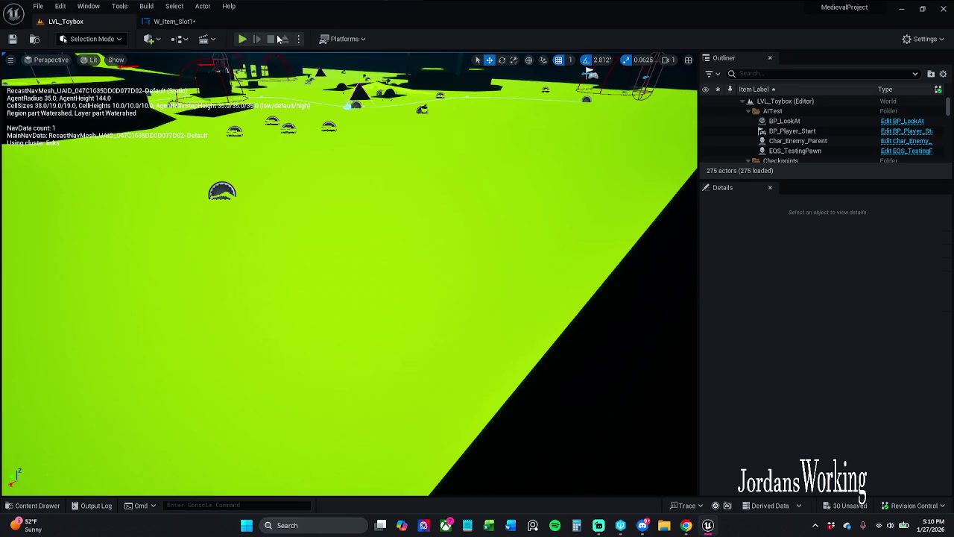
left_click(243, 39)
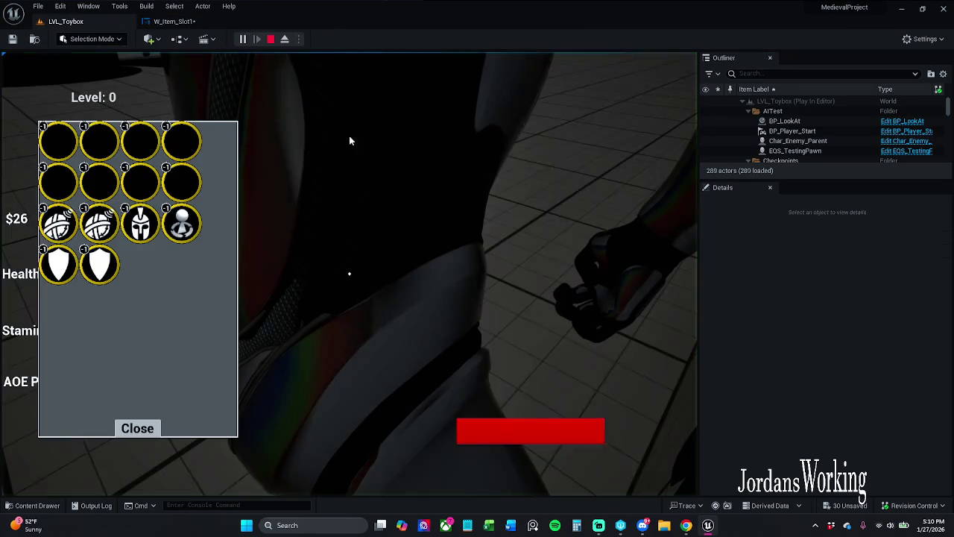
left_click(174, 21)
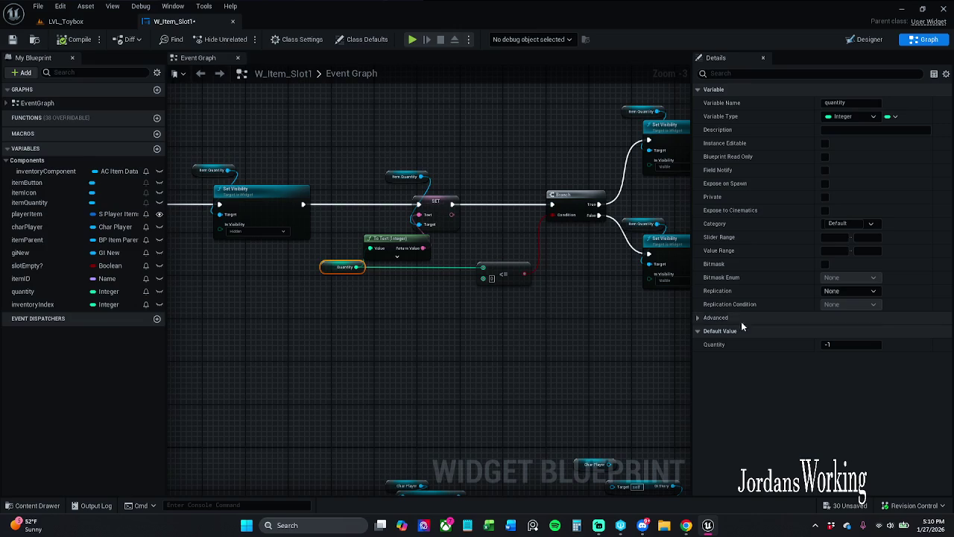
- Restore the Quantity default value to 1
left_click(847, 343)
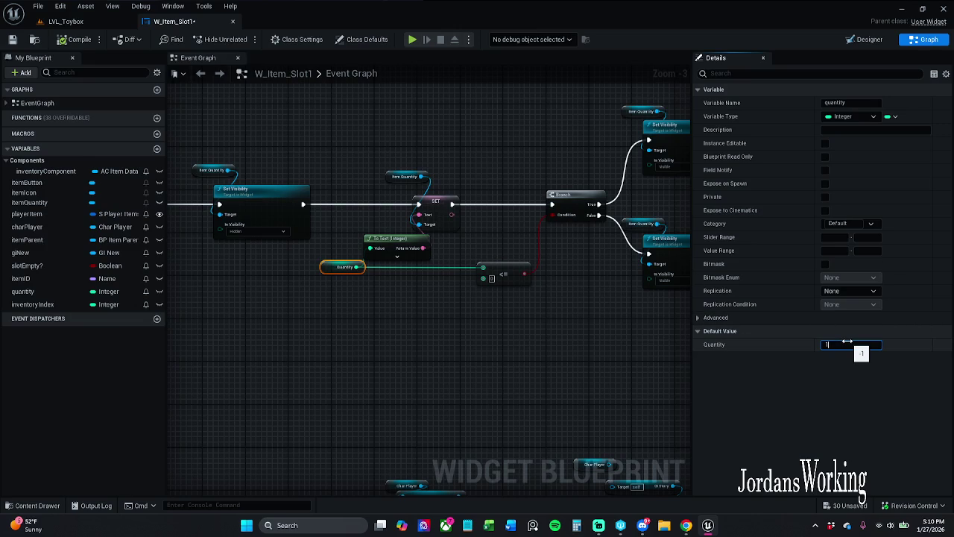
left_click(551, 334)
mouse_move(552, 333)
left_mouse_down()
mouse_move(523, 337)
mouse_move(666, 326)
left_mouse_up()
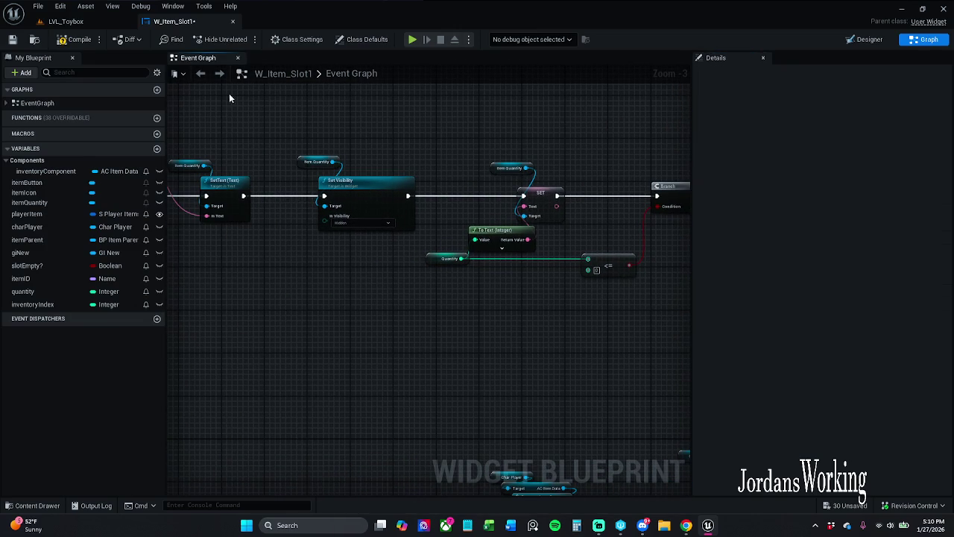
- Compile and save the slot blueprint, with the Set Visibility and SET nodes in view
left_click(74, 39)
scroll(372, 279, "down", 2)
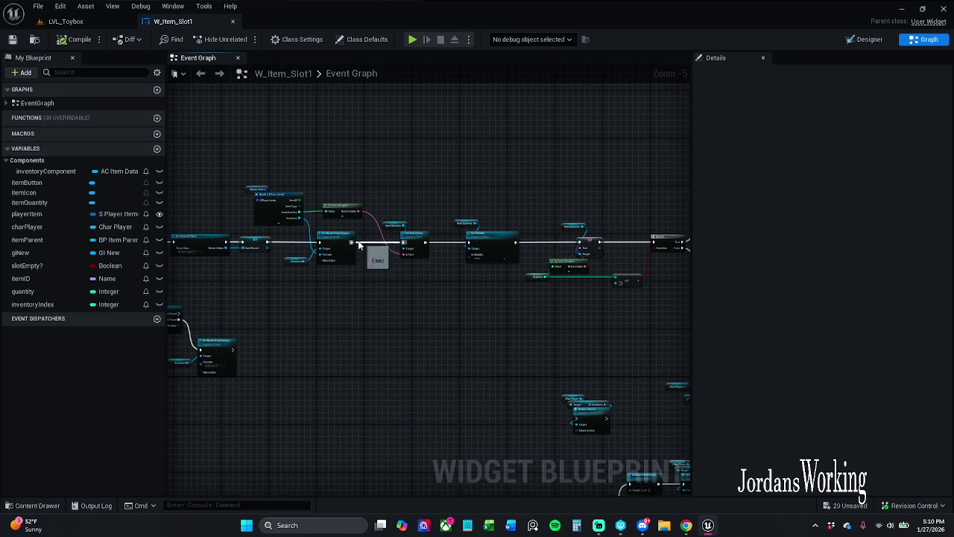
scroll(348, 218, "up", 2)
left_click_drag(349, 219, 415, 218)
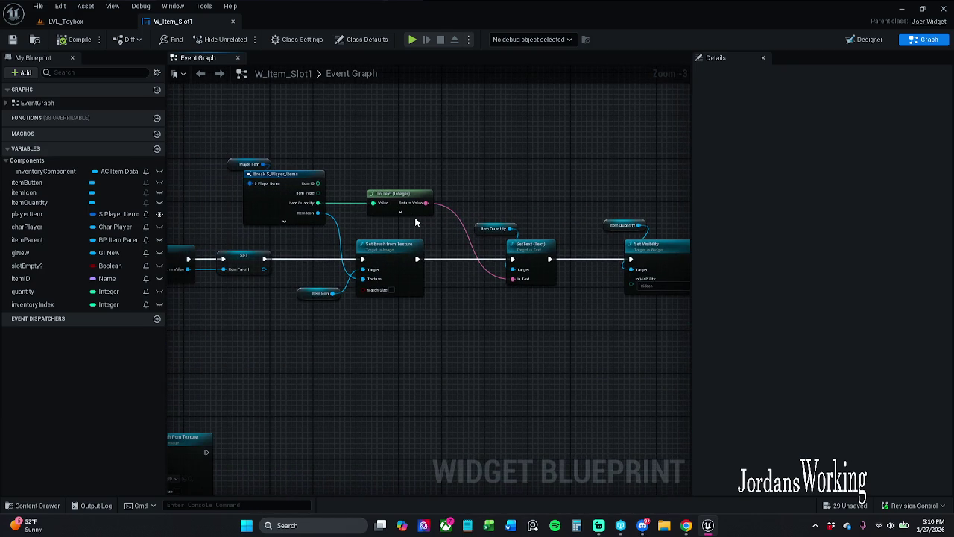
left_click_drag(415, 222, 218, 194)
mouse_move(430, 236)
left_mouse_down()
mouse_move(438, 237)
mouse_move(318, 220)
mouse_move(456, 238)
left_mouse_up()
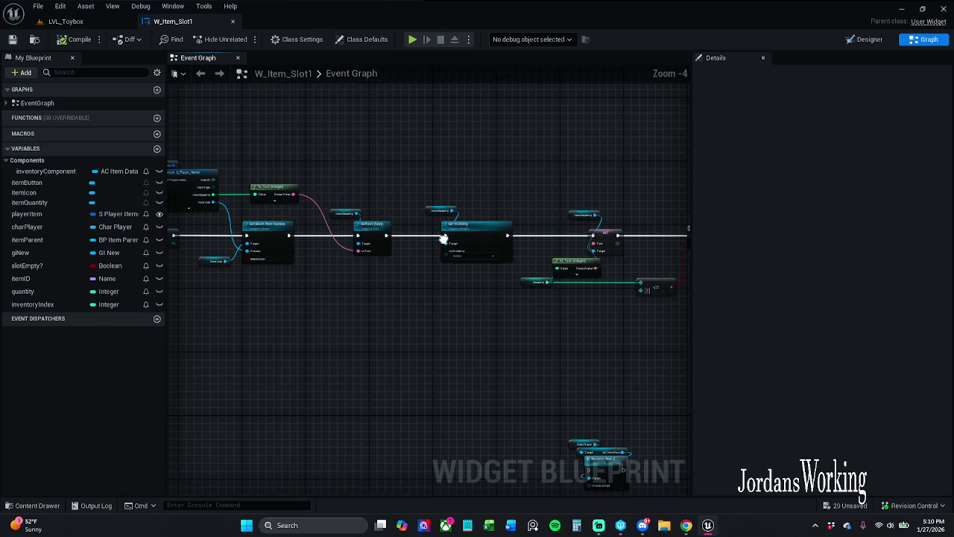
scroll(256, 216, "up", 1)
- Paste a copy of the Player Item break nodes and wire Item Quantity into the <= comparison
mouse_move(208, 193)
left_mouse_down()
mouse_move(711, 328)
mouse_move(484, 312)
mouse_move(565, 333)
mouse_move(558, 321)
mouse_move(534, 320)
mouse_move(448, 216)
mouse_move(430, 159)
left_mouse_up()
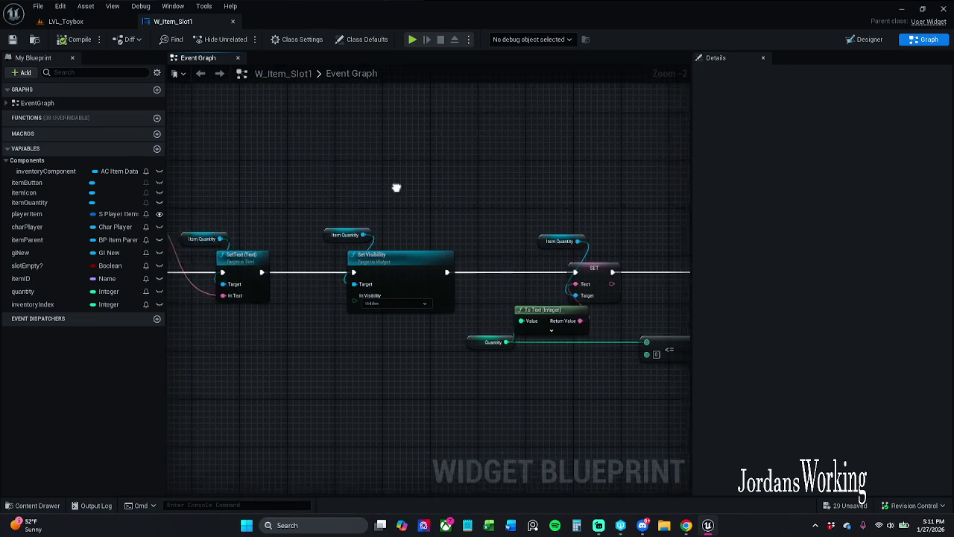
left_click(447, 224)
left_click_drag(333, 190, 320, 153)
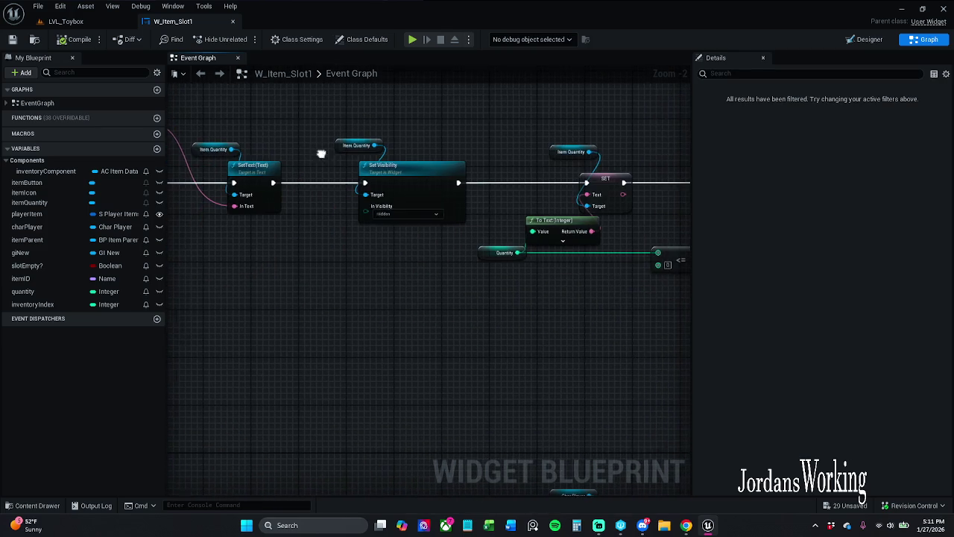
mouse_move(410, 309)
left_mouse_down()
mouse_move(377, 313)
mouse_move(437, 306)
left_mouse_up()
key("ctrl+v")
left_click(446, 281)
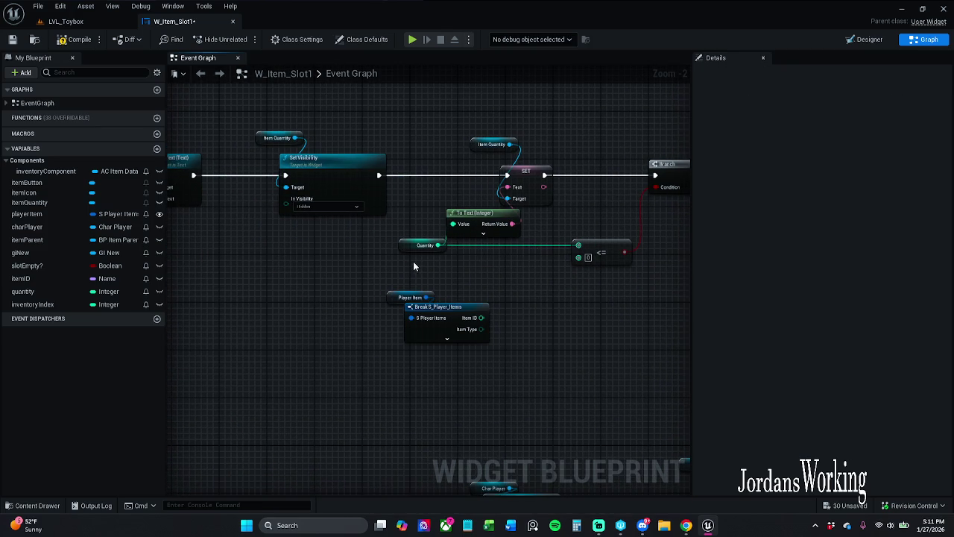
left_click(447, 341)
left_click(447, 341)
mouse_move(338, 349)
left_mouse_down()
mouse_move(437, 290)
mouse_move(401, 282)
left_mouse_up()
left_click(524, 302)
mouse_move(438, 339)
left_mouse_down()
mouse_move(479, 347)
mouse_move(579, 246)
left_mouse_up()
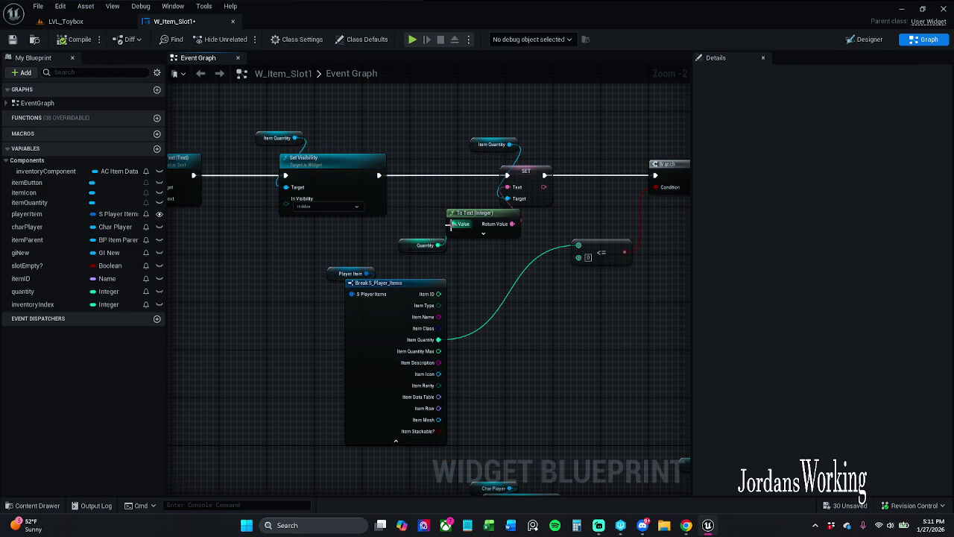
- Set the Branch False path's Set Visibility to Hidden
left_click_drag(528, 240, 288, 257)
left_click(547, 279)
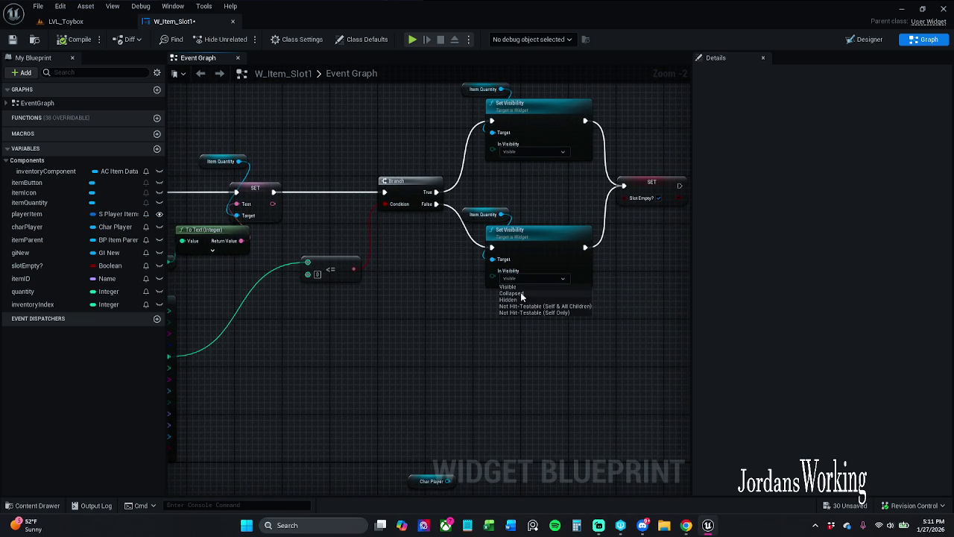
left_click(520, 299)
left_click_drag(469, 298, 568, 293)
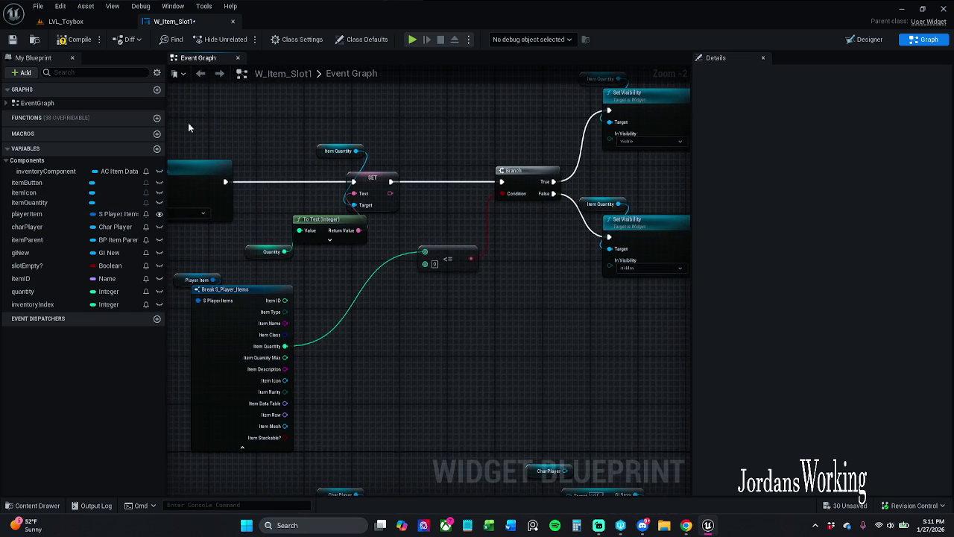
- Play-test to confirm slots show no numbers, then select the Player Item and break nodes
left_click(65, 21)
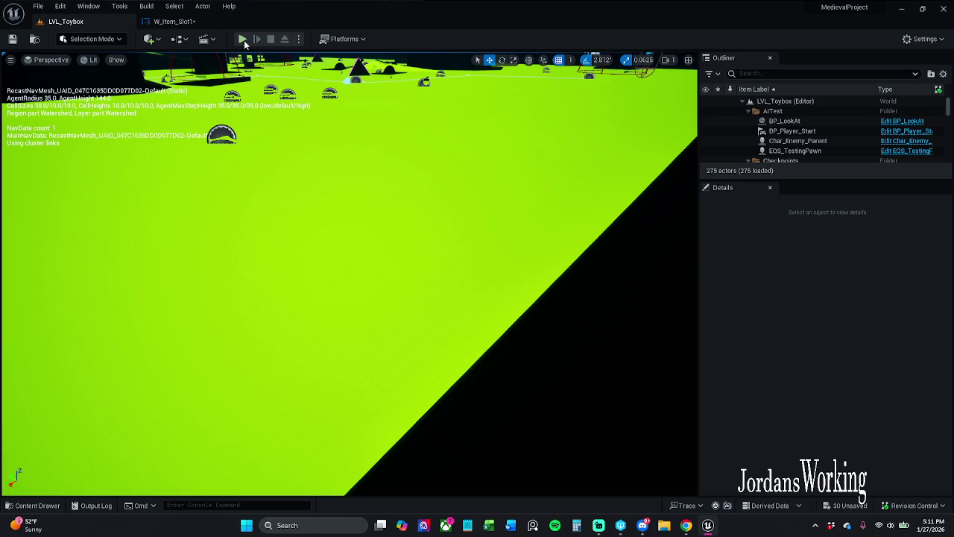
left_click(243, 38)
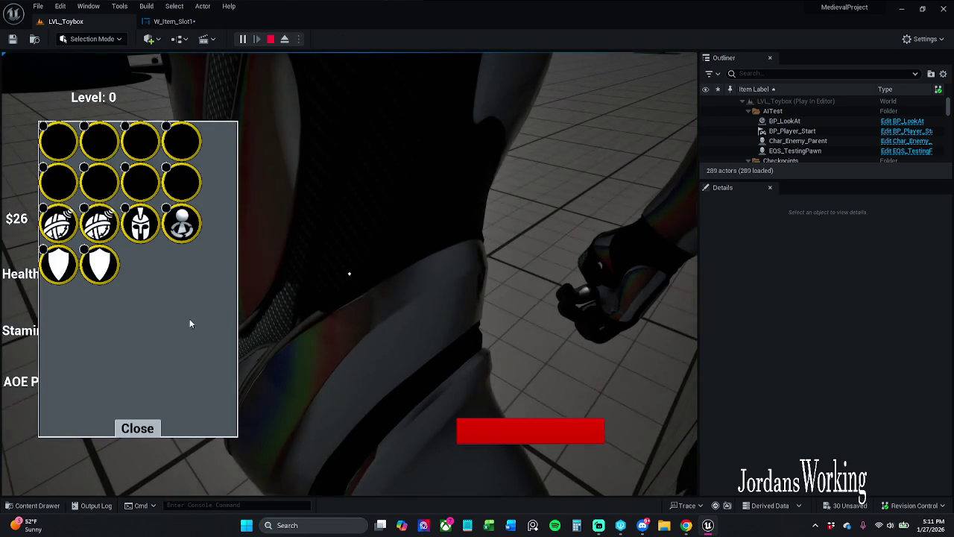
key("Escape")
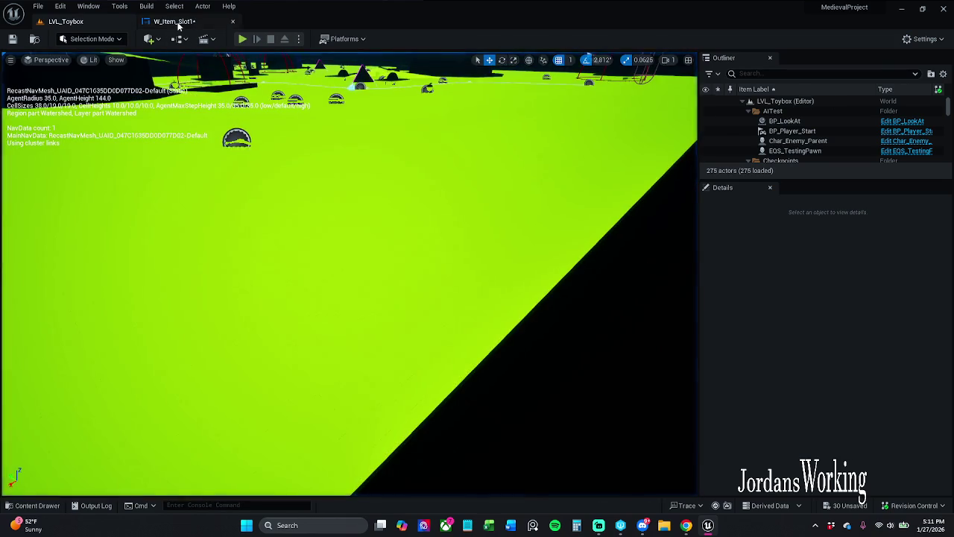
left_click(177, 23)
left_click_drag(288, 249, 341, 305)
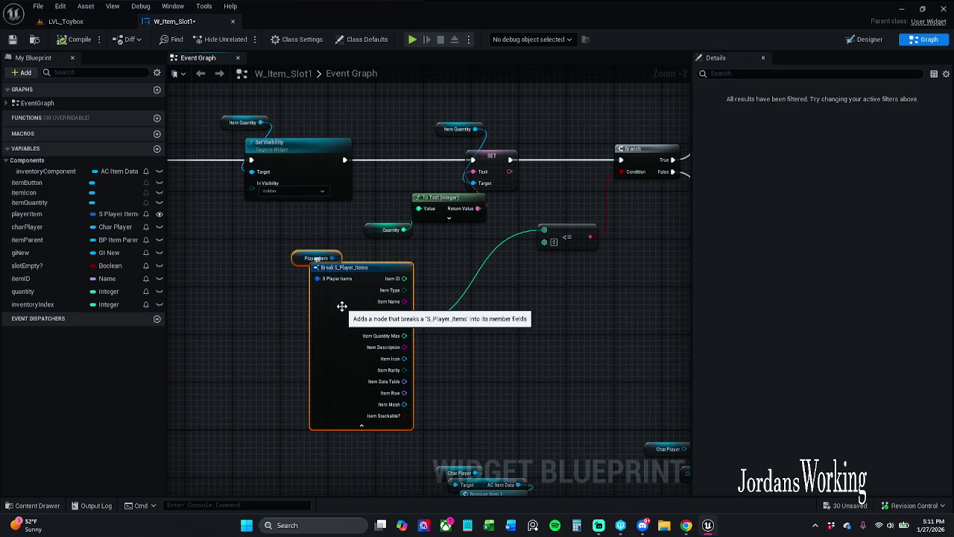
- Delete the Player Item and Break S_Player_Items nodes and feed the Quantity getter into the <= 1 check
key("Delete")
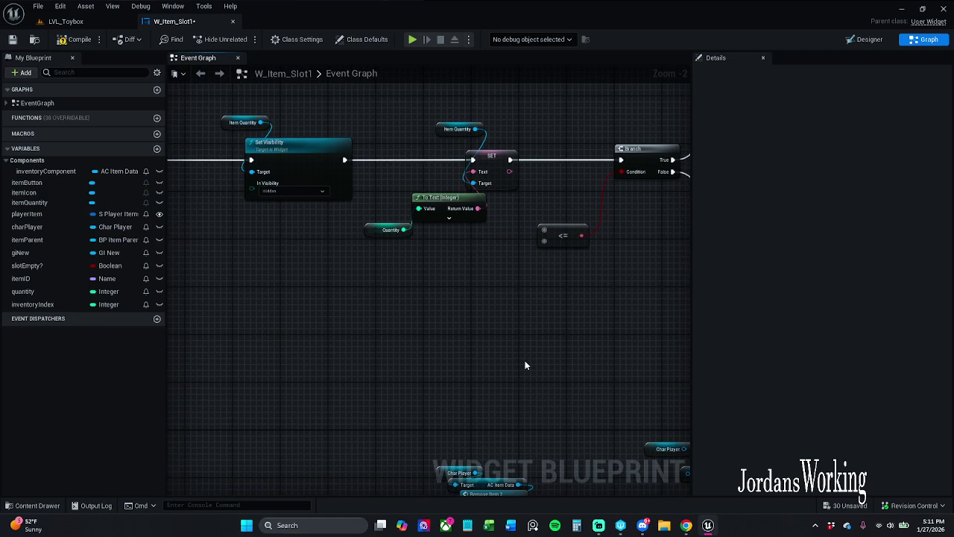
left_click_drag(403, 232, 545, 231)
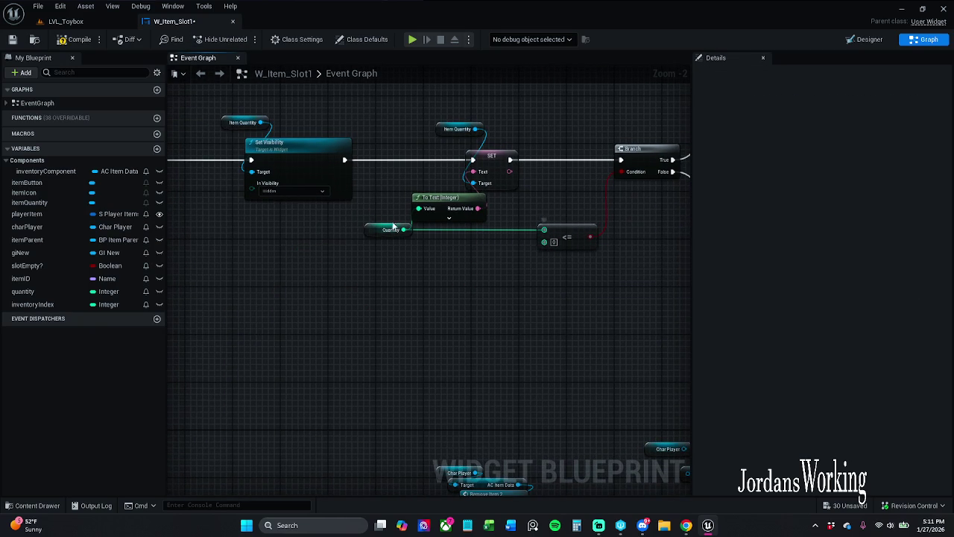
left_click_drag(359, 185, 373, 215)
scroll(422, 199, "down", 1)
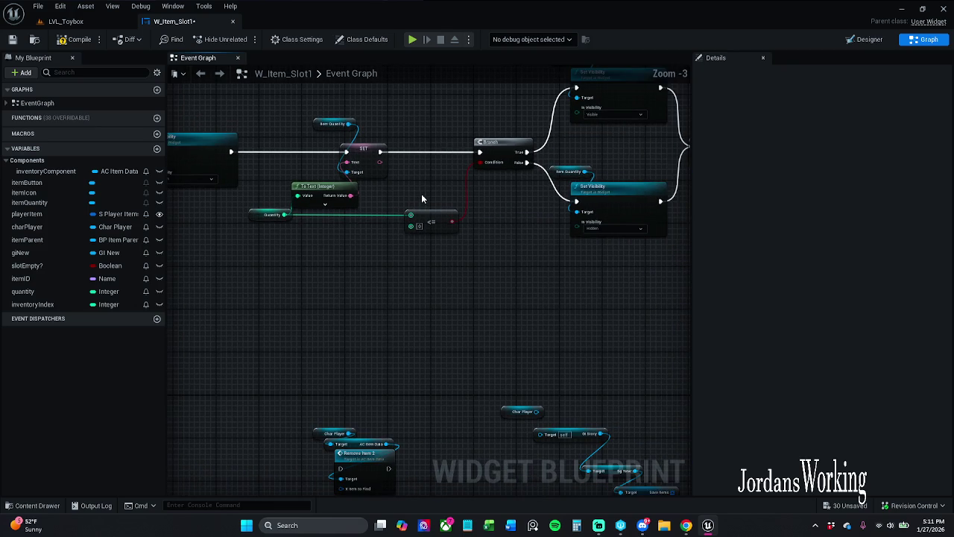
left_click(274, 214)
mouse_move(256, 228)
left_mouse_down()
mouse_move(356, 238)
mouse_move(411, 223)
mouse_move(400, 235)
mouse_move(364, 203)
left_mouse_up()
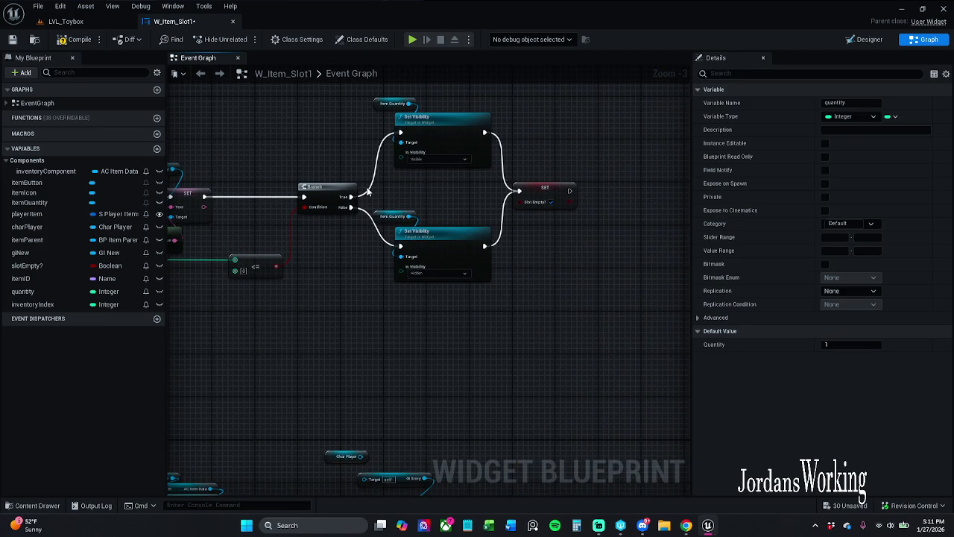
scroll(370, 207, "up", 3)
mouse_move(387, 187)
left_mouse_down()
mouse_move(346, 238)
mouse_move(527, 182)
left_mouse_up()
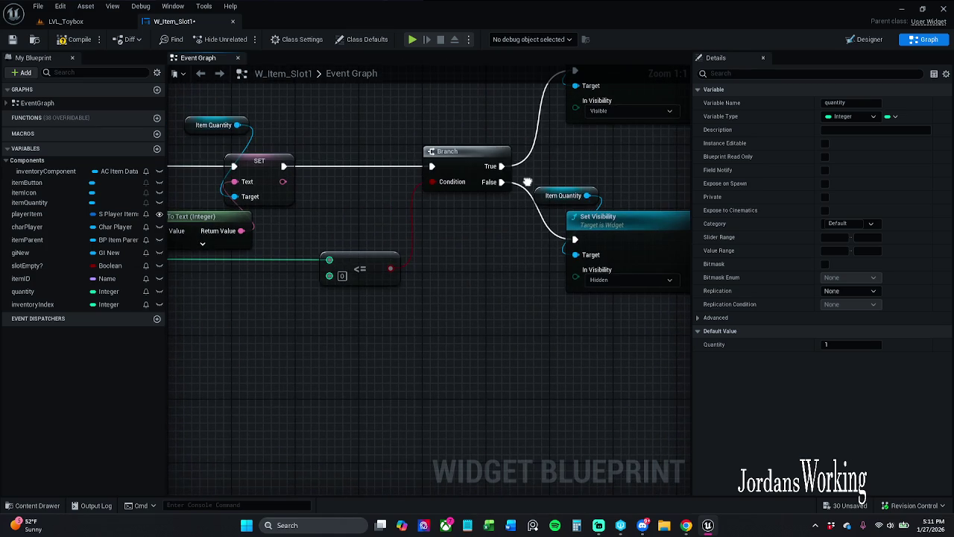
scroll(405, 272, "down", 1)
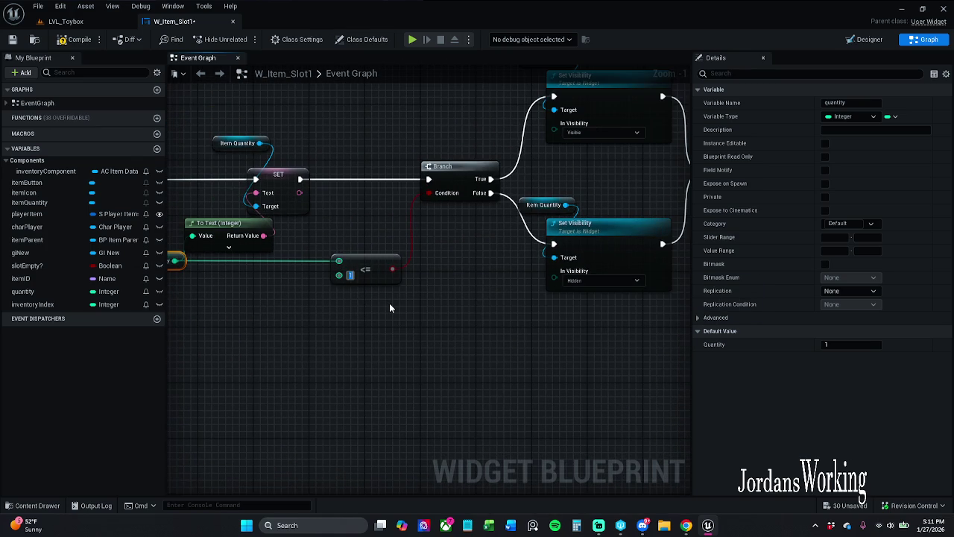
left_click(428, 256)
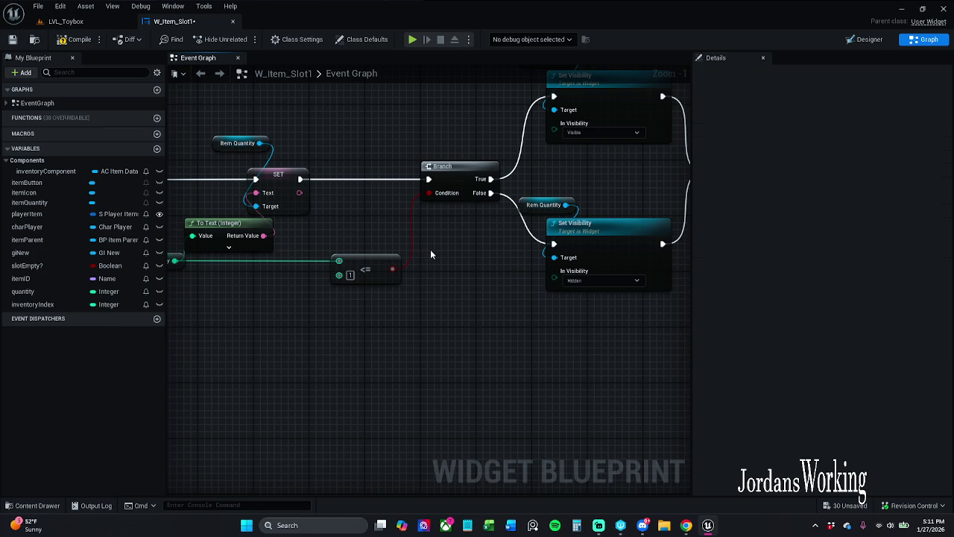
- Replace the <= node with a Greater Equal node on Quantity wired to the Branch Condition
left_click_drag(459, 241, 487, 246)
left_click(384, 292)
key("Delete")
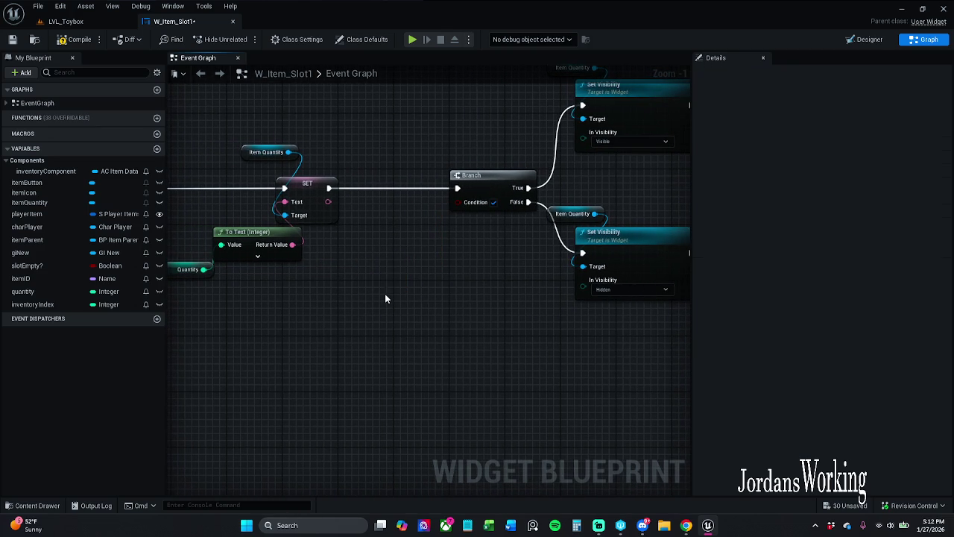
left_click_drag(205, 270, 395, 270)
type(">")
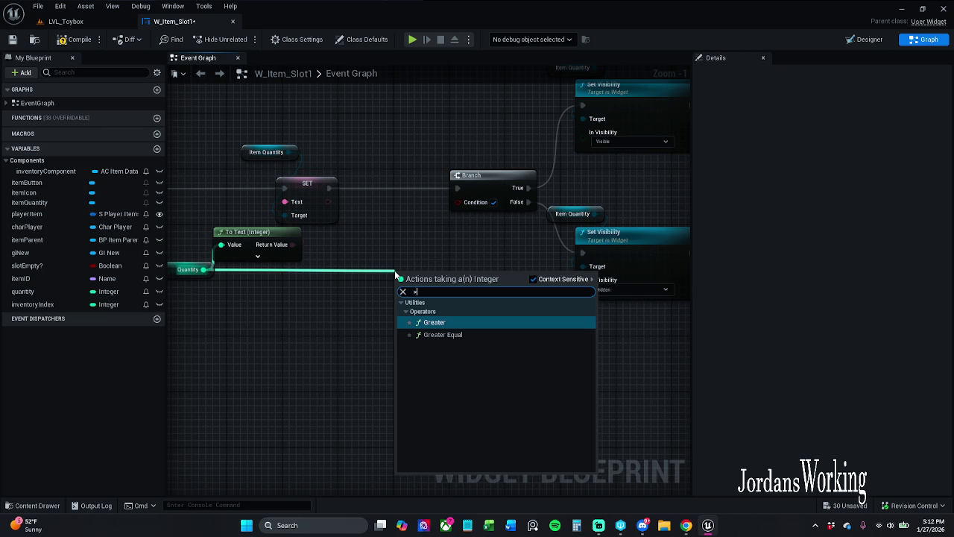
key("BackSpace")
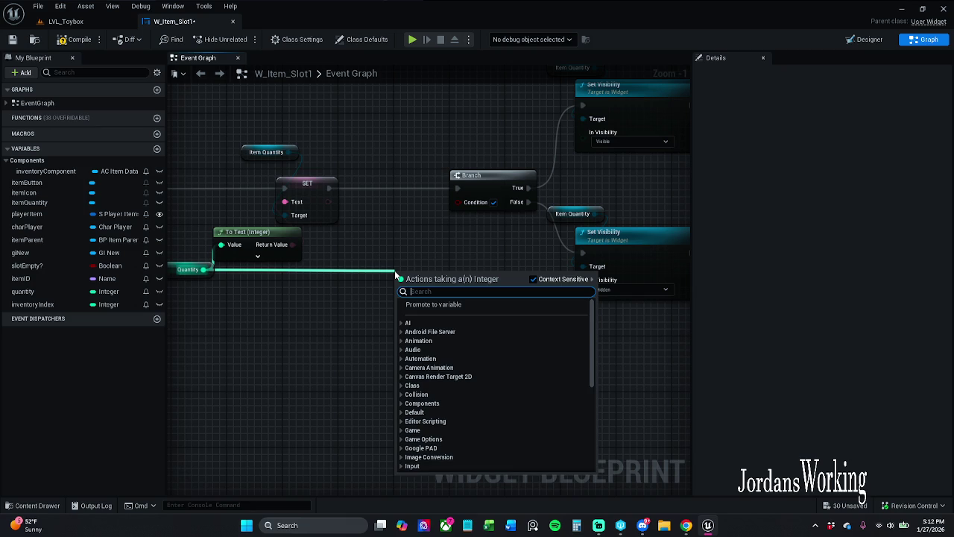
type(">")
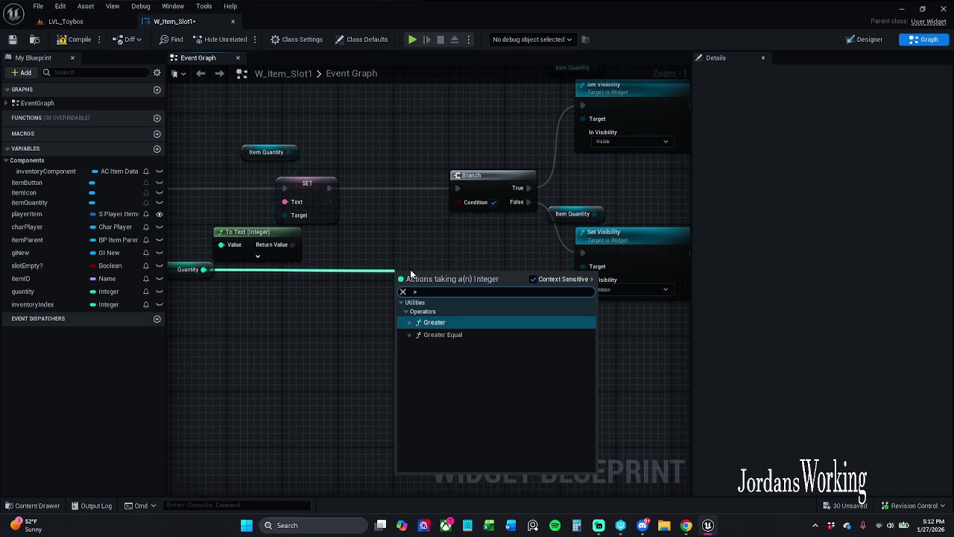
key("Down")
key("Return")
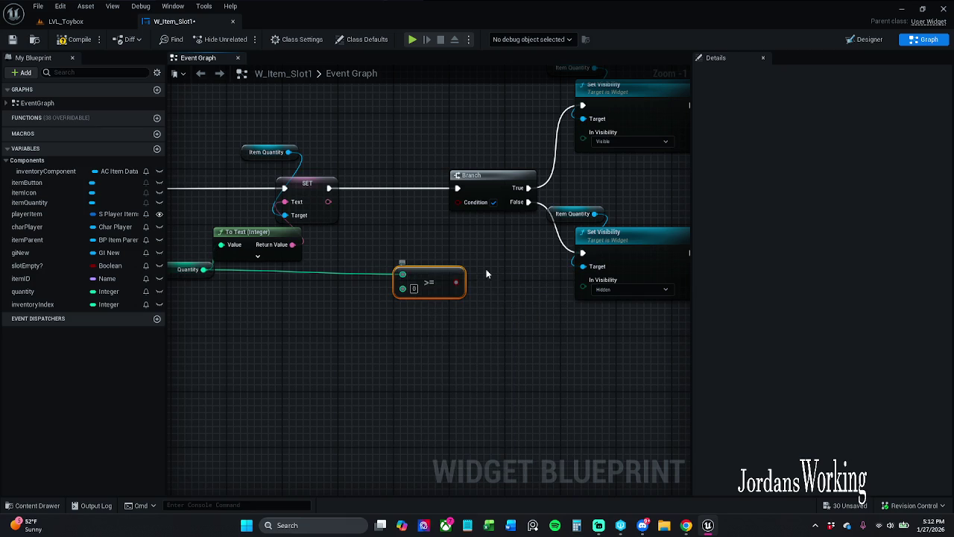
mouse_move(455, 282)
left_mouse_down()
mouse_move(481, 274)
mouse_move(459, 202)
left_mouse_up()
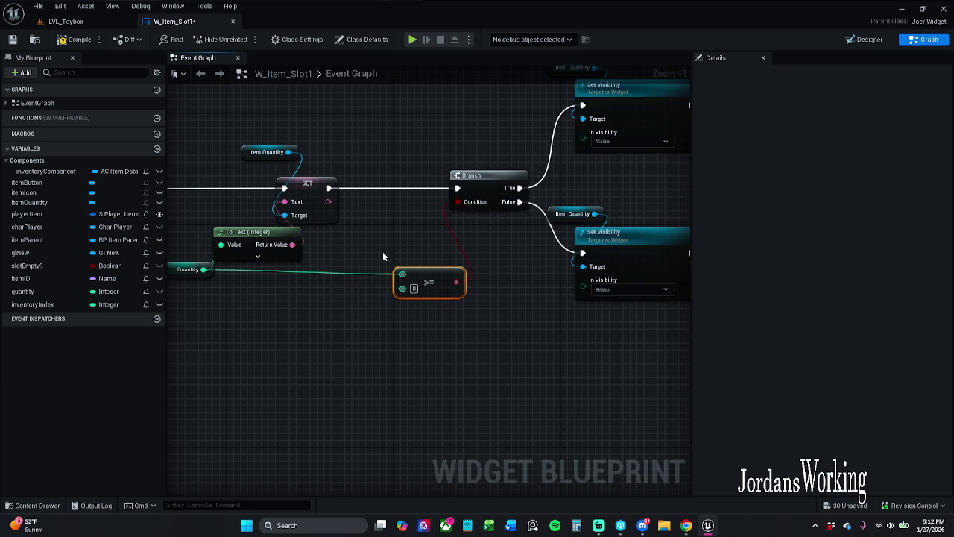
- Straighten the Quantity-to->= wire and tidy the node layout
left_click(188, 269, "shift")
key("q")
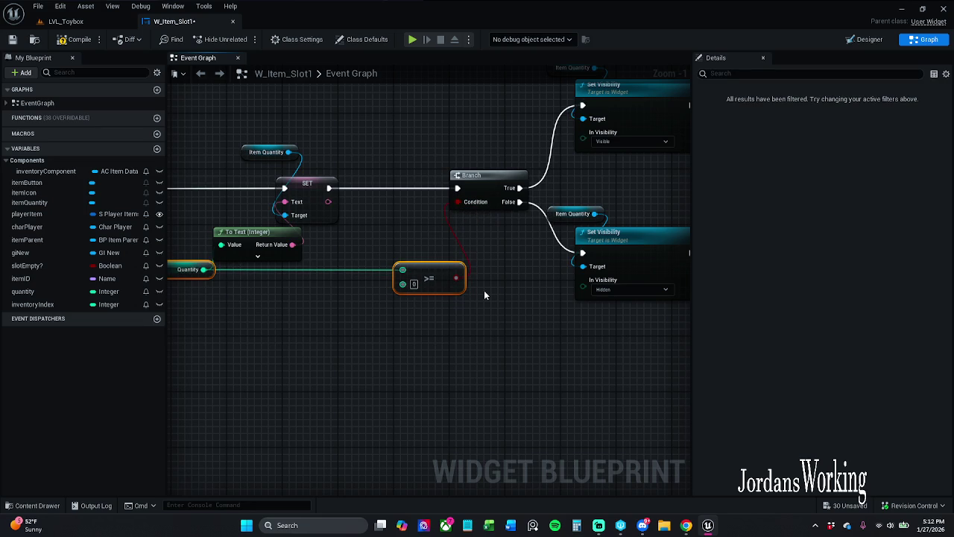
left_click(586, 321)
left_click_drag(445, 278, 422, 278)
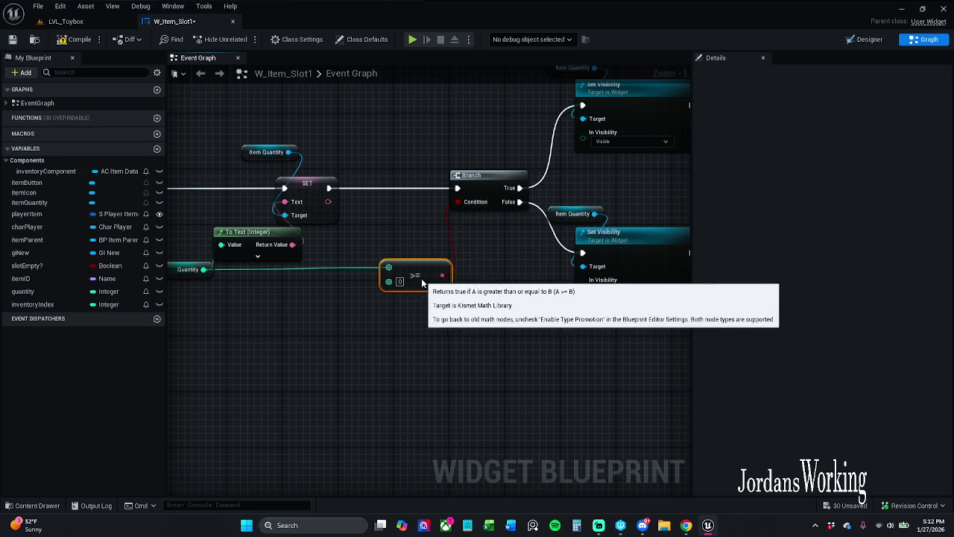
left_click(195, 276, "shift")
left_click(497, 330)
mouse_move(496, 330)
left_mouse_down()
mouse_move(202, 335)
mouse_move(521, 342)
left_mouse_up()
scroll(230, 337, "down", 1)
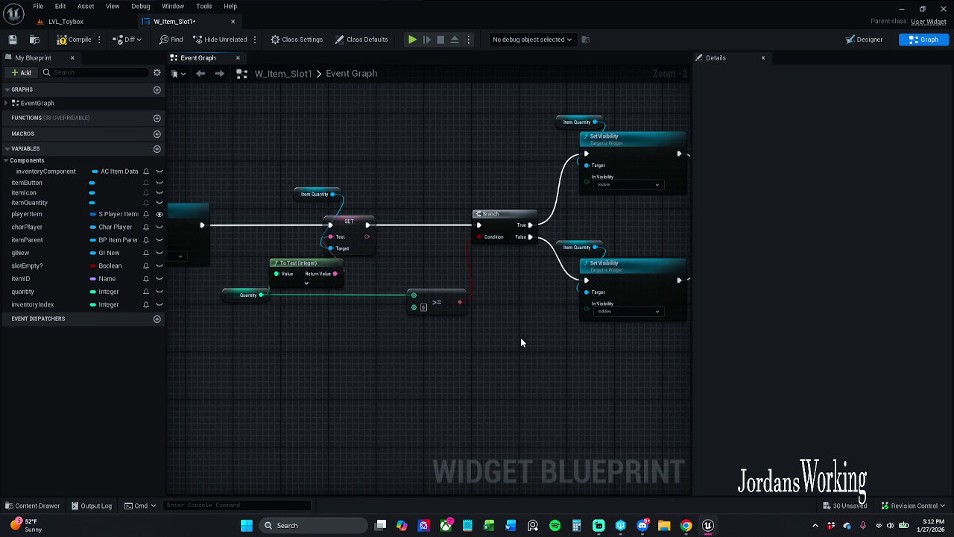
- Set the >= node's B value to 1
left_click(423, 307)
type("1")
key("Return")
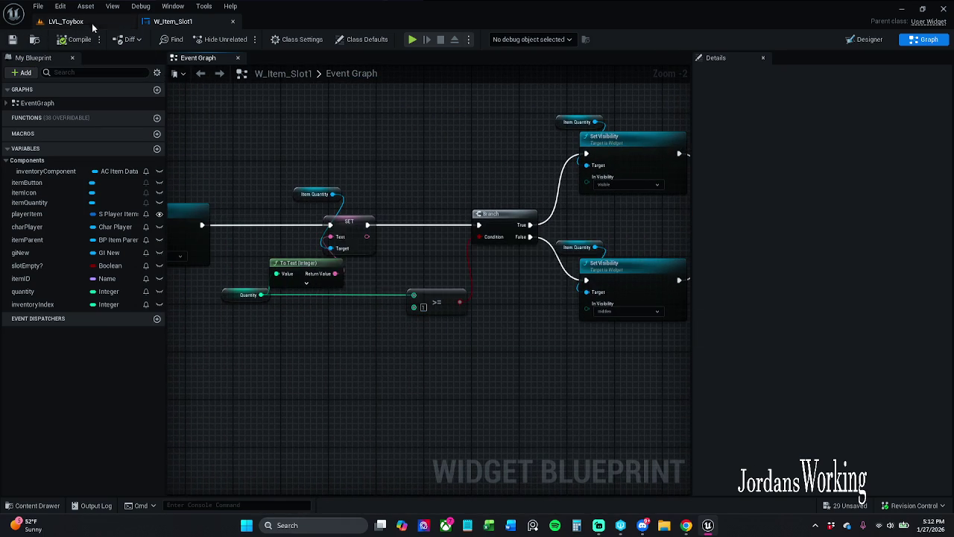
left_click(93, 24)
- Play-test LVL_Toybox, checking the inventory after walking to the sword, then return to W_Item_Slot1
left_click(242, 37)
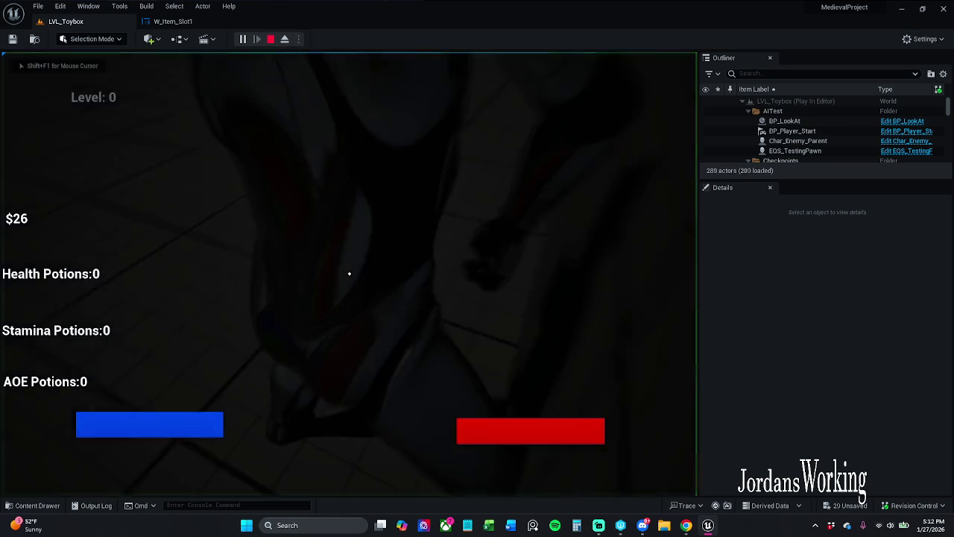
key("w")
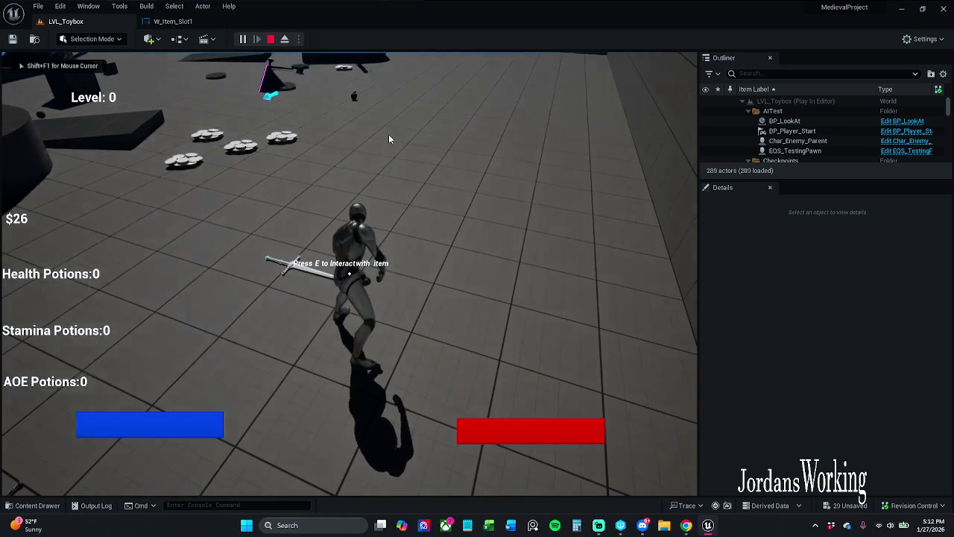
key("i")
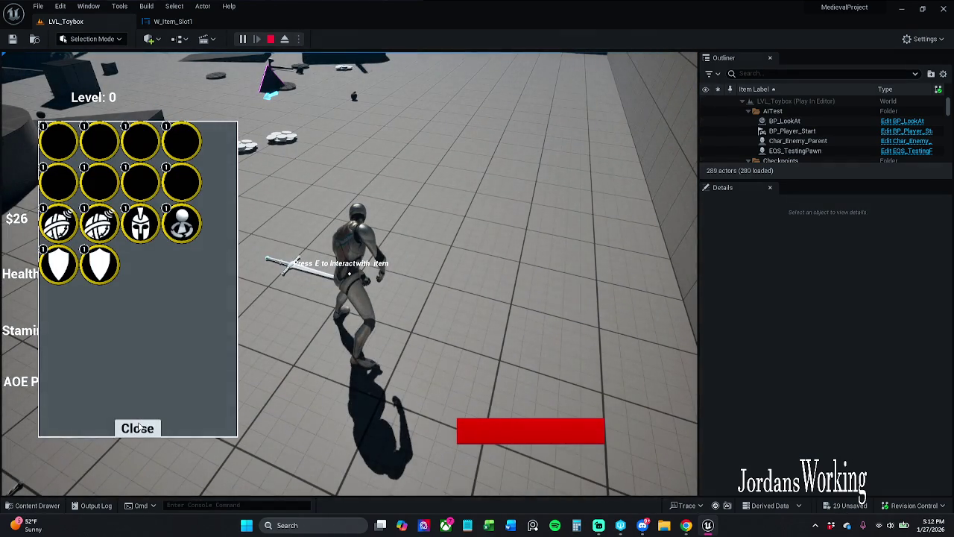
left_click(138, 427)
key("Escape")
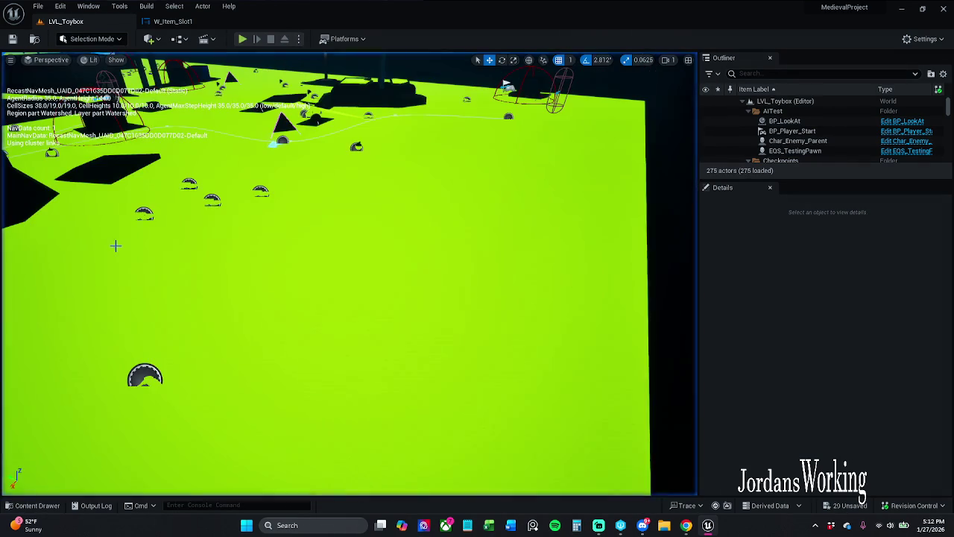
left_click(172, 20)
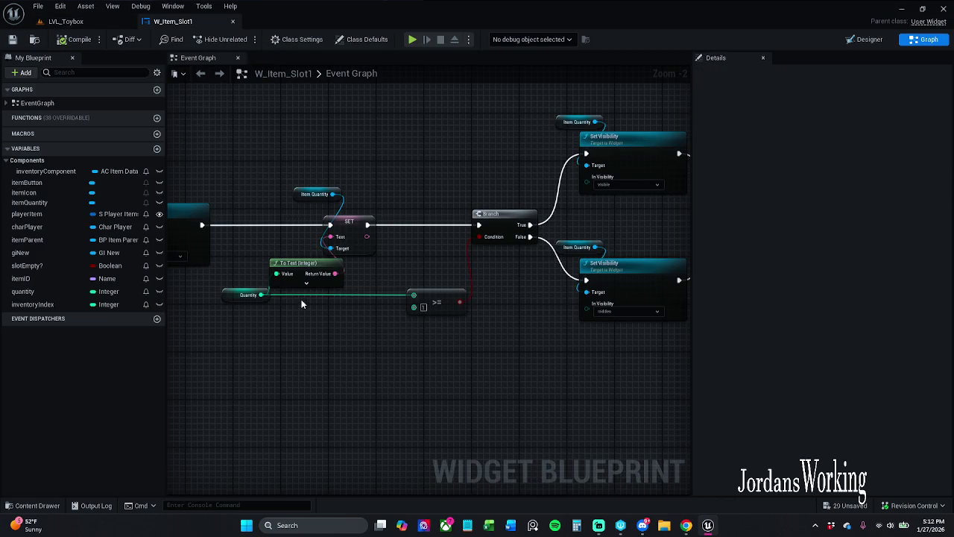
- Confirm the Quantity variable's default value of 1 and save W_Item_Slot1
left_click(245, 295)
left_click(855, 345)
key("Return")
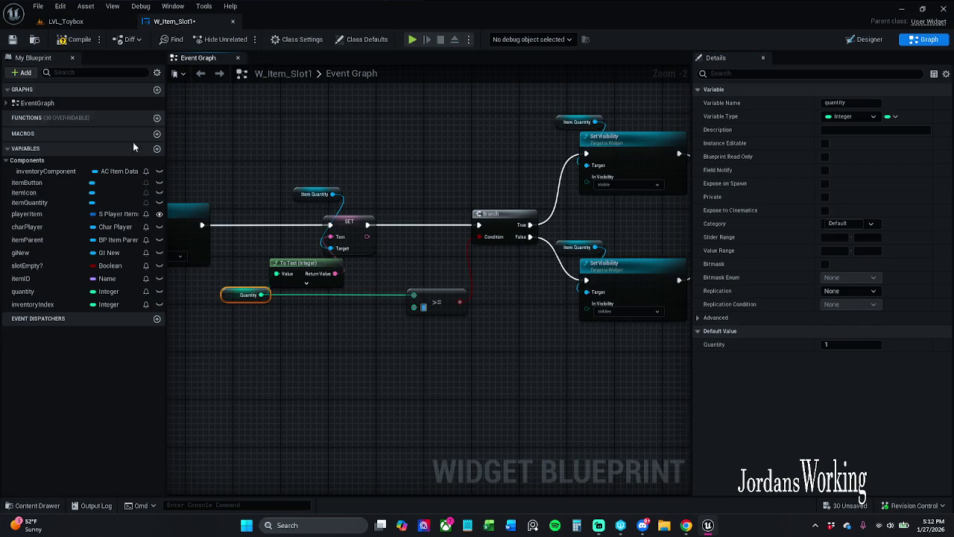
left_click(12, 38)
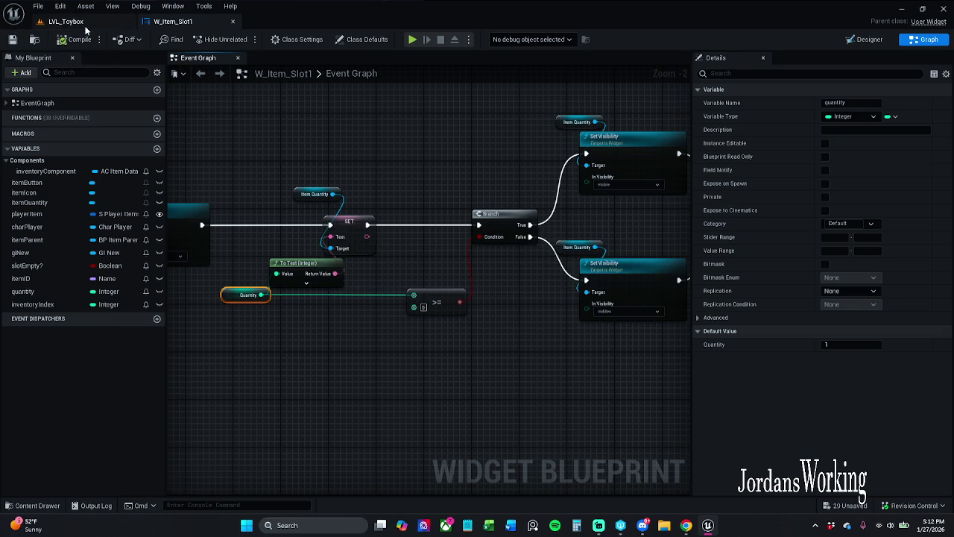
- Play-test the inventory again, then return to the W_Item_Slot1 event graph
left_click(79, 22)
left_click(245, 39)
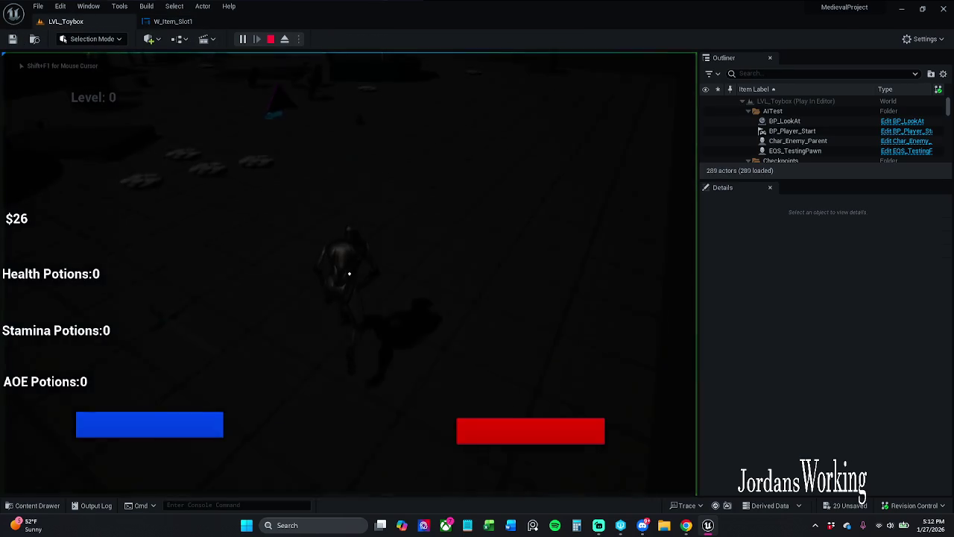
key("i")
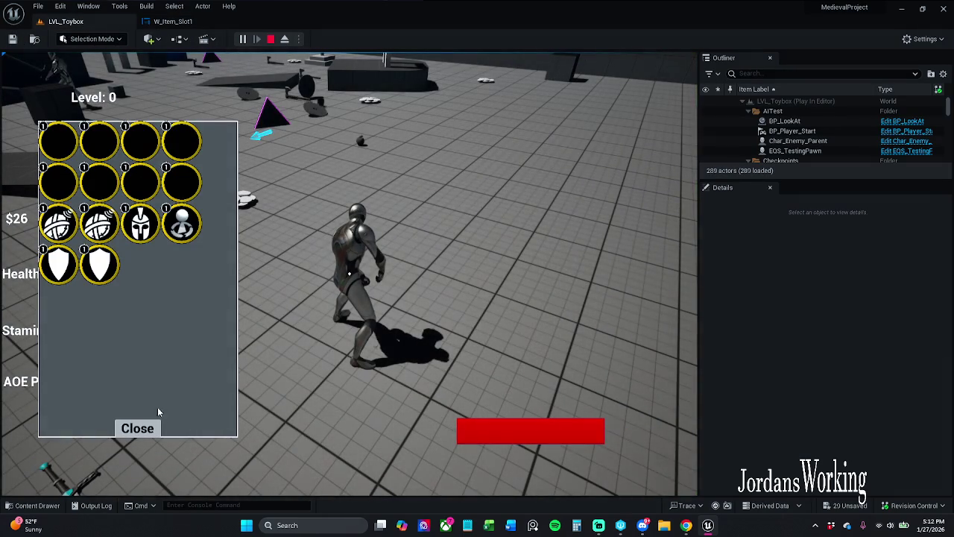
left_click(137, 428)
key("Escape")
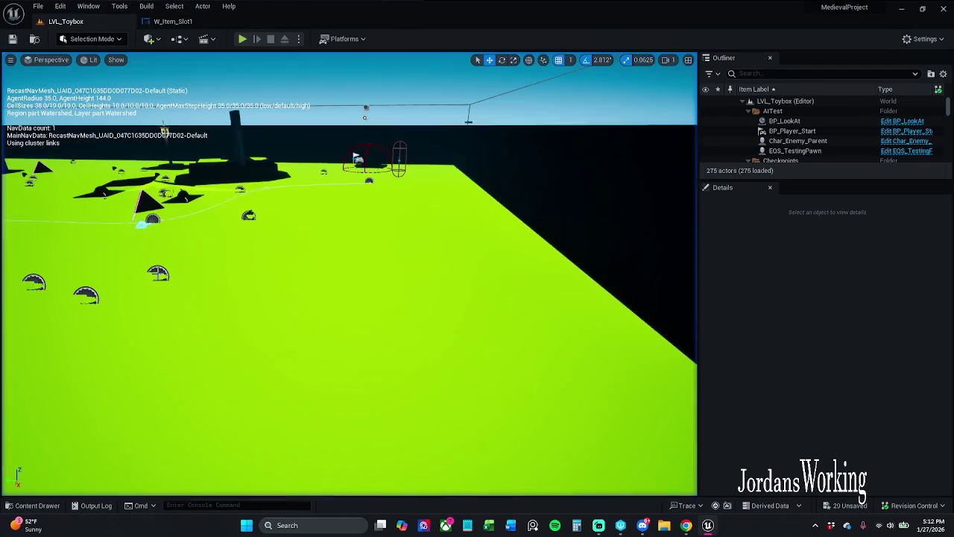
left_click(173, 21)
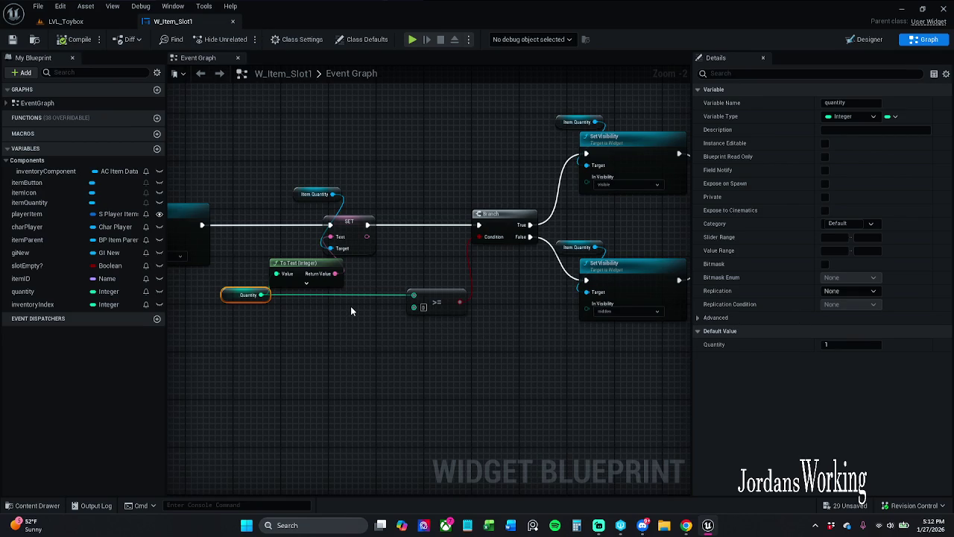
- Move the Get Data Table Row lookup nodes to the right in the Event Graph
mouse_move(485, 333)
left_mouse_down()
mouse_move(420, 332)
mouse_move(649, 322)
mouse_move(651, 313)
left_mouse_up()
scroll(420, 332, "down", 2)
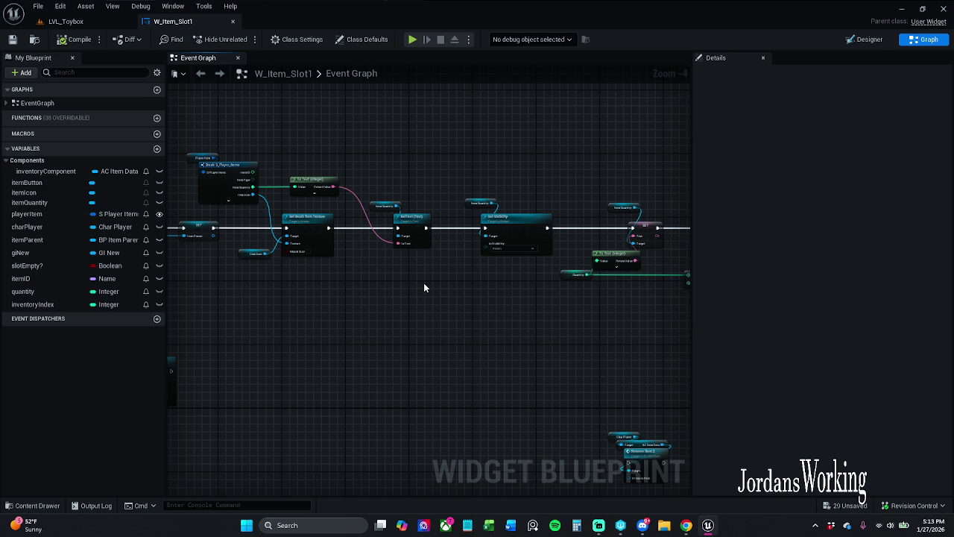
mouse_move(462, 279)
left_mouse_down()
mouse_move(454, 266)
mouse_move(690, 259)
left_mouse_up()
left_click_drag(447, 321, 441, 277)
left_click_drag(257, 266, 376, 352)
mouse_move(302, 268)
left_mouse_down()
mouse_move(377, 264)
mouse_move(366, 261)
left_mouse_up()
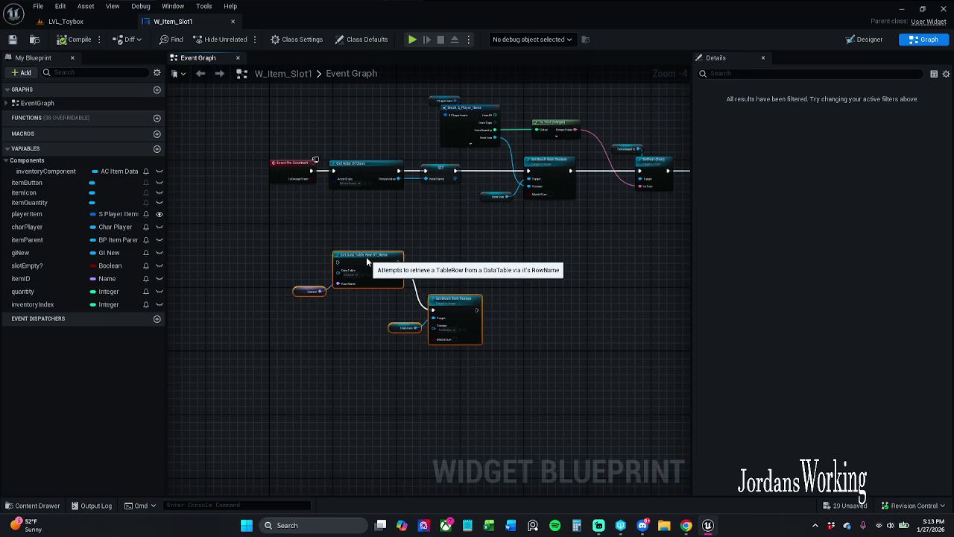
left_click(322, 214)
left_click(75, 39)
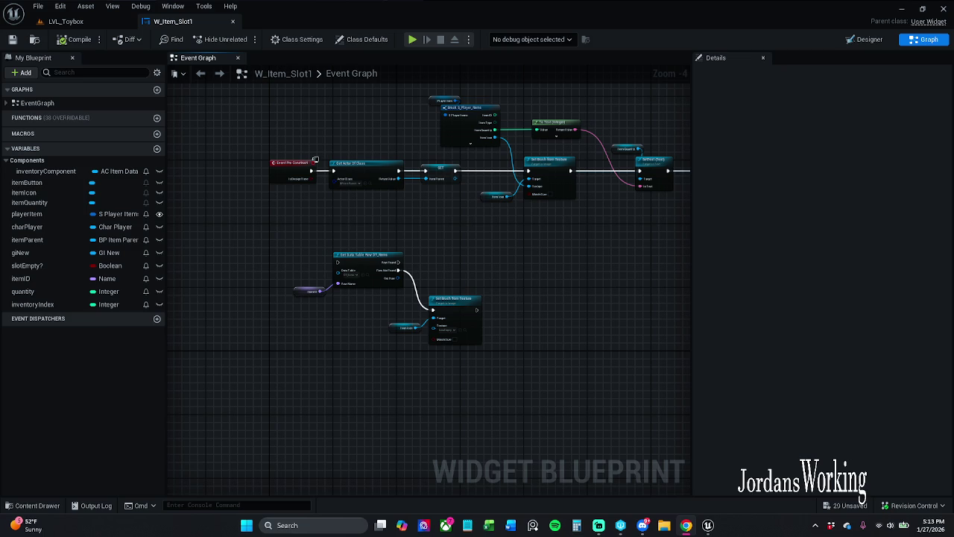
- Zoom in on the >= comparison, Branch and its Set Visibility wires
mouse_move(522, 297)
left_mouse_down()
mouse_move(437, 261)
mouse_move(450, 140)
left_mouse_up()
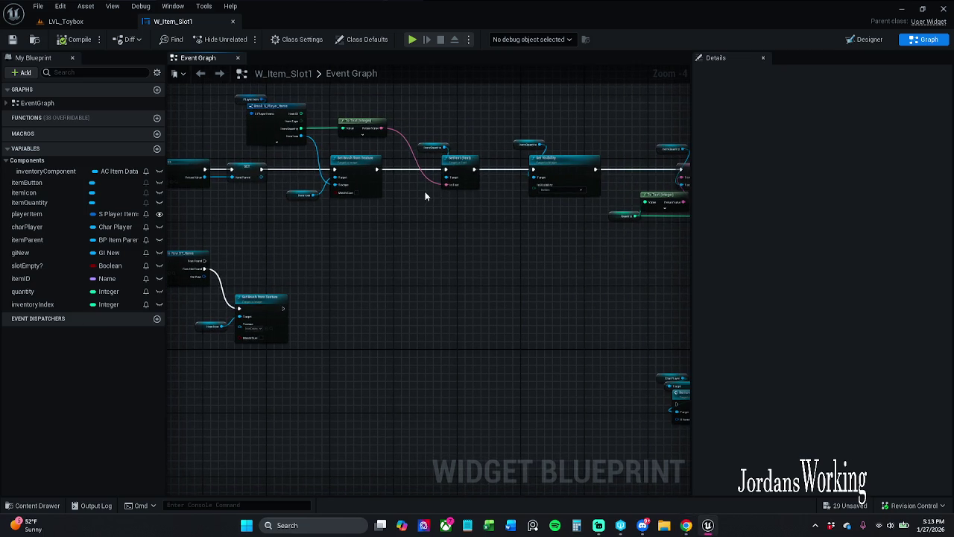
scroll(425, 197, "up", 4)
left_click_drag(425, 193, 494, 258)
scroll(496, 276, "down", 1)
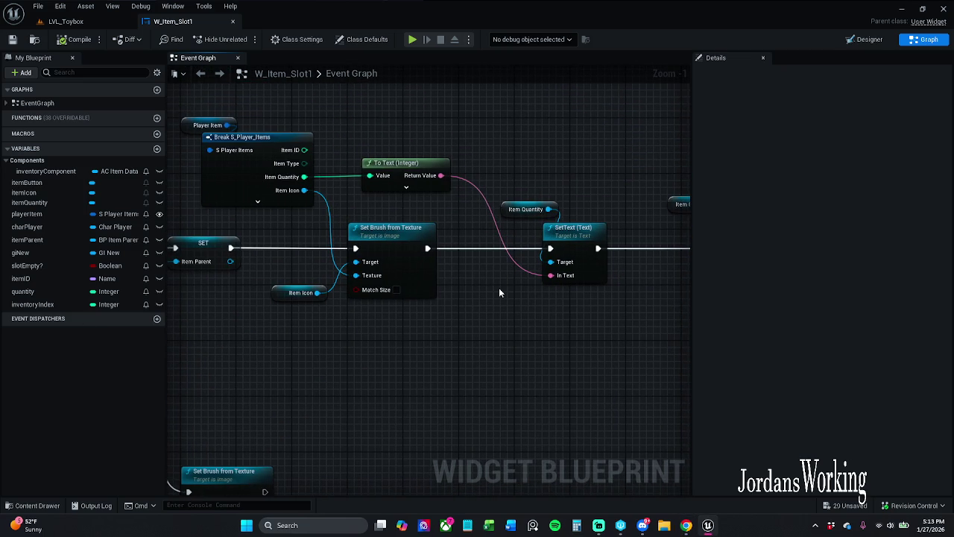
left_click_drag(550, 330, 198, 237)
left_click_drag(459, 292, 393, 282)
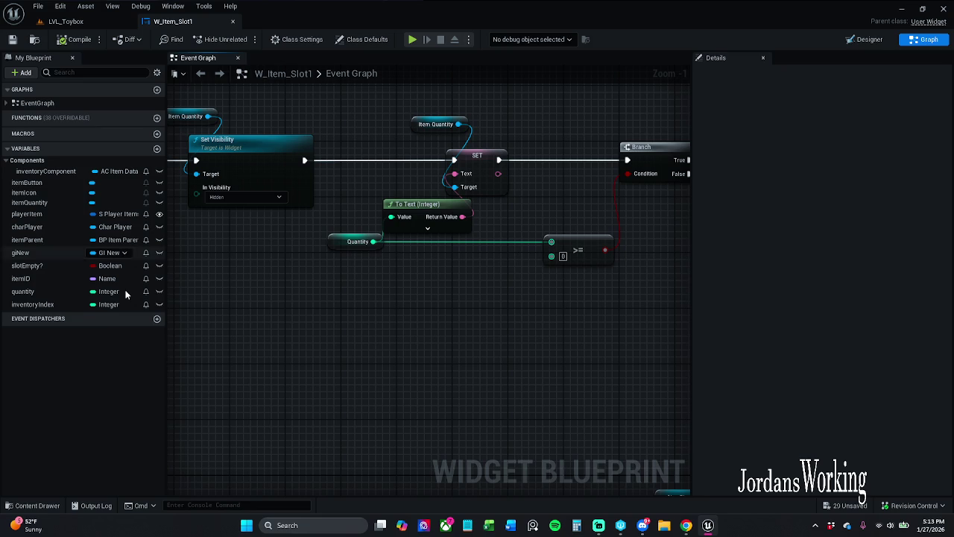
left_click_drag(640, 217, 508, 199)
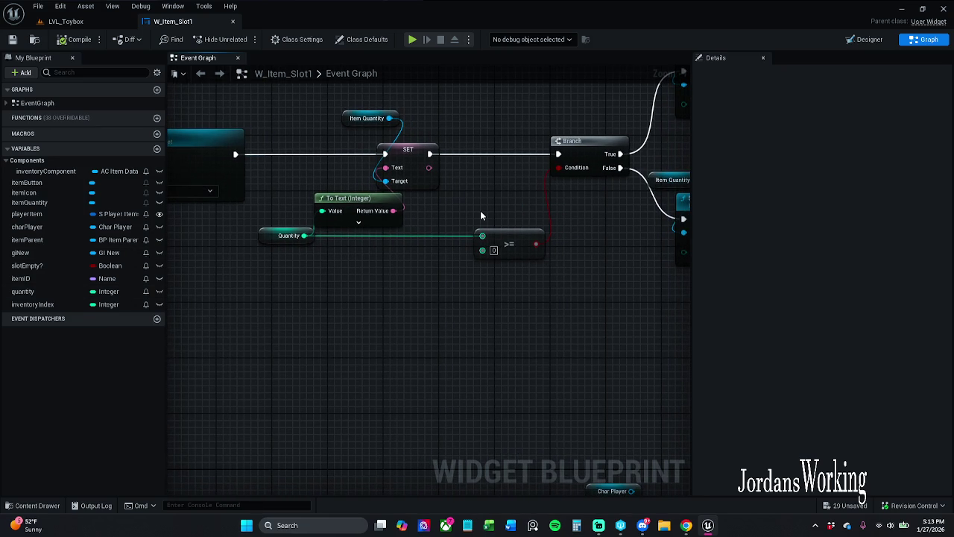
- Replace the >= node with a Less Equal (<= 0) node on Quantity driving the Branch Condition, and save
left_click(524, 250)
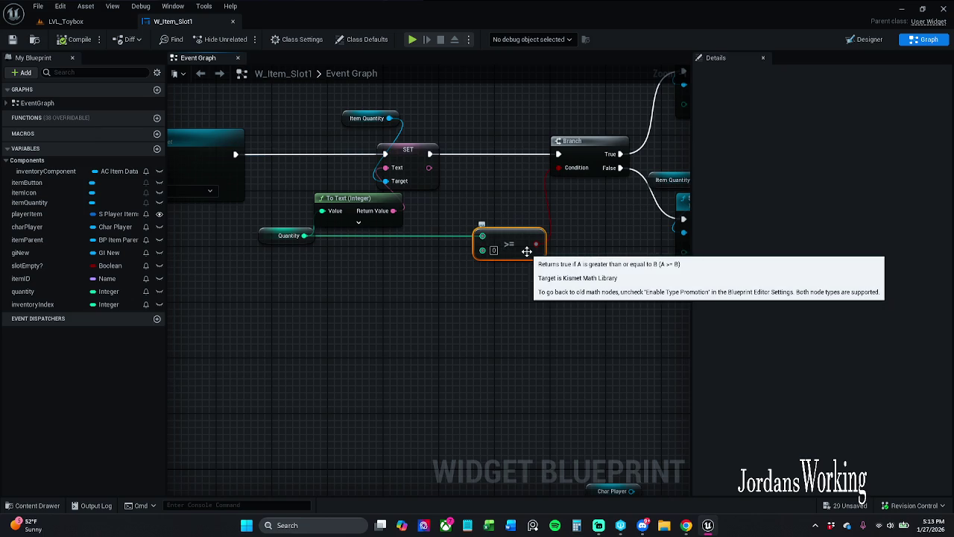
key("Delete")
left_click_drag(304, 236, 479, 239)
type("<=")
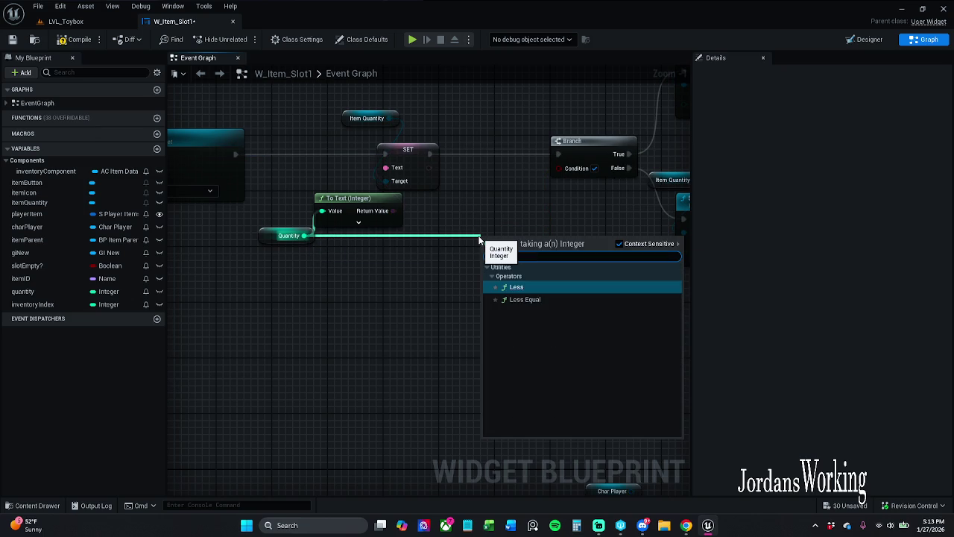
key("Return")
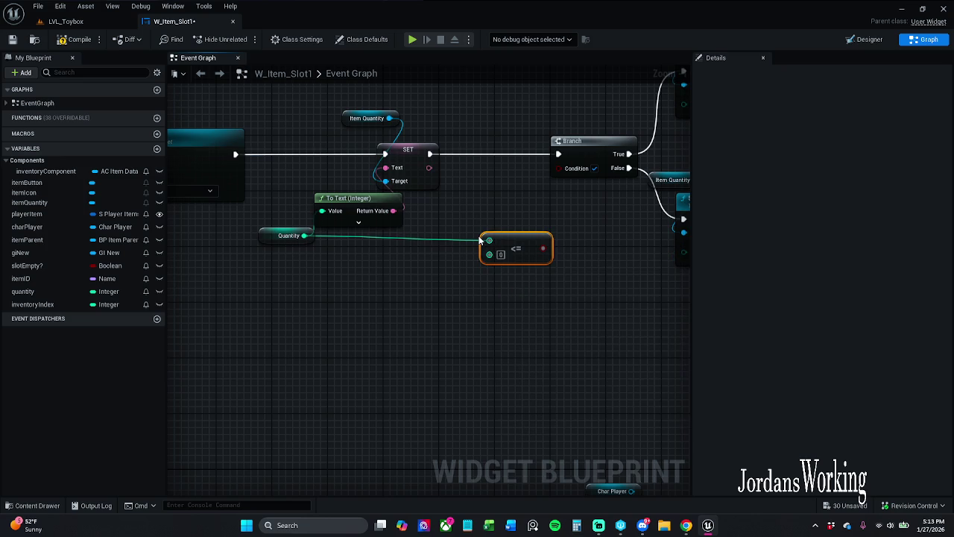
left_click_drag(552, 250, 559, 169)
left_click(287, 235, "ctrl")
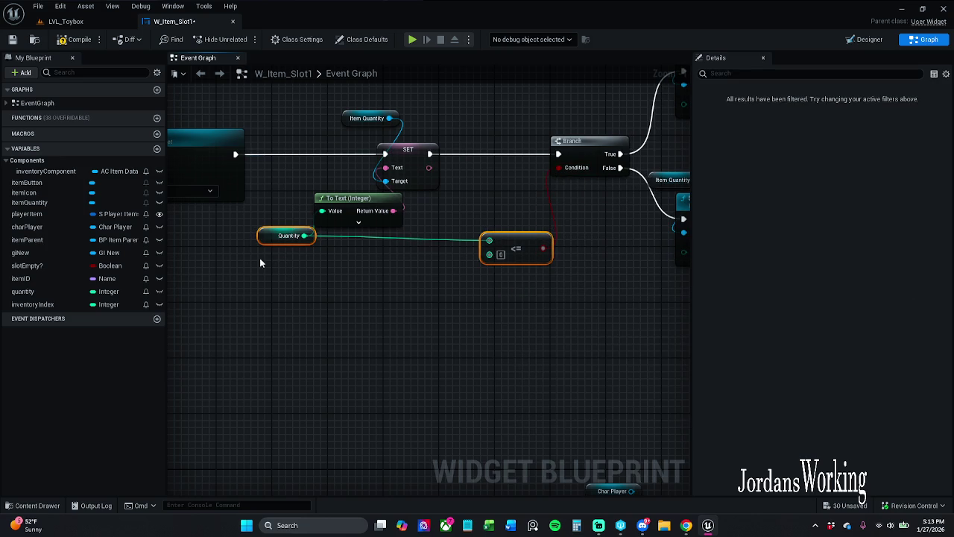
key("q")
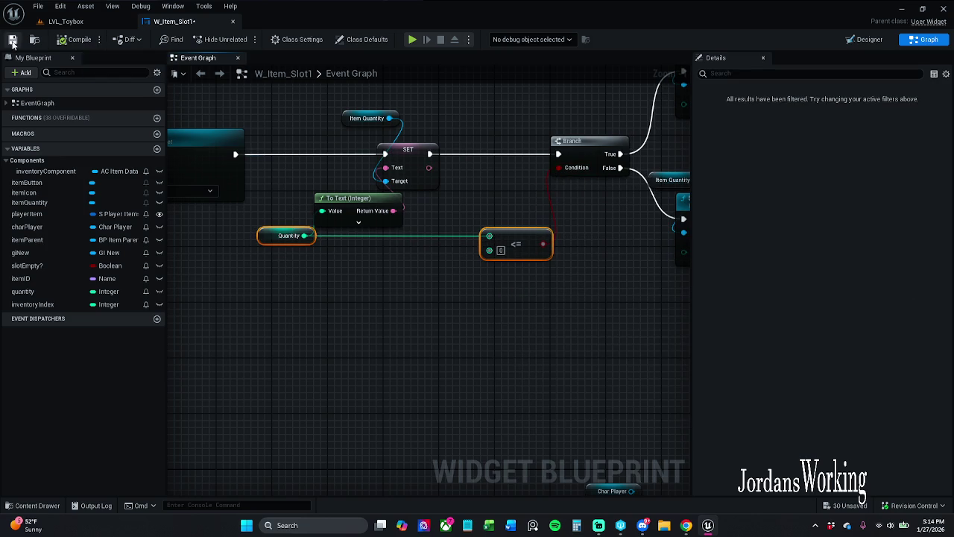
left_click(13, 41)
- Centre the Set Visibility nodes, then show W_Item_Slot1's Designer view
scroll(479, 209, "down", 2)
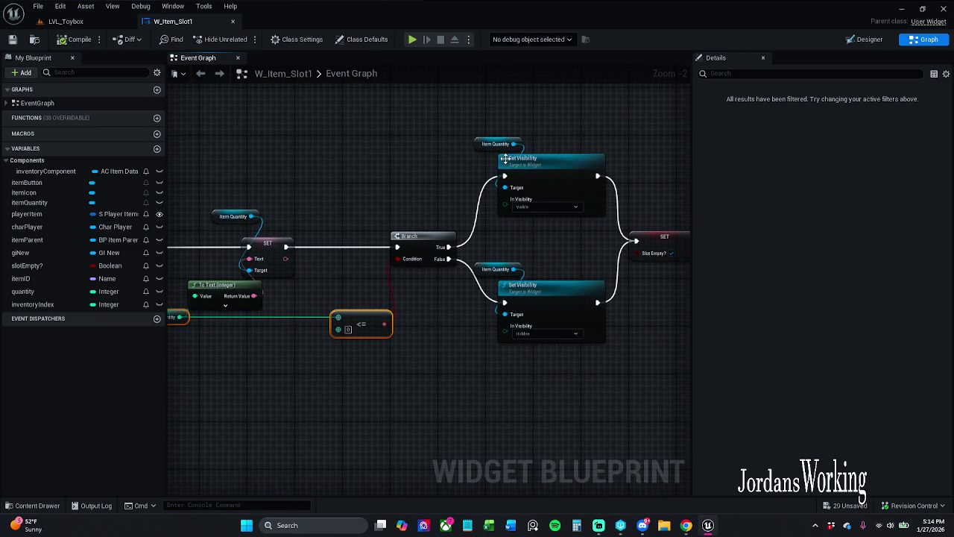
left_click_drag(505, 158, 436, 165)
key("alt+Tab")
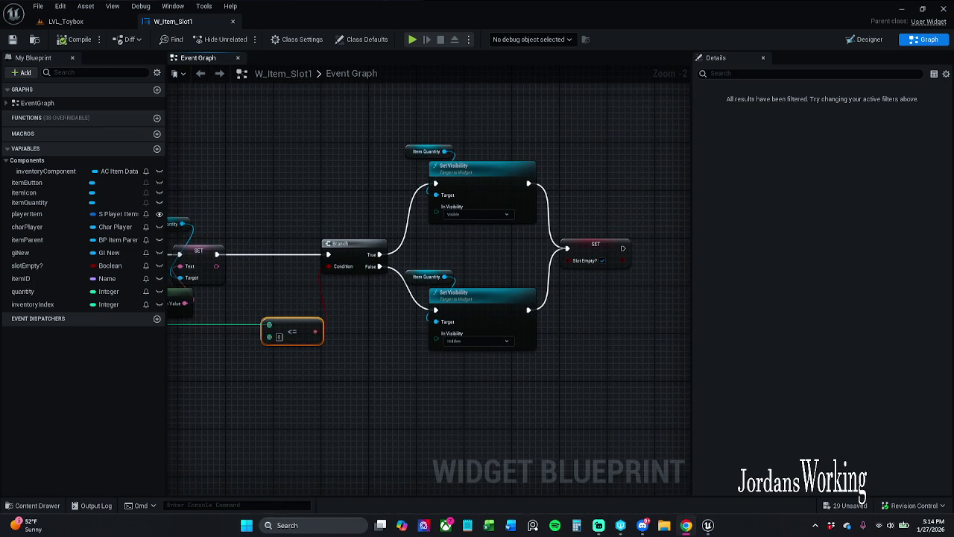
left_click(66, 20)
left_click(186, 21)
left_click(869, 39)
- Rename the inner quantity Overlay to overlayQuantity and tick Is Variable in its Details
scroll(326, 271, "up", 5)
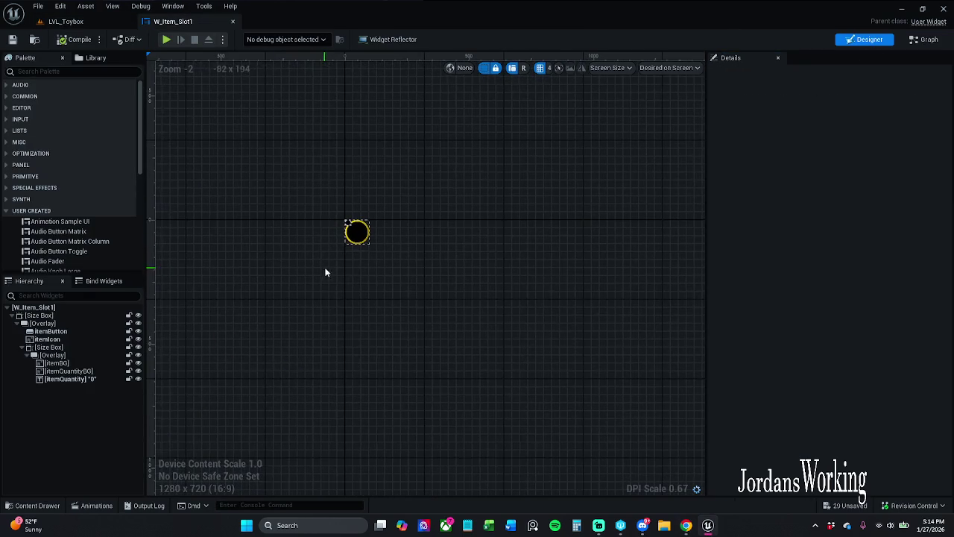
scroll(351, 219, "up", 4)
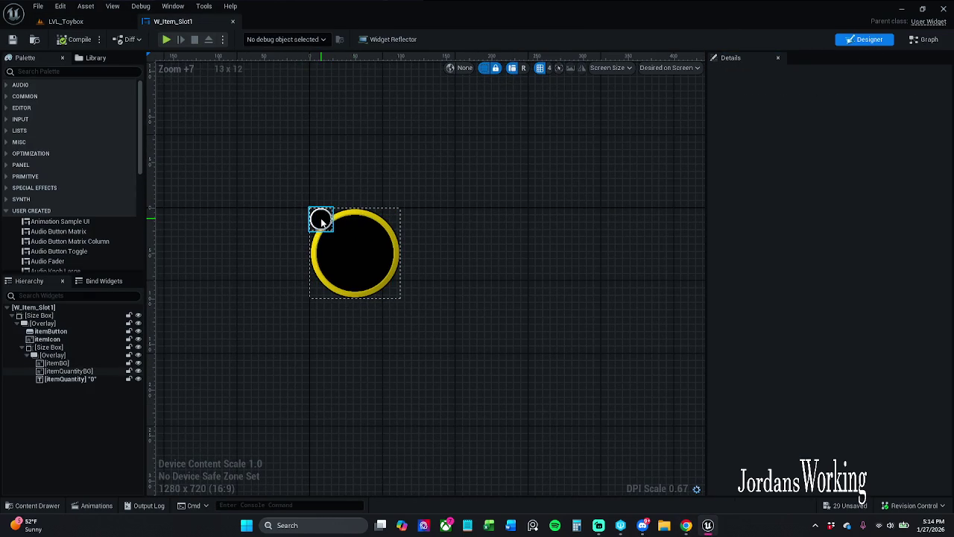
left_click(74, 356)
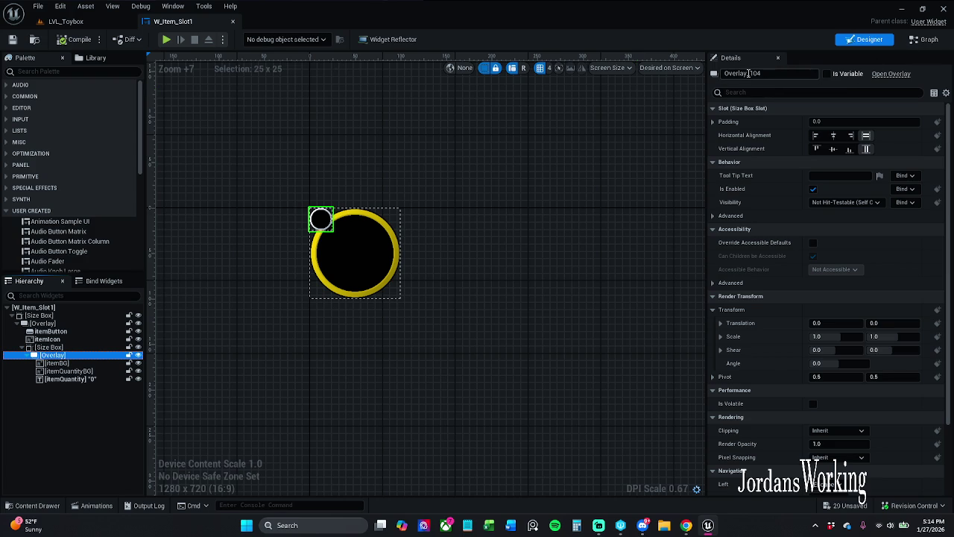
left_click_drag(749, 73, 796, 74)
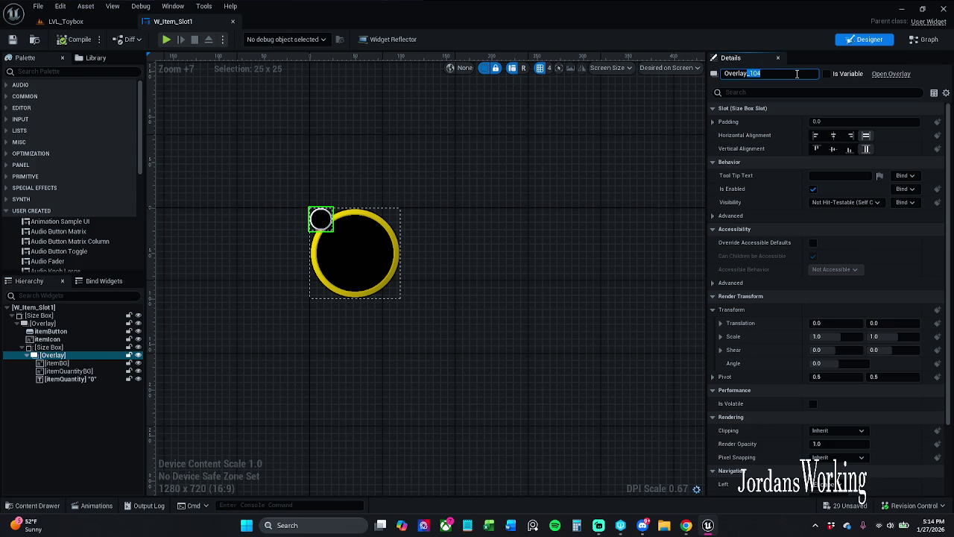
type("Qua")
type("ntity")
type("o")
key("Delete")
key("Delete")
type("v")
key("Return")
left_click(827, 74)
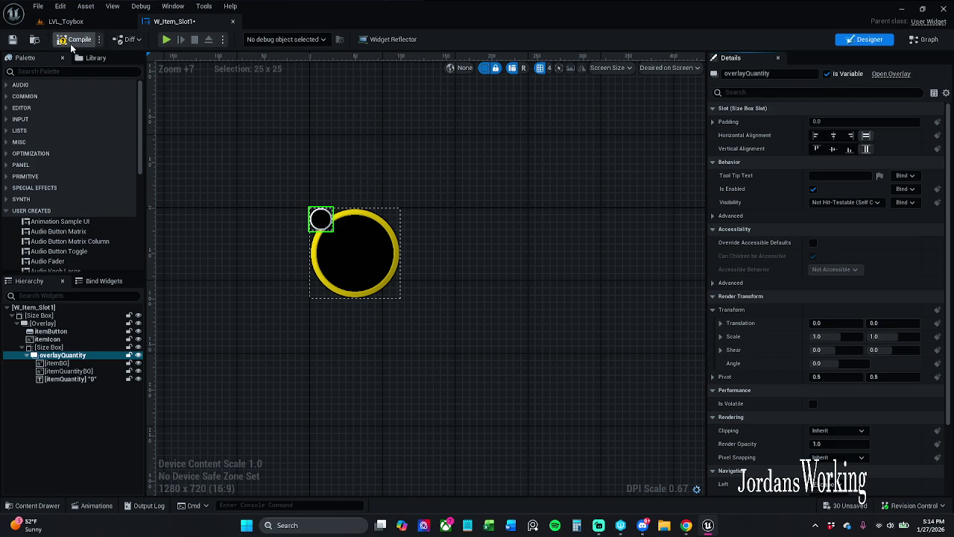
left_click(924, 39)
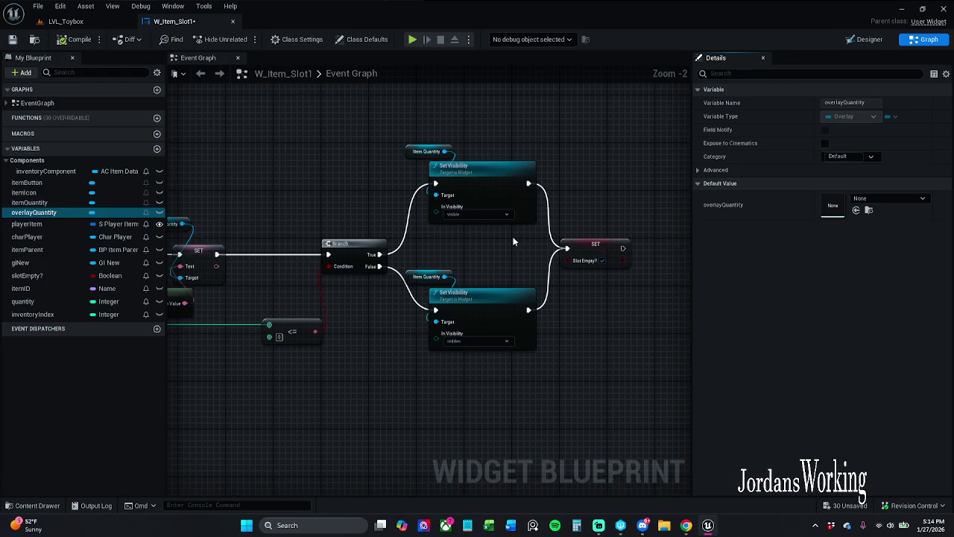
- Delete both Item Quantity getter nodes feeding the Set Visibility targets
left_click_drag(494, 234, 508, 238)
left_click(447, 254)
left_click(514, 268)
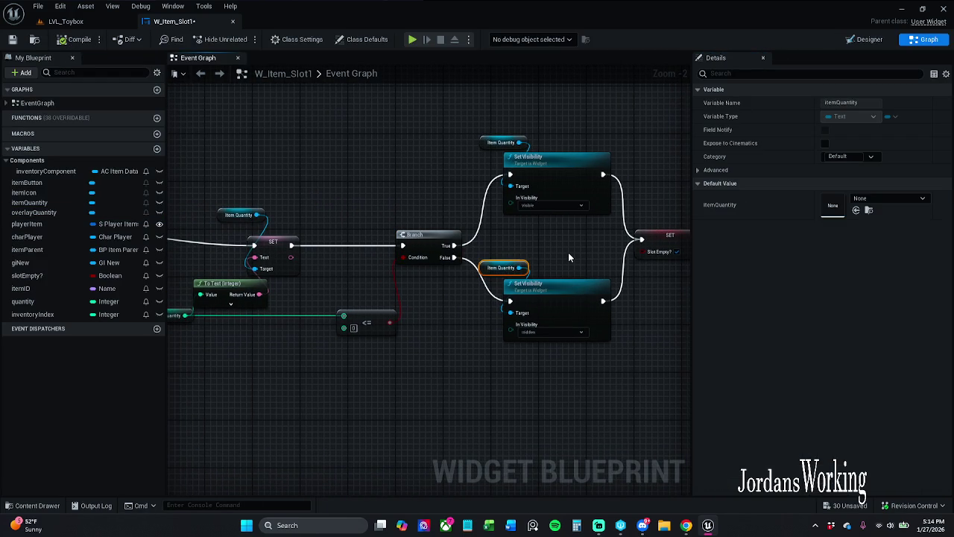
key("Delete")
mouse_move(531, 149)
left_mouse_down()
mouse_move(472, 119)
mouse_move(458, 145)
left_mouse_up()
key("Delete")
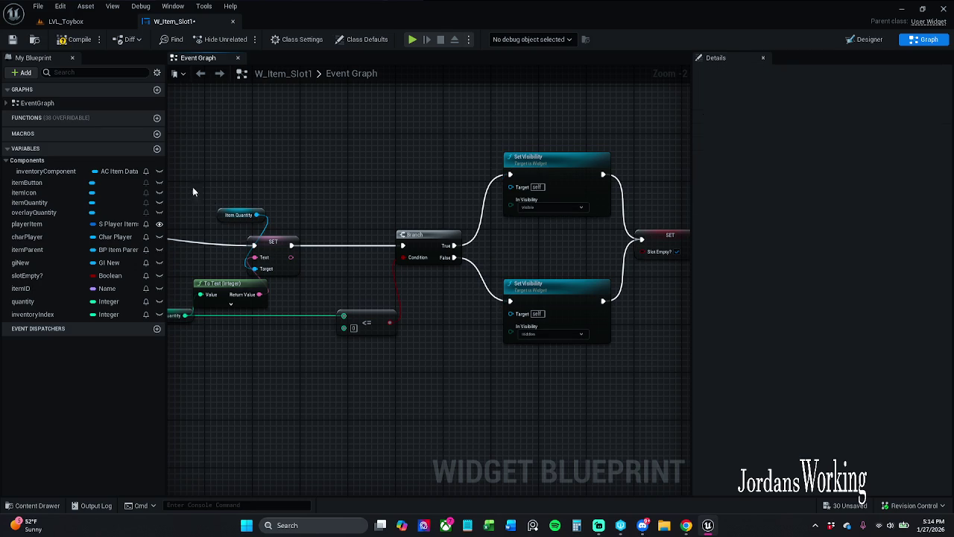
- Wire overlayQuantity to the Visible Set Visibility target and itemQuantity to the Hidden one, then save
mouse_move(39, 218)
left_mouse_down()
mouse_move(432, 213)
mouse_move(518, 181)
mouse_move(470, 168)
left_mouse_up()
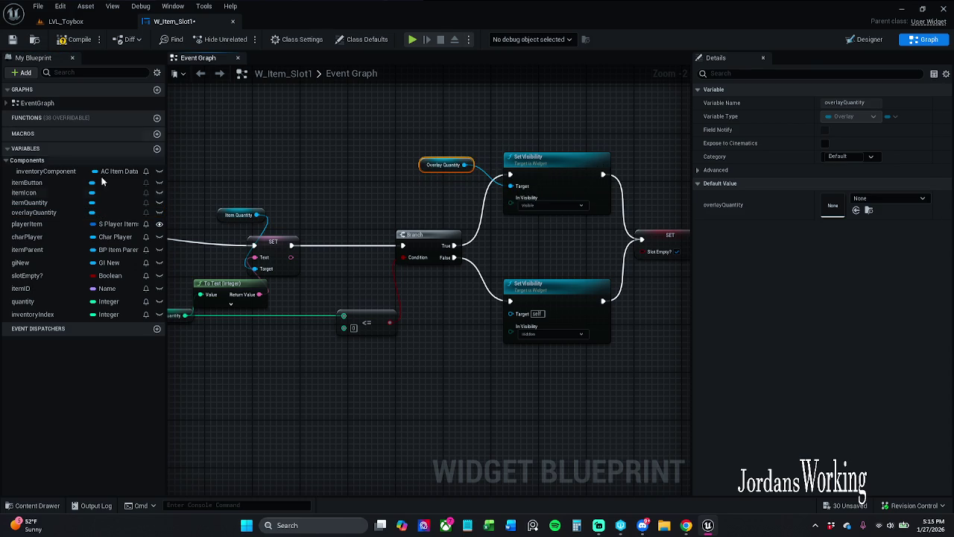
left_click_drag(38, 203, 526, 323)
left_click_drag(458, 304, 453, 296)
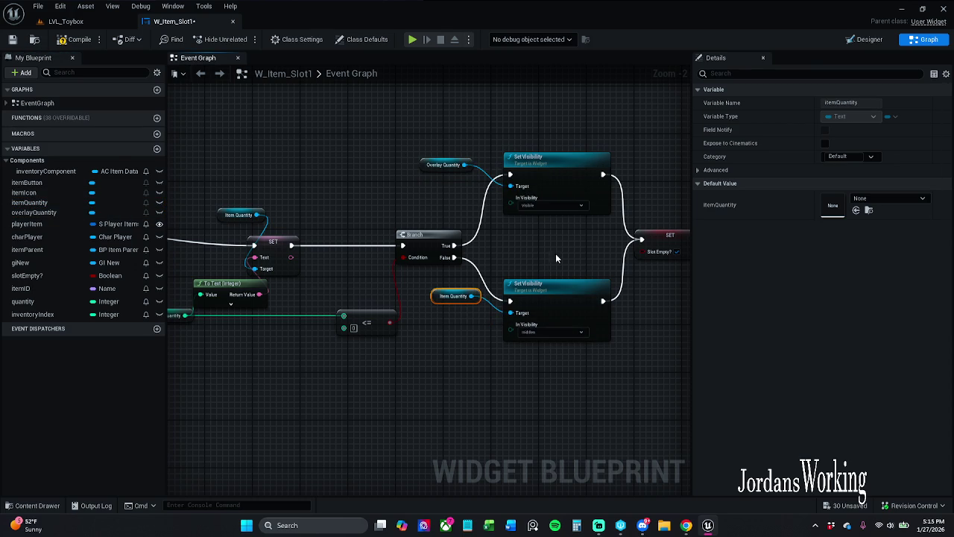
left_click(11, 40)
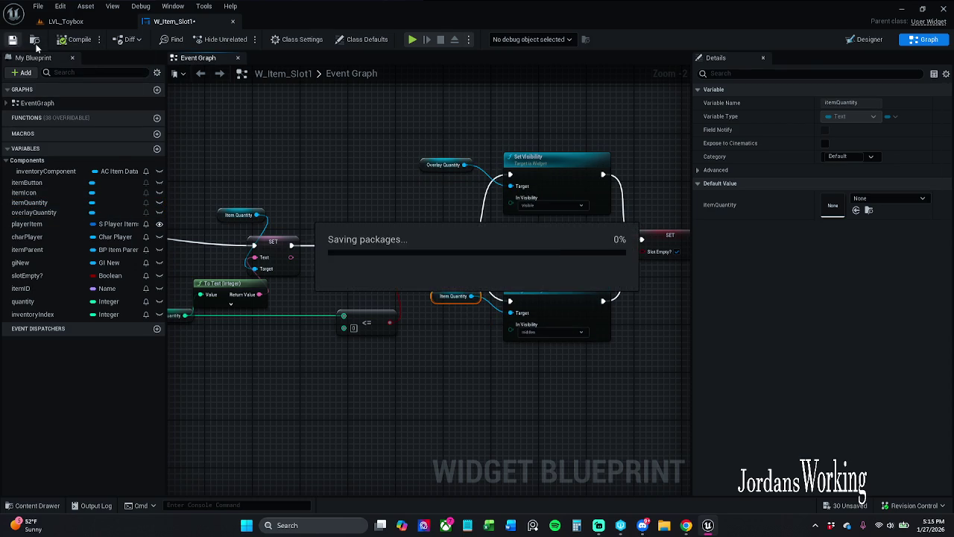
- Play-test LVL_Toybox, open the inventory to check slot quantities, then stop and return to W_Item_Slot1
left_click(90, 21)
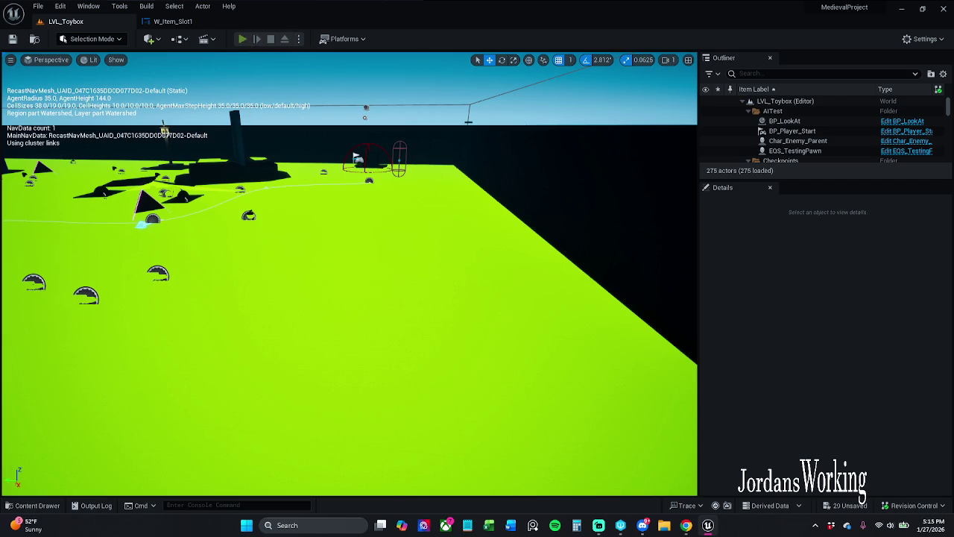
key("alt+p")
key("i")
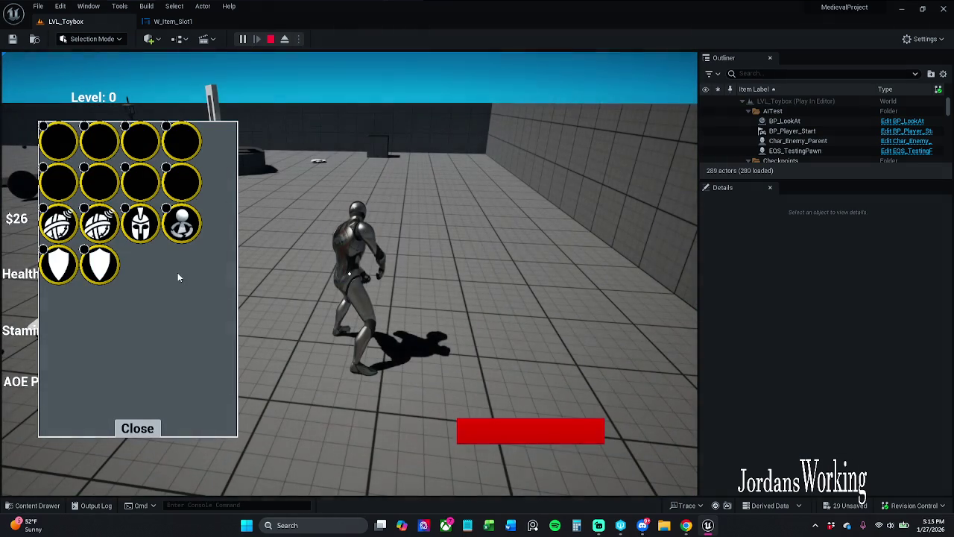
key("Escape")
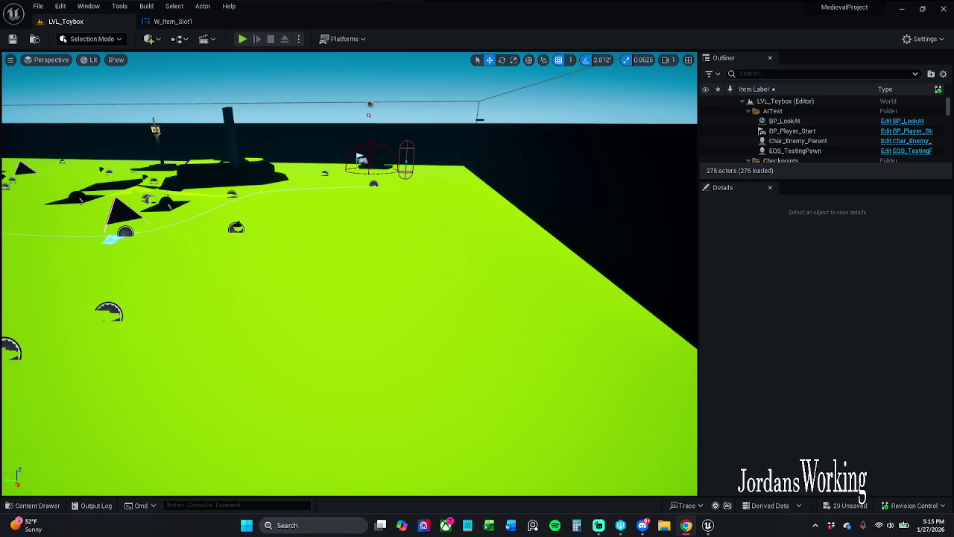
left_click(187, 23)
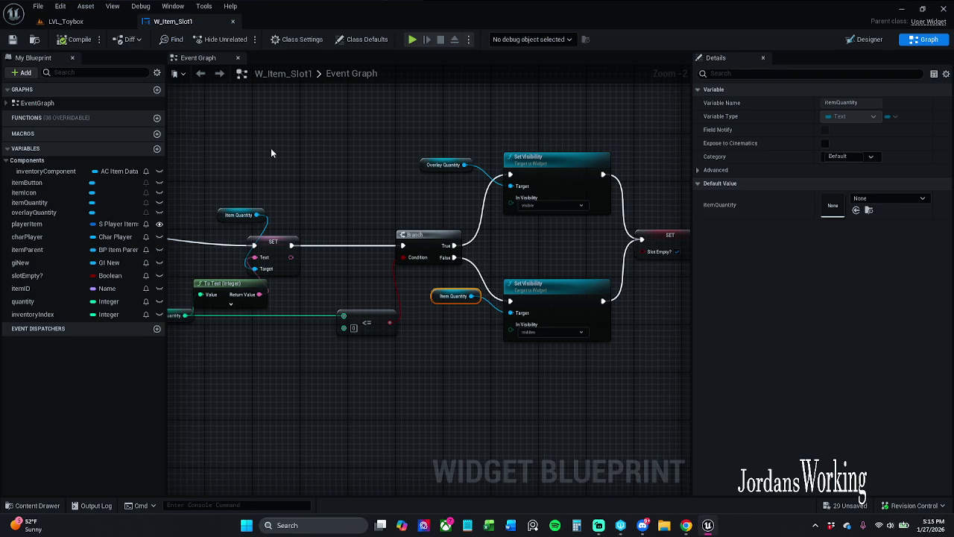
left_click(353, 328)
type("1")
key("ctrl+s")
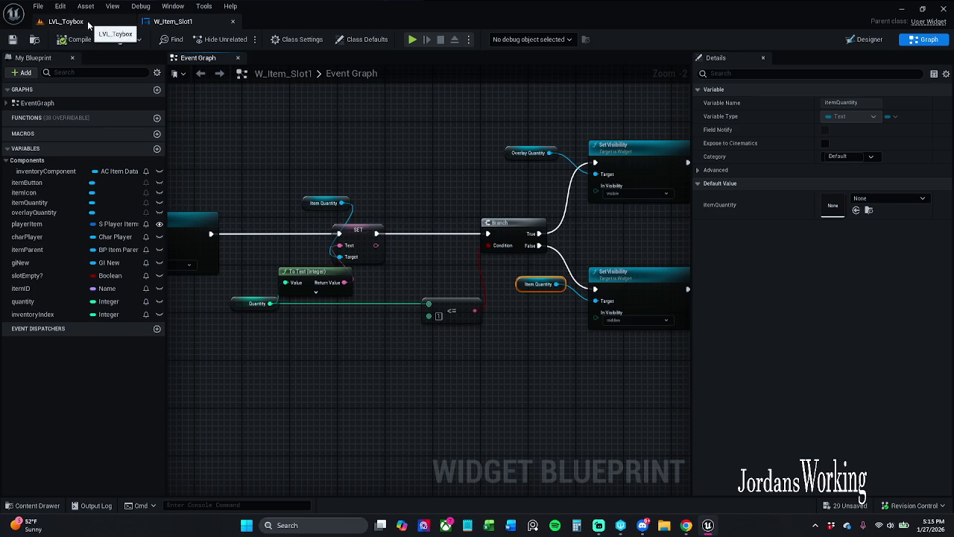
left_click(88, 24)
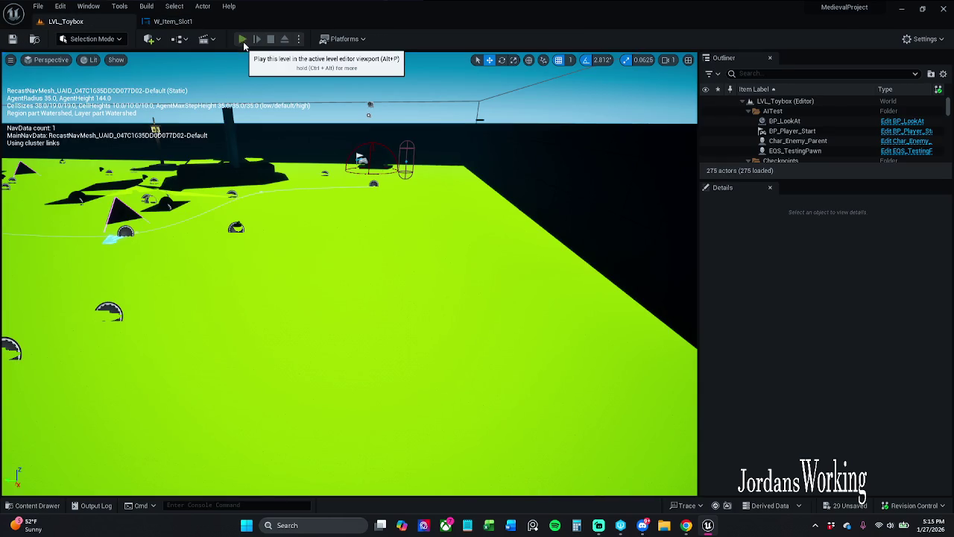
left_click(242, 40)
key("i")
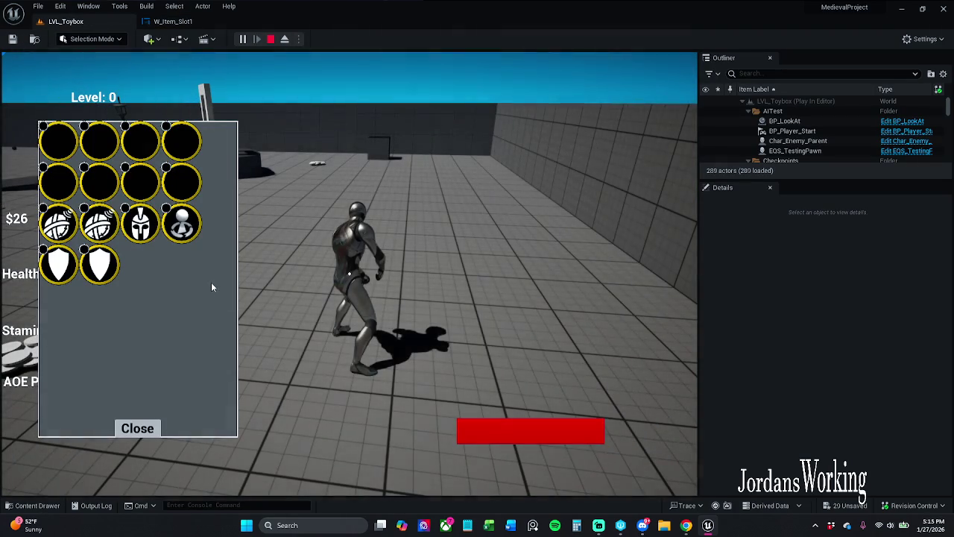
key("Escape")
left_click(172, 20)
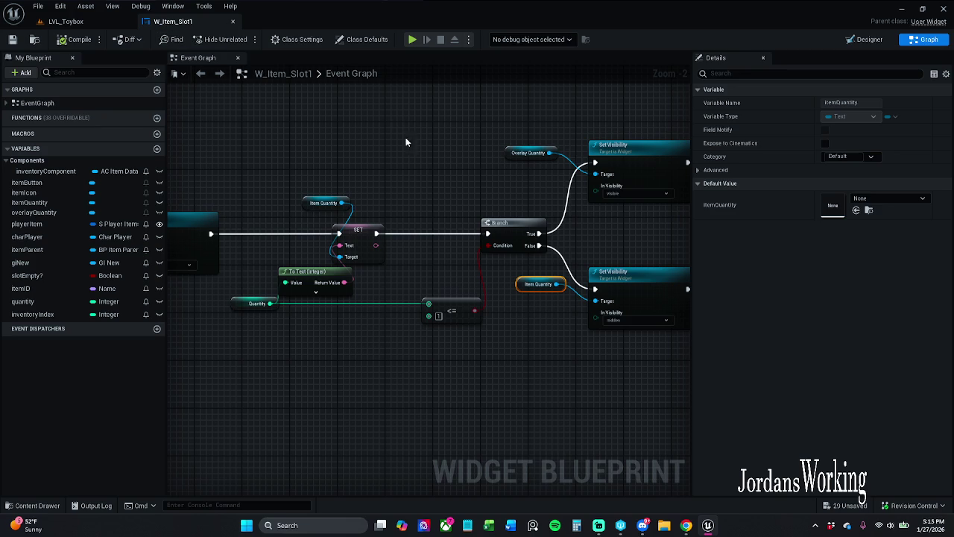
left_click_drag(460, 181, 416, 173)
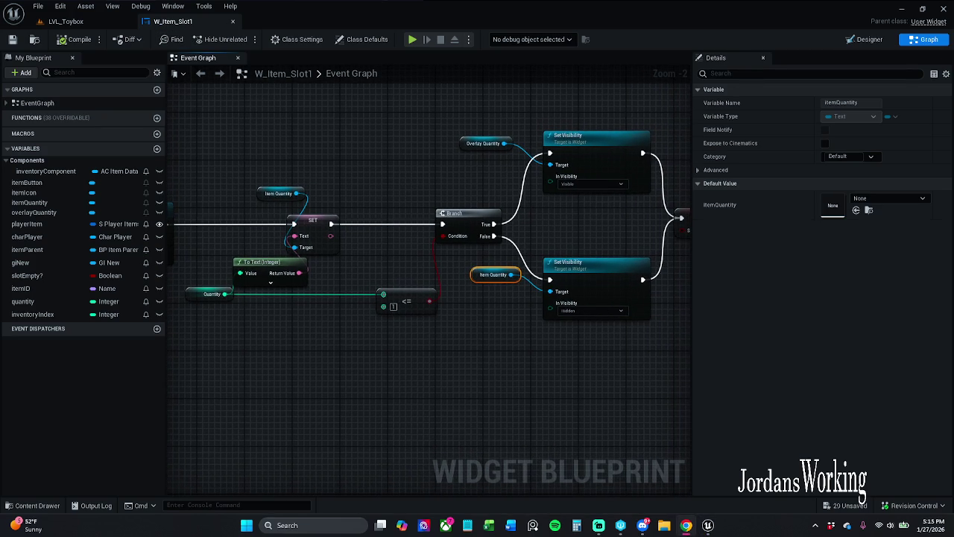
left_click(65, 20)
left_click(173, 21)
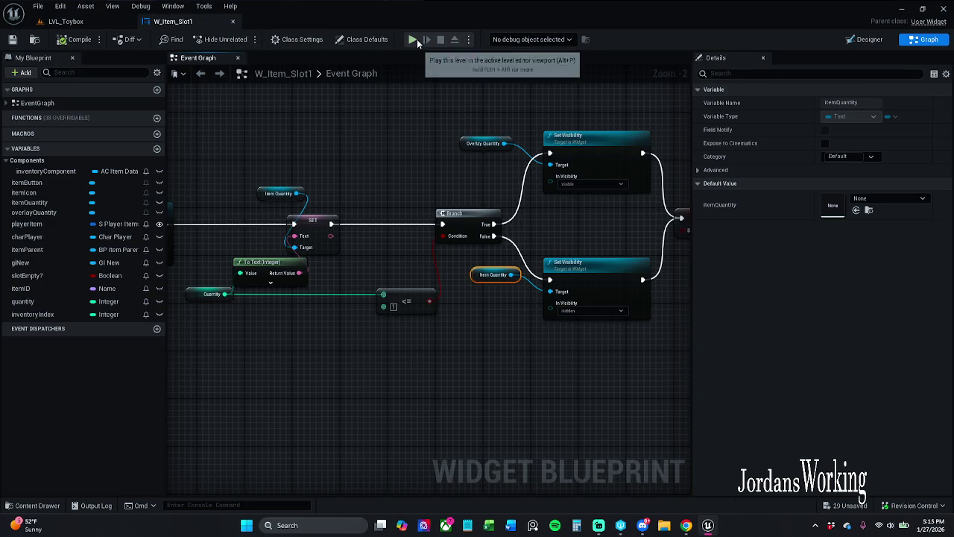
left_click(422, 48)
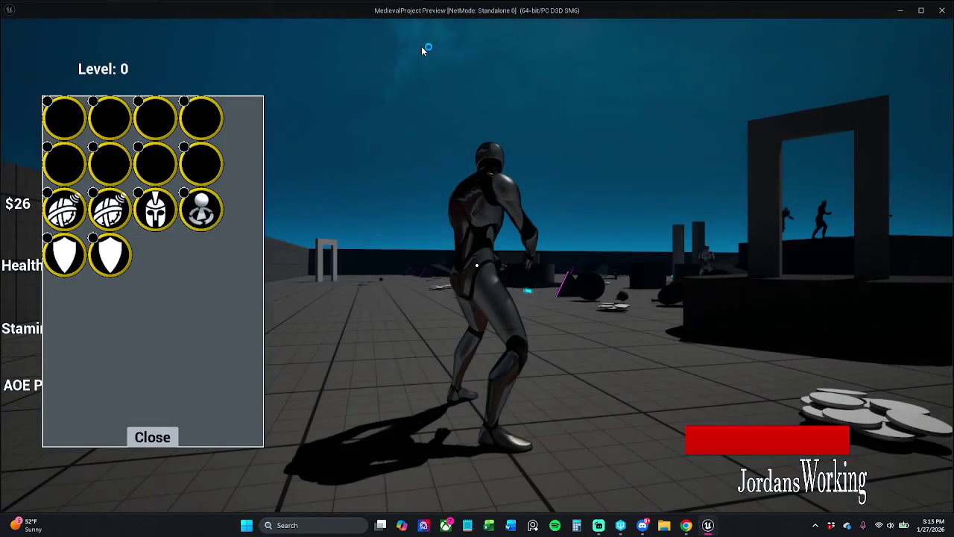
key("Escape")
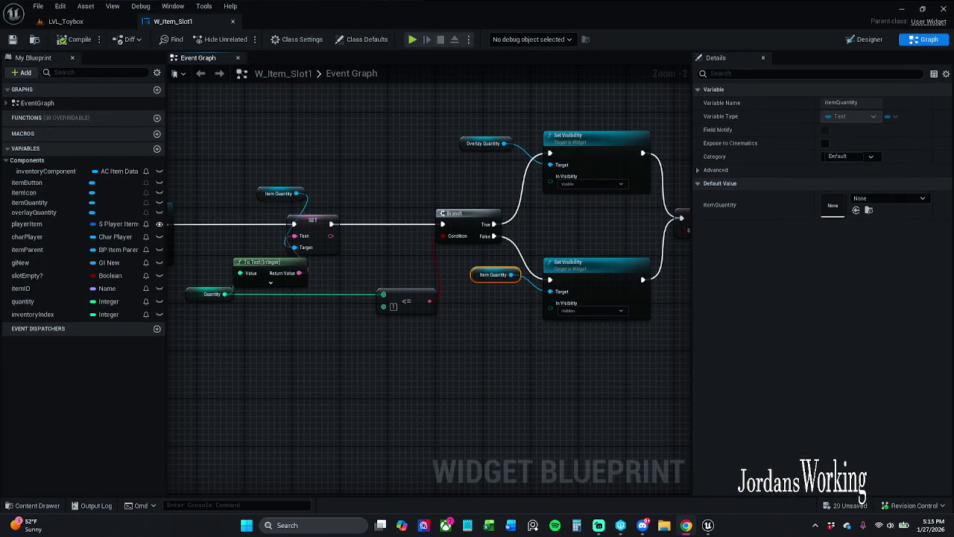
- Connect itemQuantity getters to both the Visible and Hidden Set Visibility Target pins
left_click_drag(324, 254, 276, 259)
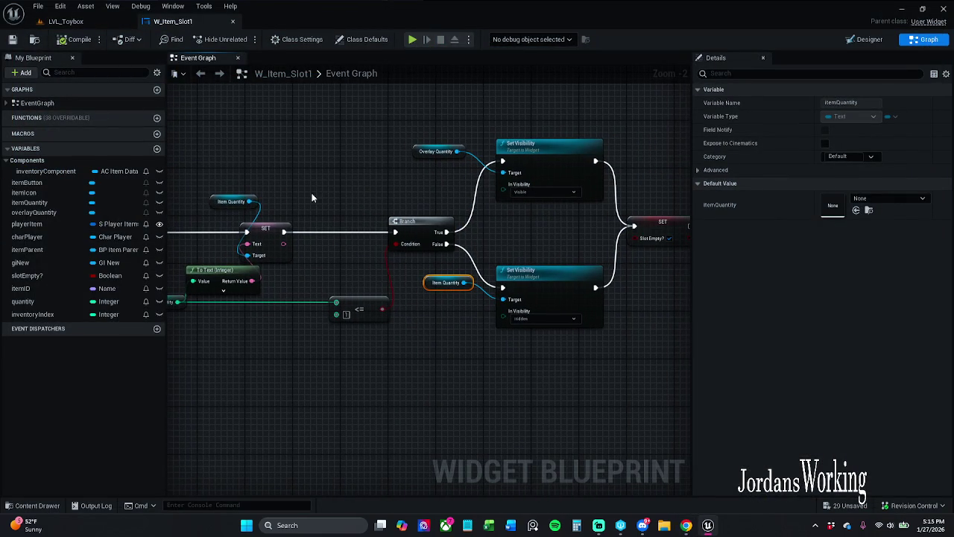
mouse_move(47, 203)
left_mouse_down()
mouse_move(462, 187)
mouse_move(502, 173)
left_mouse_up()
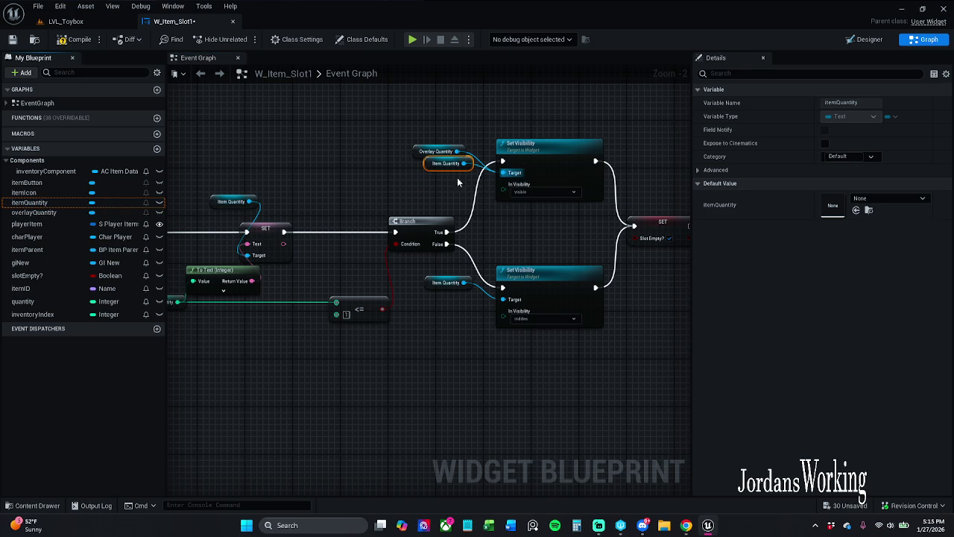
left_click_drag(432, 172, 404, 190)
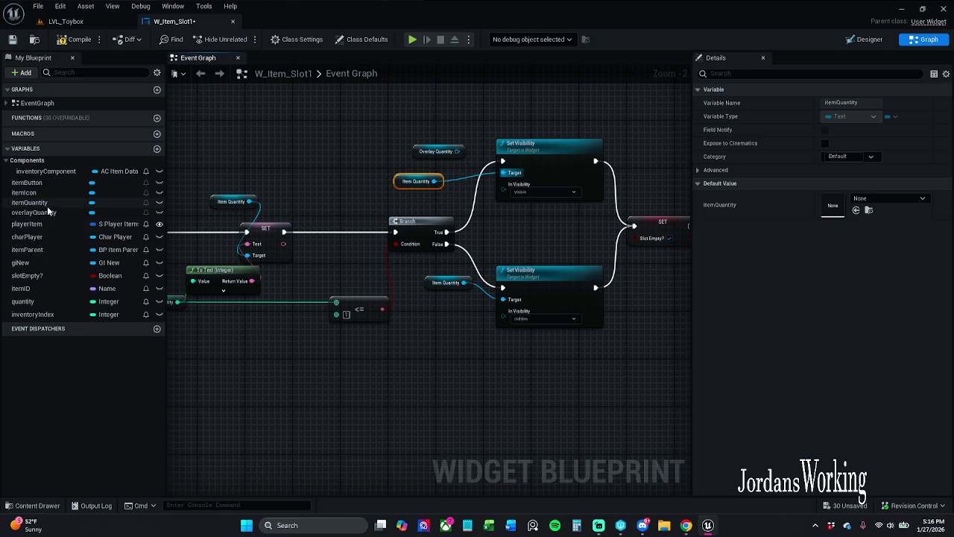
mouse_move(32, 204)
left_mouse_down()
mouse_move(504, 299)
mouse_move(441, 331)
left_mouse_up()
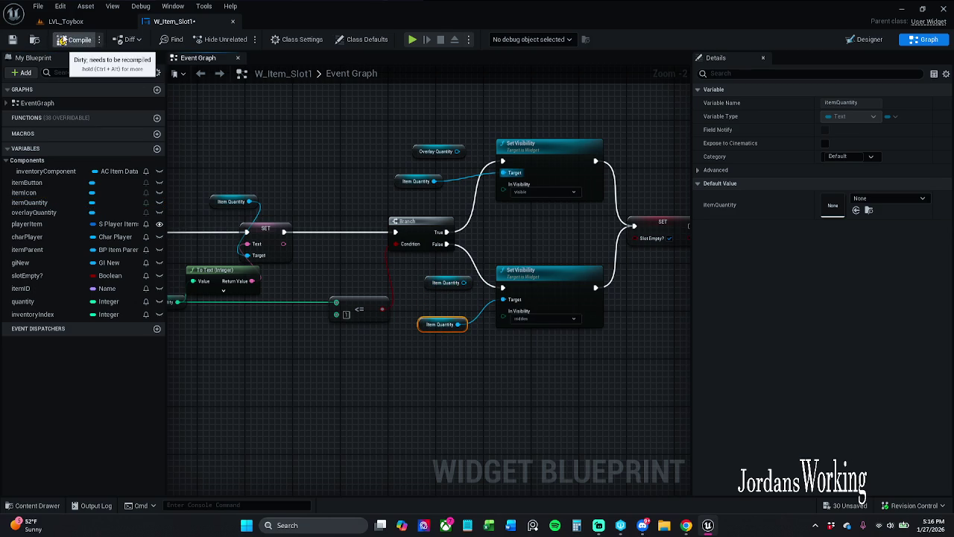
- Play-test LVL_Toybox, check the inventory slot numbers, then stop and return to W_Item_Slot1
left_click(65, 20)
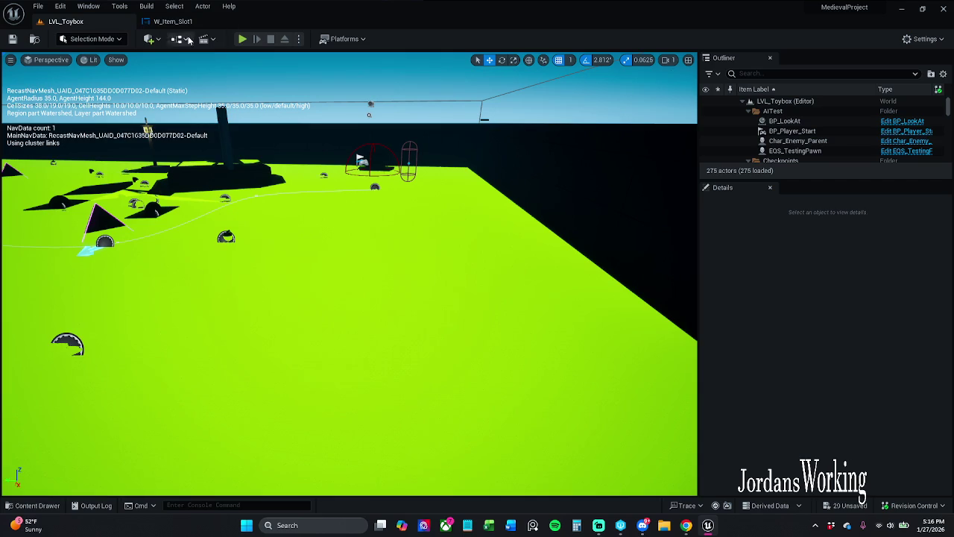
left_click(242, 39)
key("i")
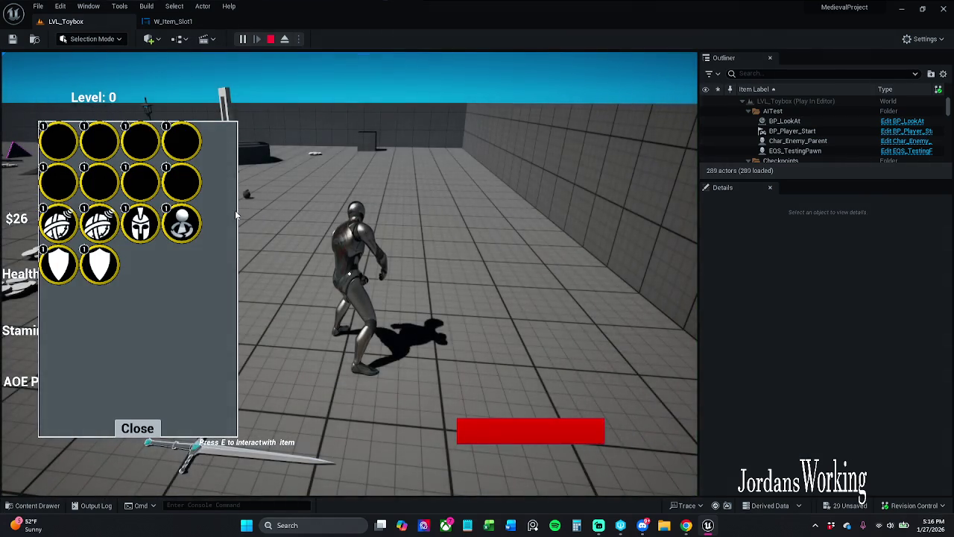
key("Escape")
left_click(173, 20)
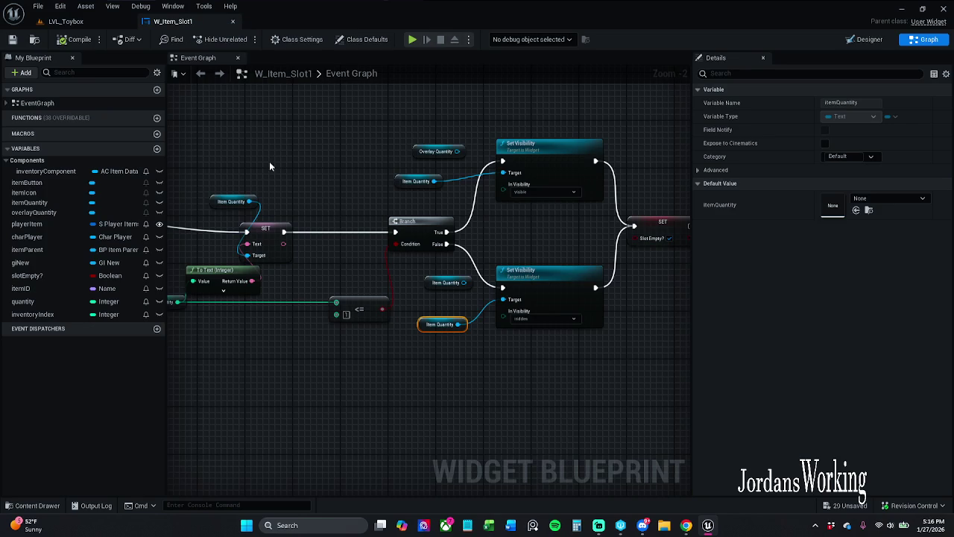
- Wire overlayQuantity to the Hidden Set Visibility target, then undo the rewiring
scroll(384, 202, "up", 2)
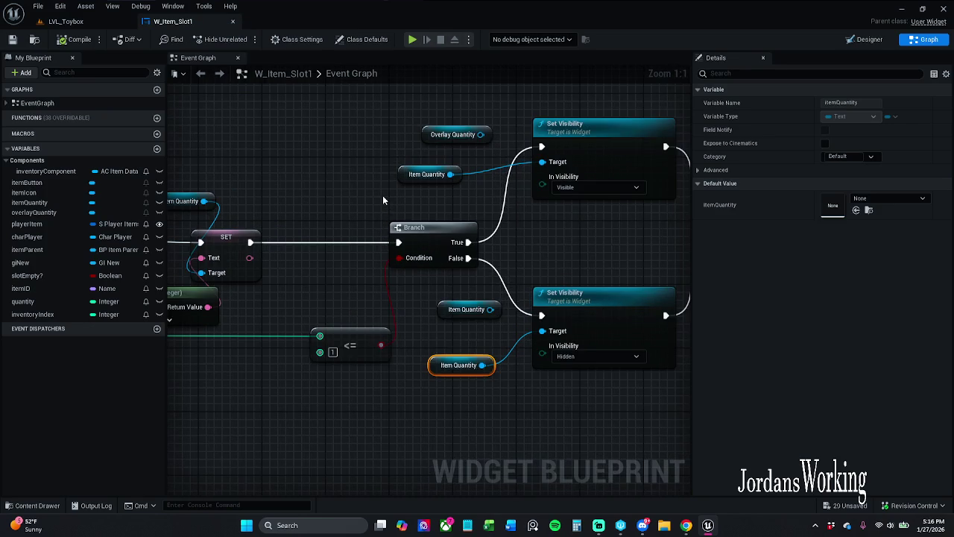
scroll(383, 198, "down", 1)
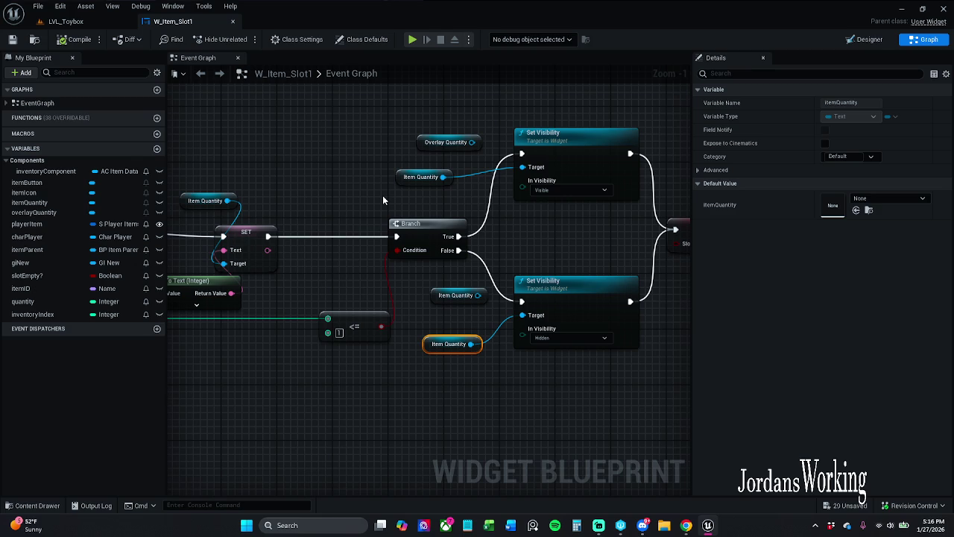
left_click_drag(349, 166, 309, 160)
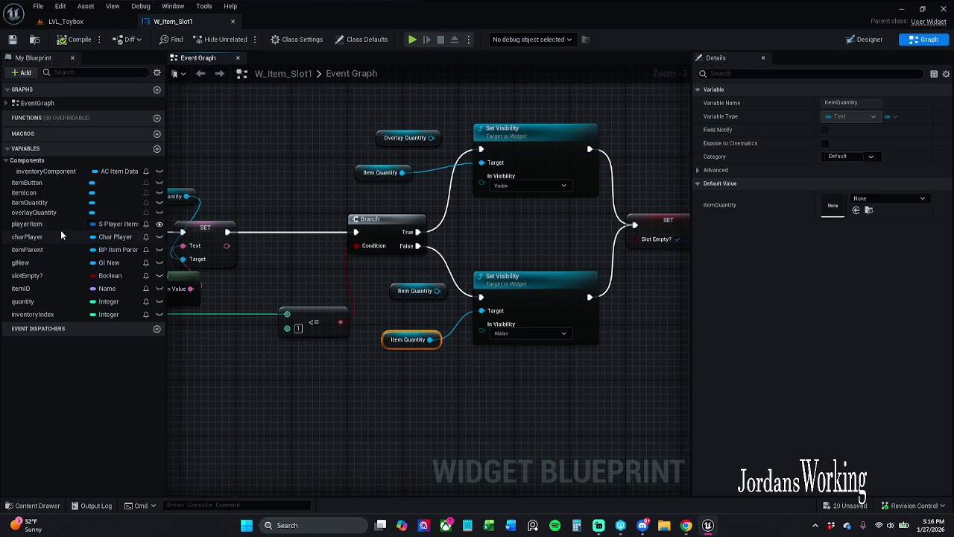
left_click(34, 213)
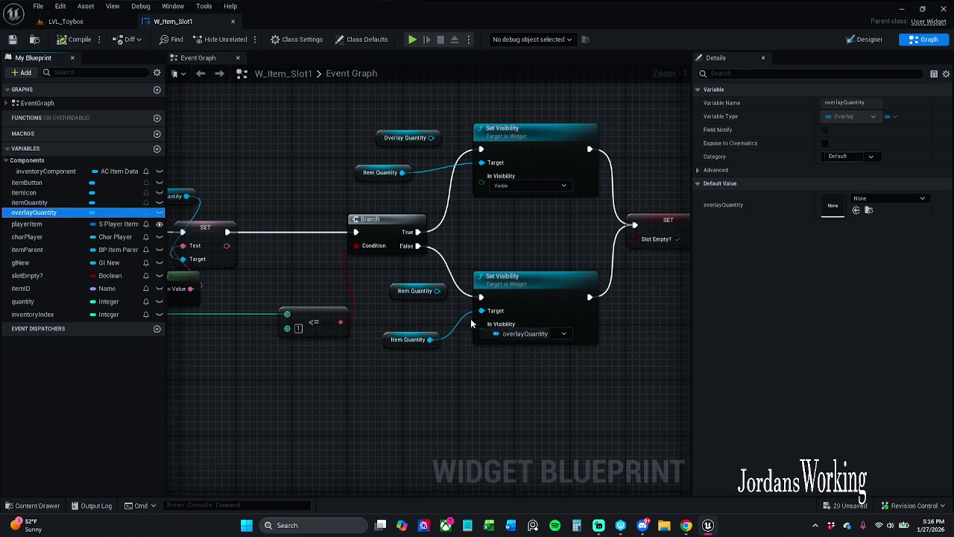
mouse_move(488, 313)
left_mouse_down()
mouse_move(429, 330)
mouse_move(428, 372)
left_mouse_up()
key("ctrl+z")
key("ctrl+z")
key("ctrl+z")
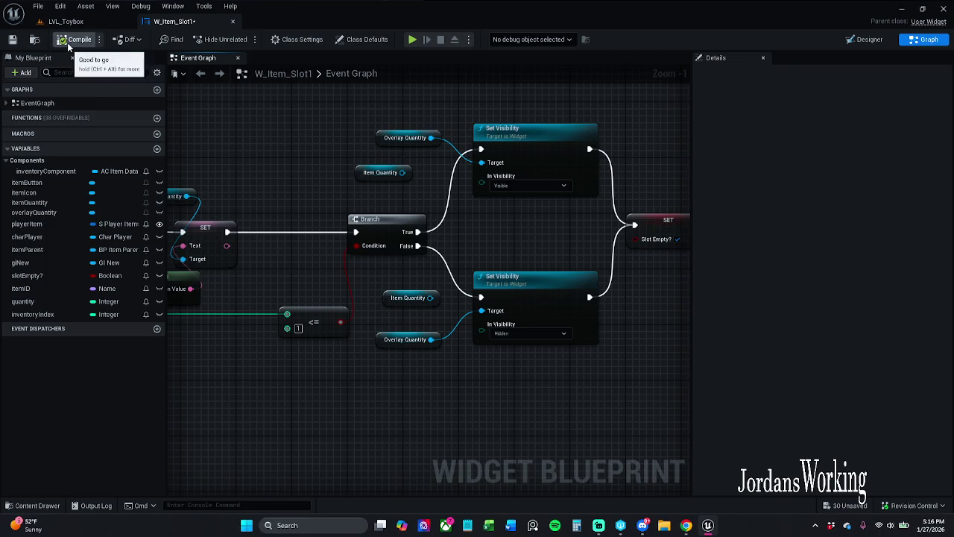
- Play-test LVL_Toybox, end the session, and return to the W_Item_Slot1 event graph
left_click(66, 21)
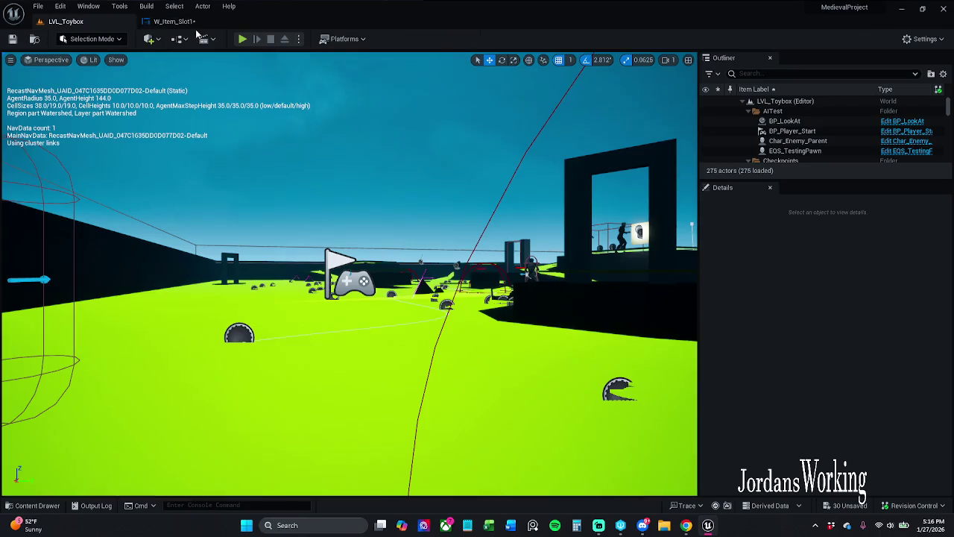
left_click(242, 38)
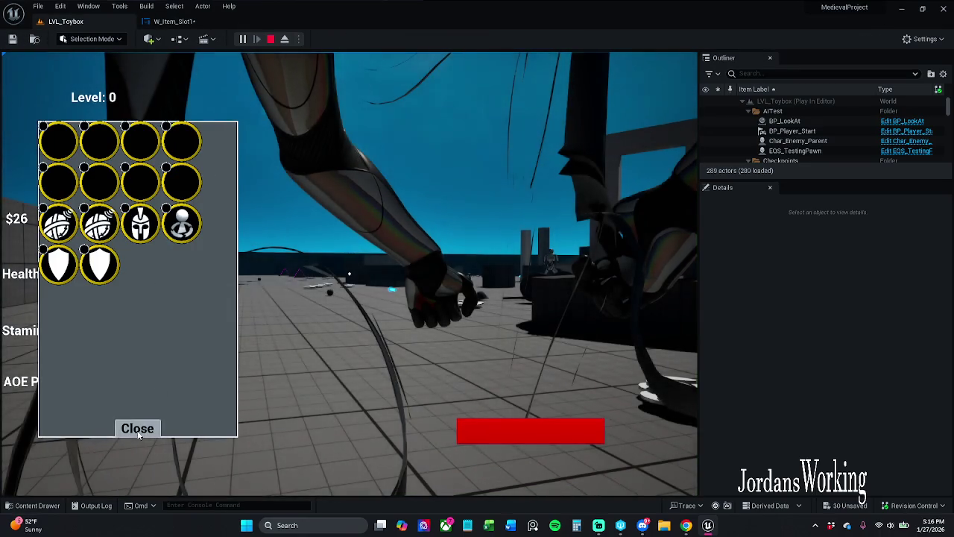
left_click(137, 428)
key("Escape")
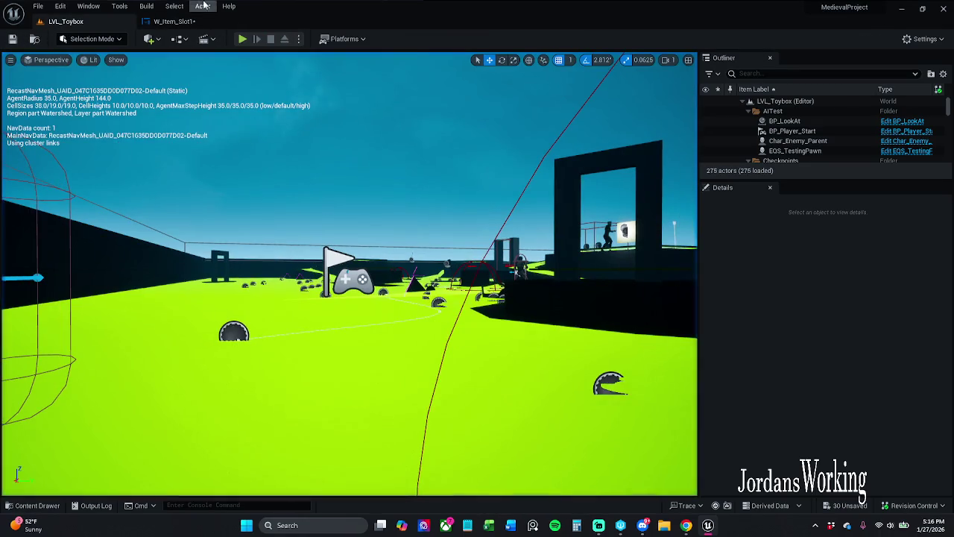
left_click(195, 23)
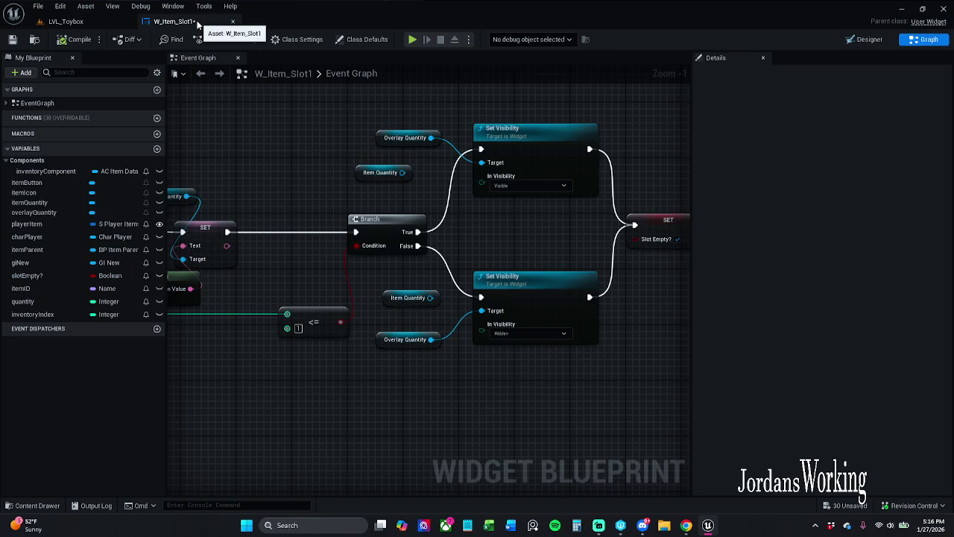
- Move both Set Visibility targets to the Item Quantity getter and delete the two Overlay Quantity getters
left_click(422, 141)
left_click_drag(431, 138, 403, 172)
key("Delete")
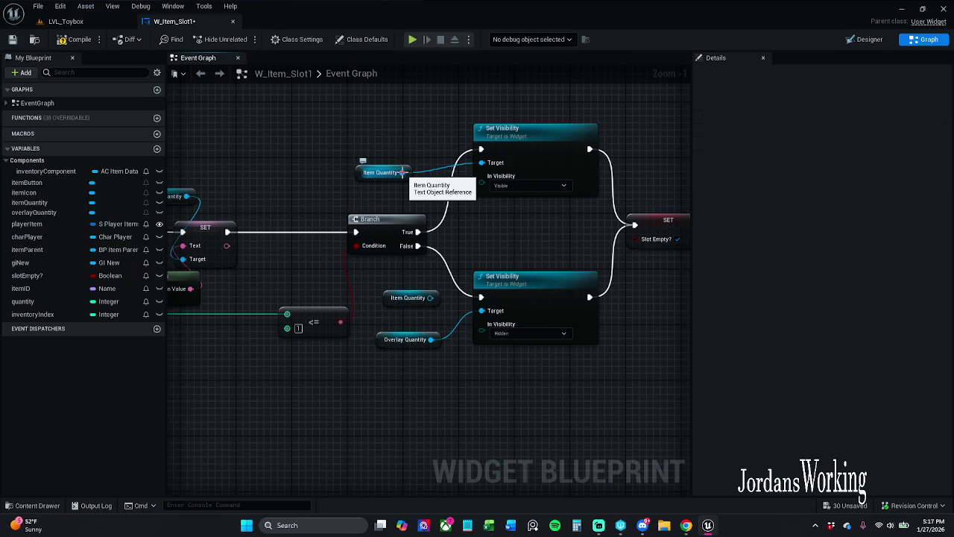
left_click(428, 341)
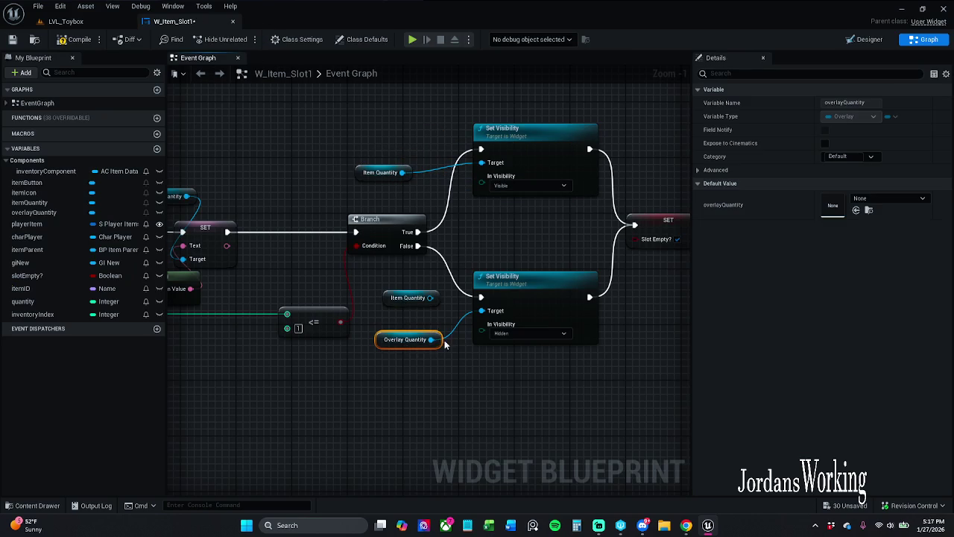
left_click_drag(431, 342, 431, 298)
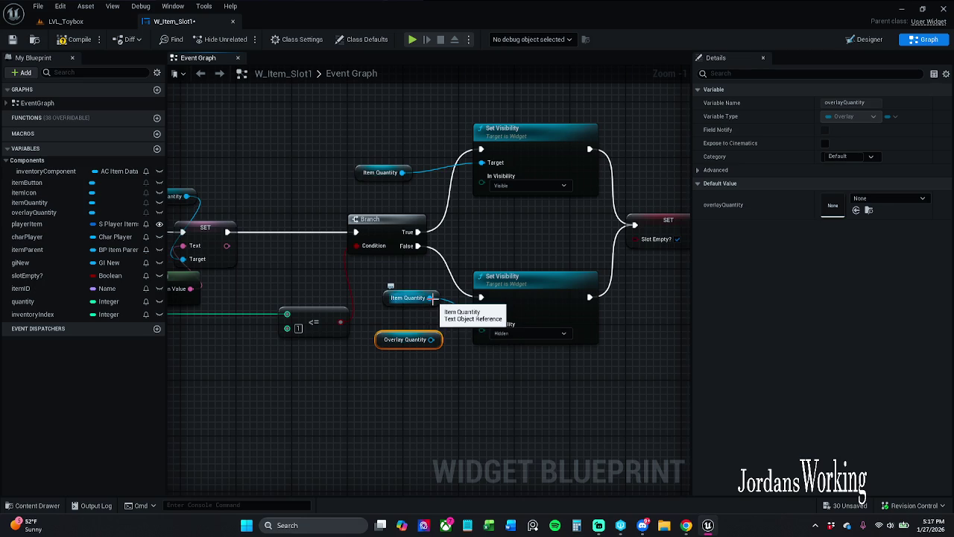
key("Delete")
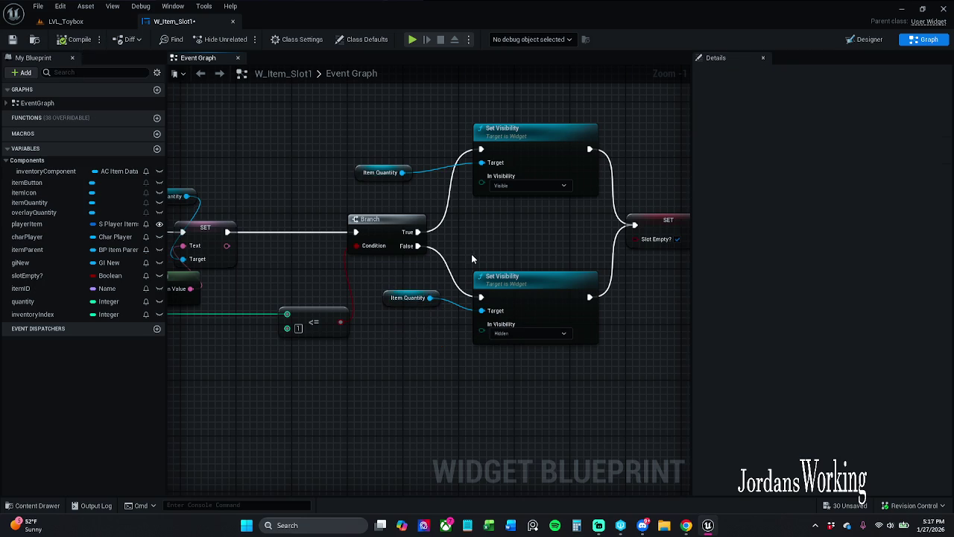
left_click_drag(387, 179, 407, 165)
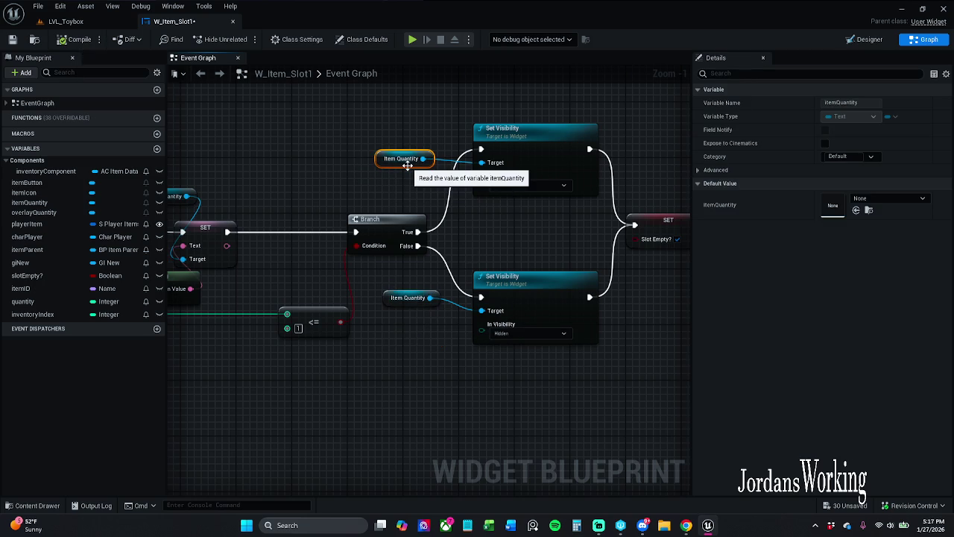
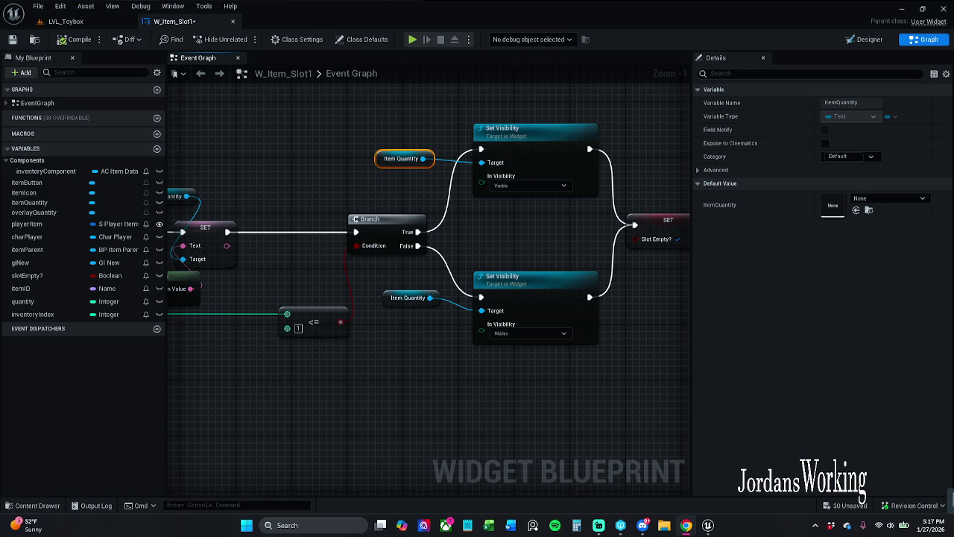
- Save the W_Item_Slot1 widget blueprint, then play LVL_Toybox in the editor
mouse_move(521, 444)
left_mouse_down()
mouse_move(570, 445)
mouse_move(575, 435)
left_mouse_up()
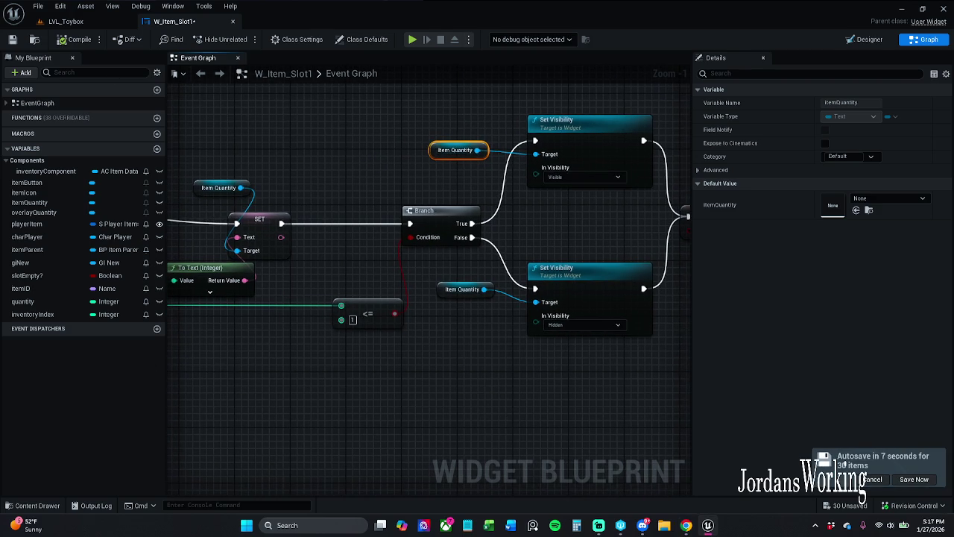
left_click(12, 38)
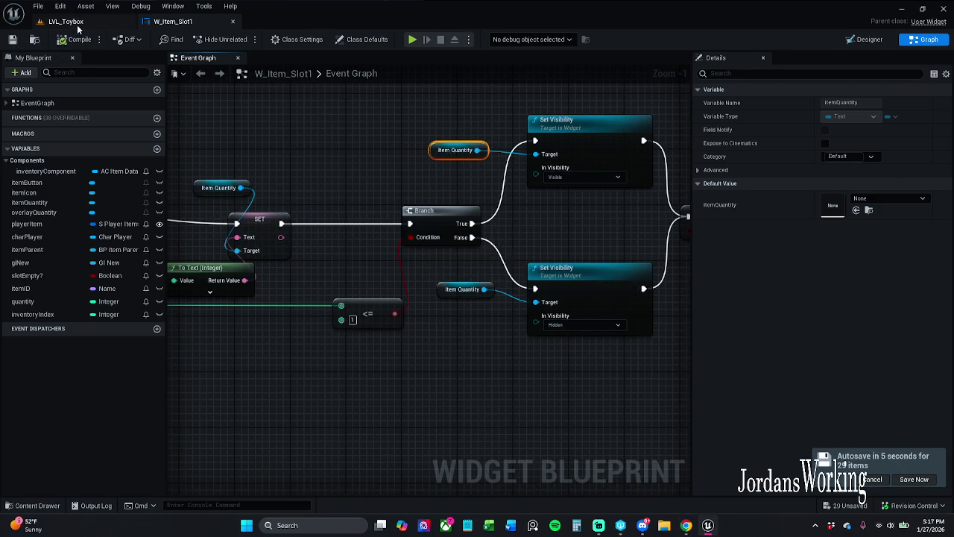
left_click(66, 21)
left_click(242, 38)
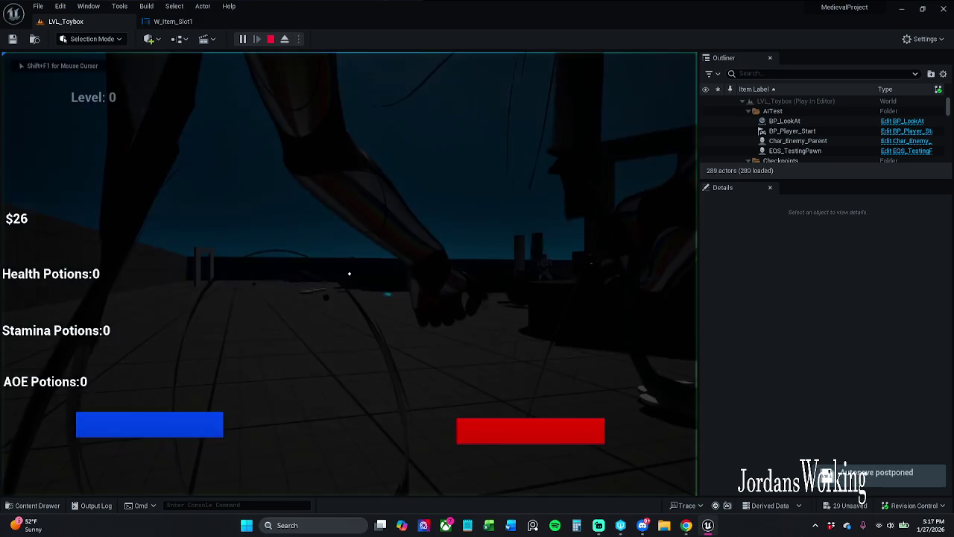
- Pick up the stamina potions and check them in the inventory panel
key("i")
key("i")
key("w")
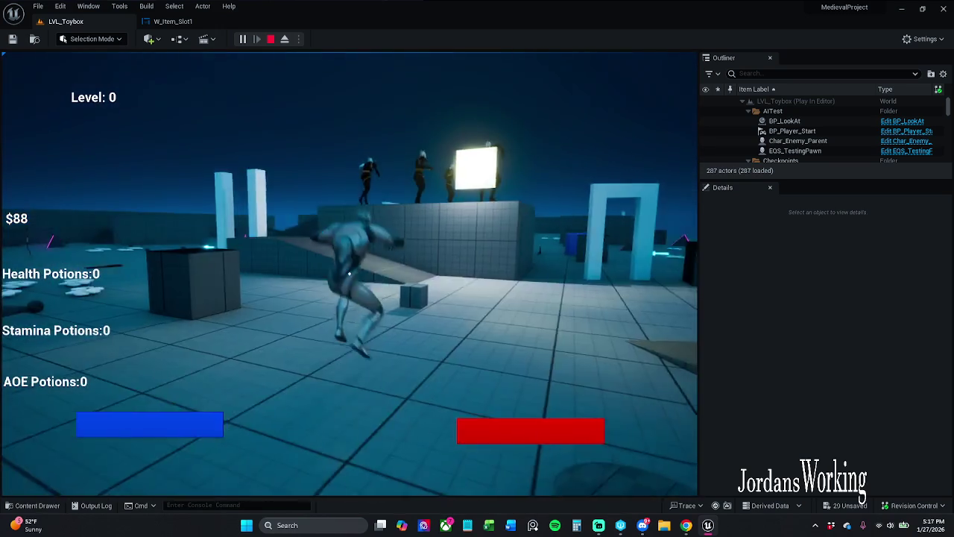
key("e")
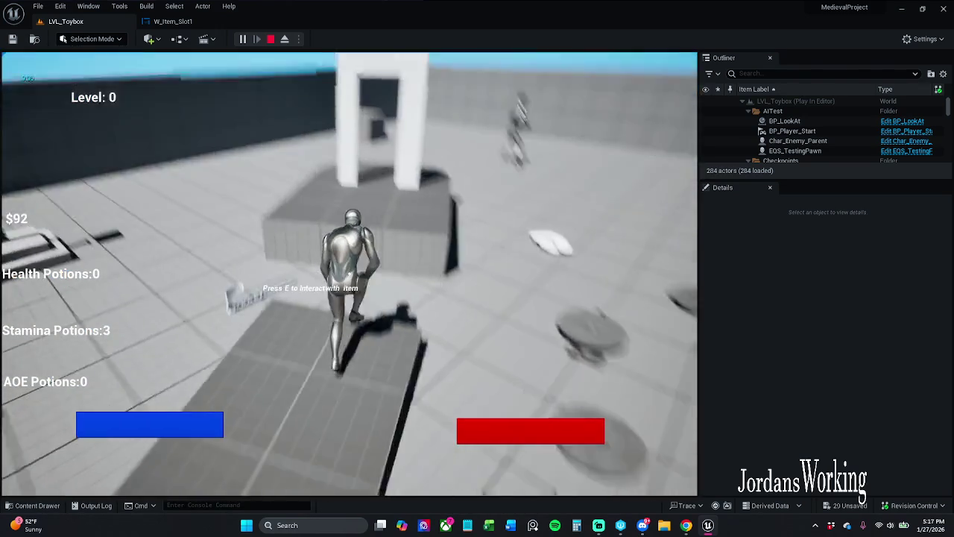
key("i")
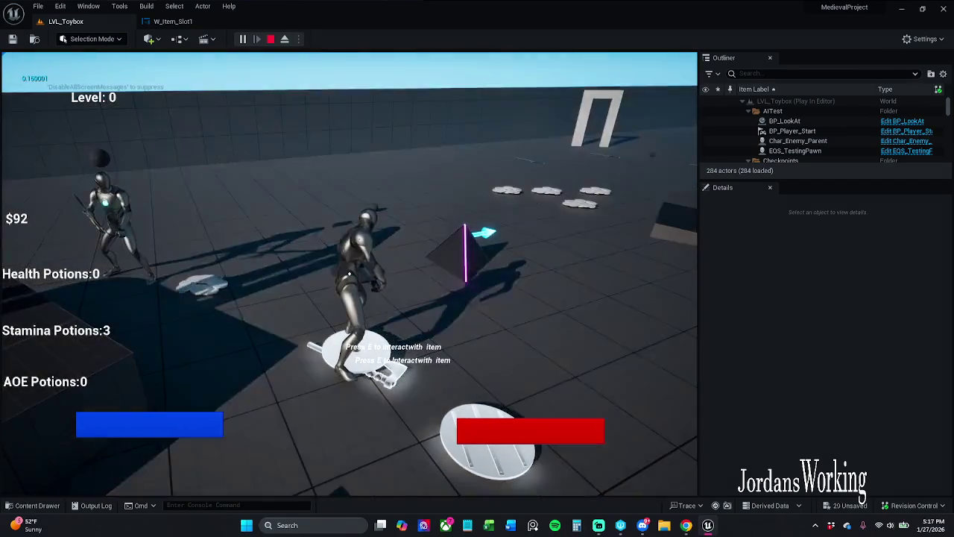
left_click(136, 425)
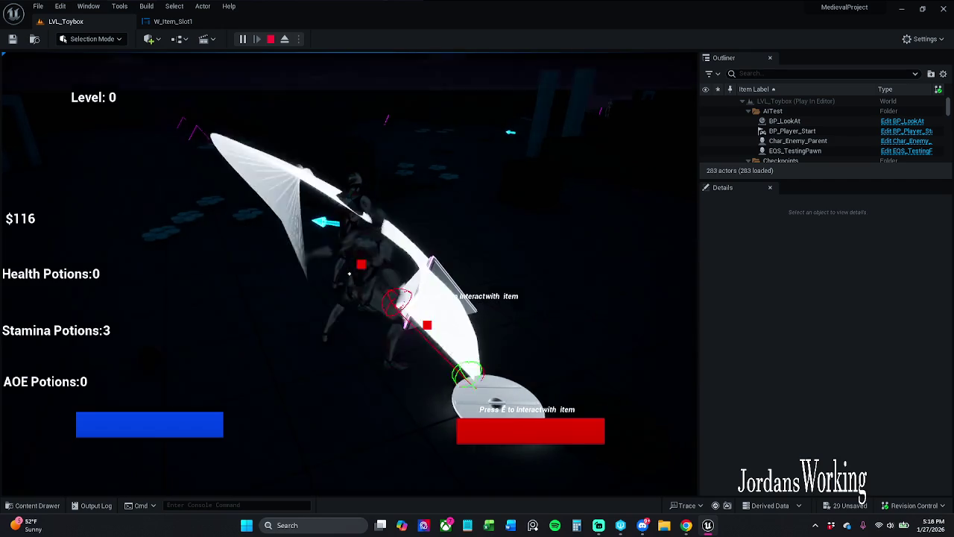
- Pick up the AOE potions, use an inventory item, then end the play session
key("e")
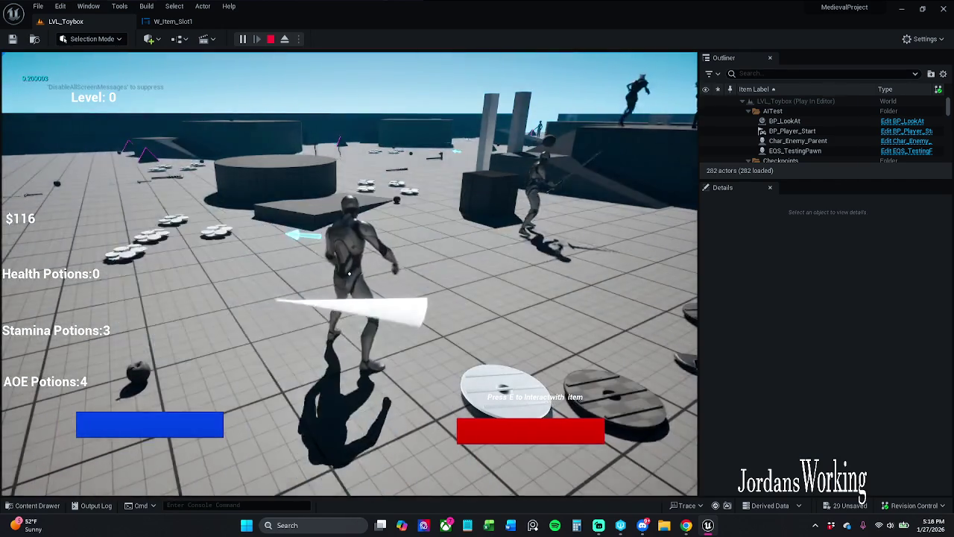
key("i")
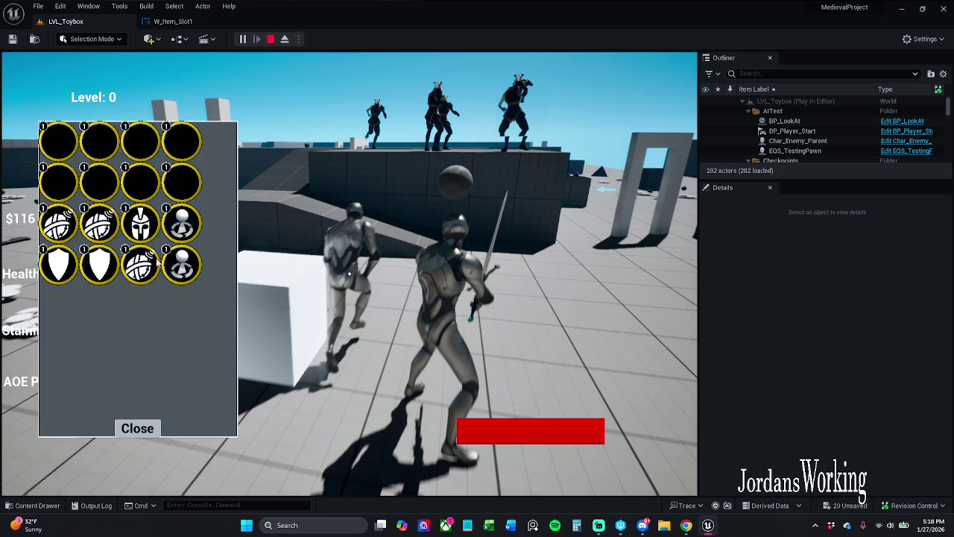
left_click(138, 428)
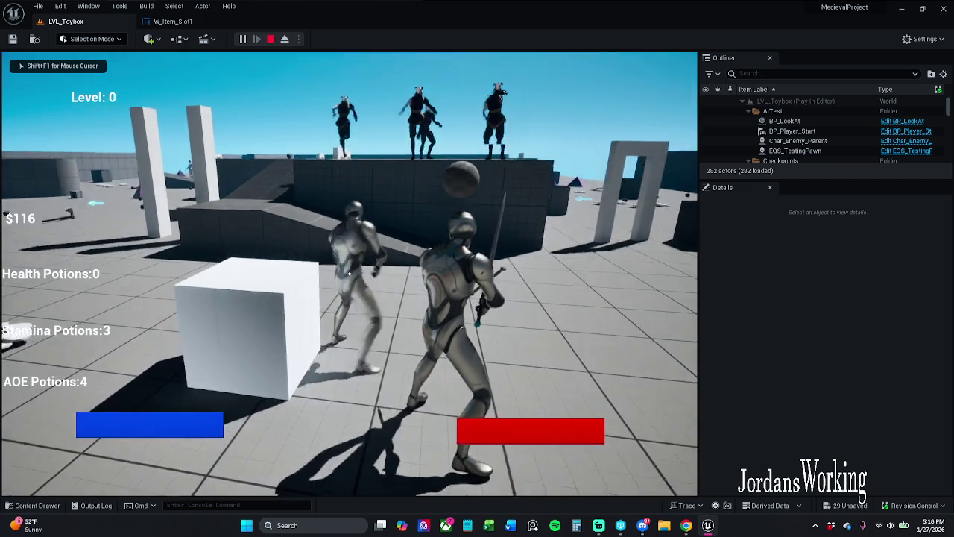
key("i")
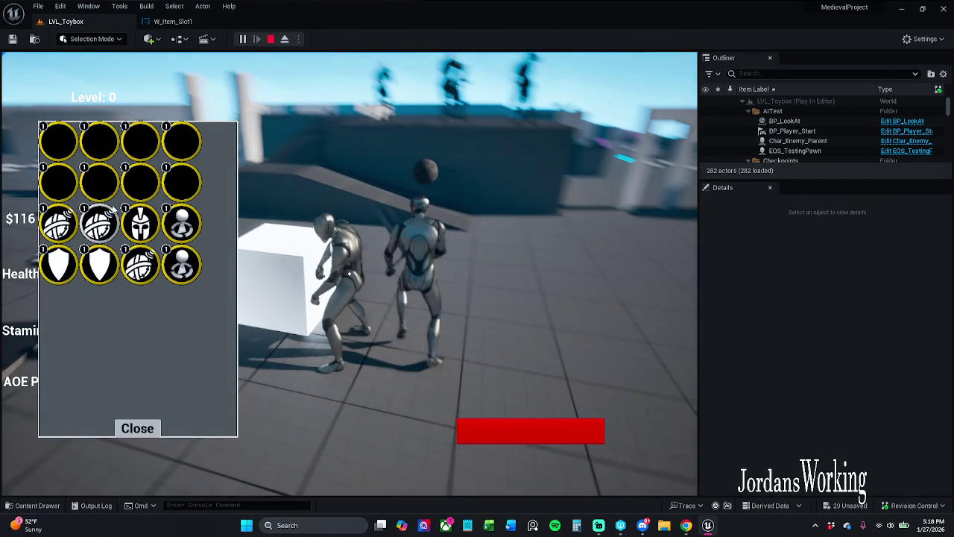
left_click(104, 220)
left_click(137, 428)
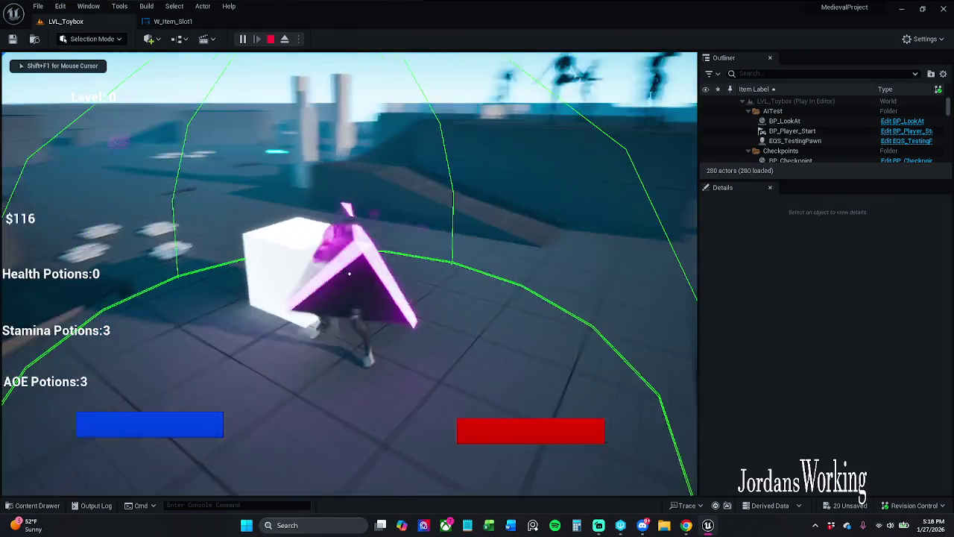
key("Escape")
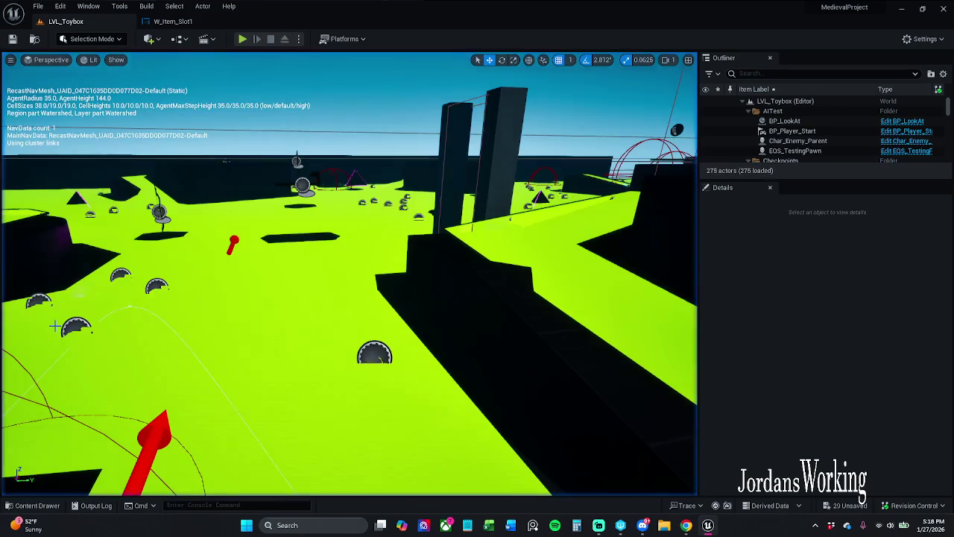
left_click(34, 505)
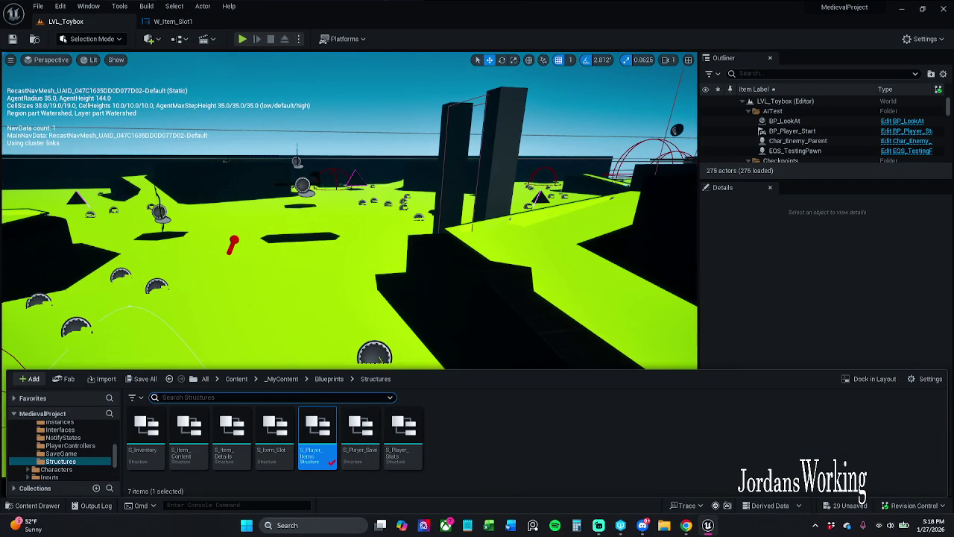
left_click_drag(225, 160, 213, 146)
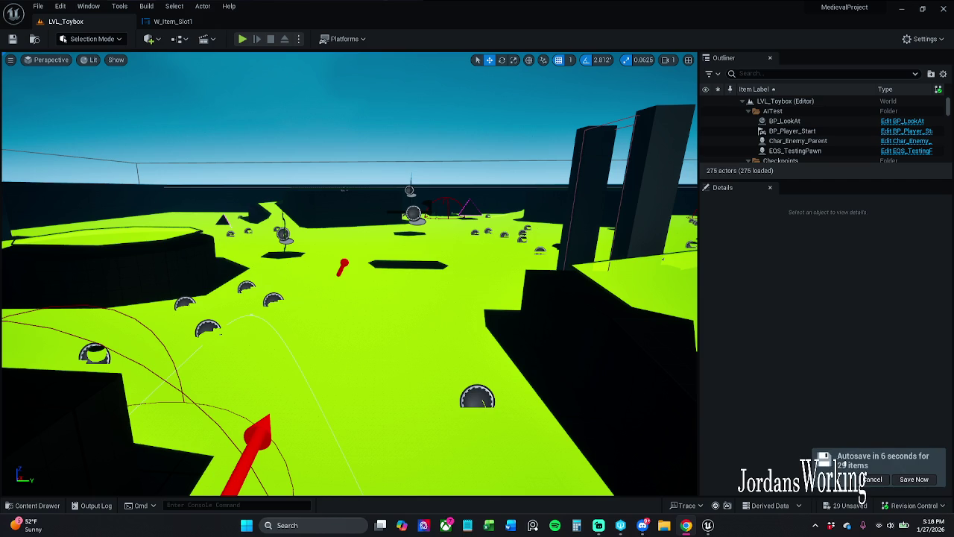
scroll(614, 374, "down", 3)
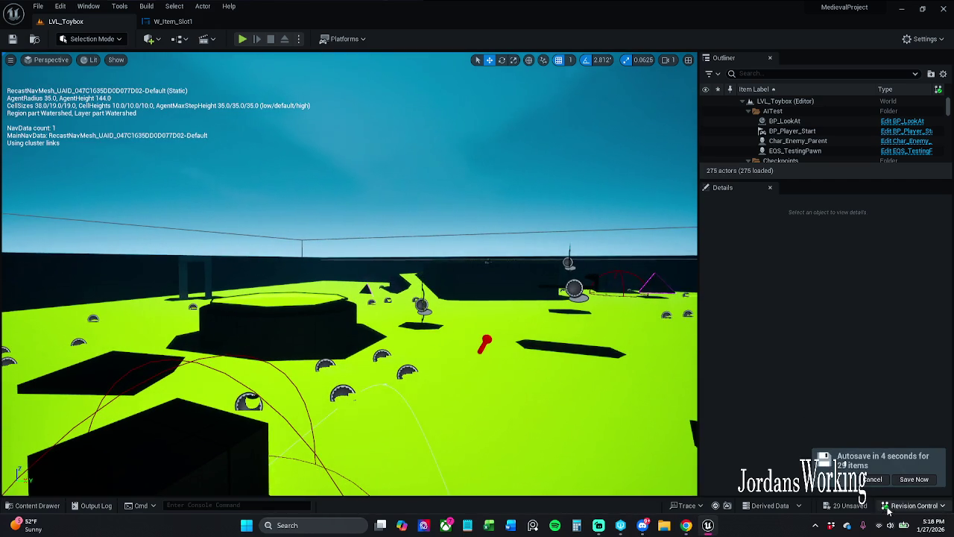
left_click(878, 480)
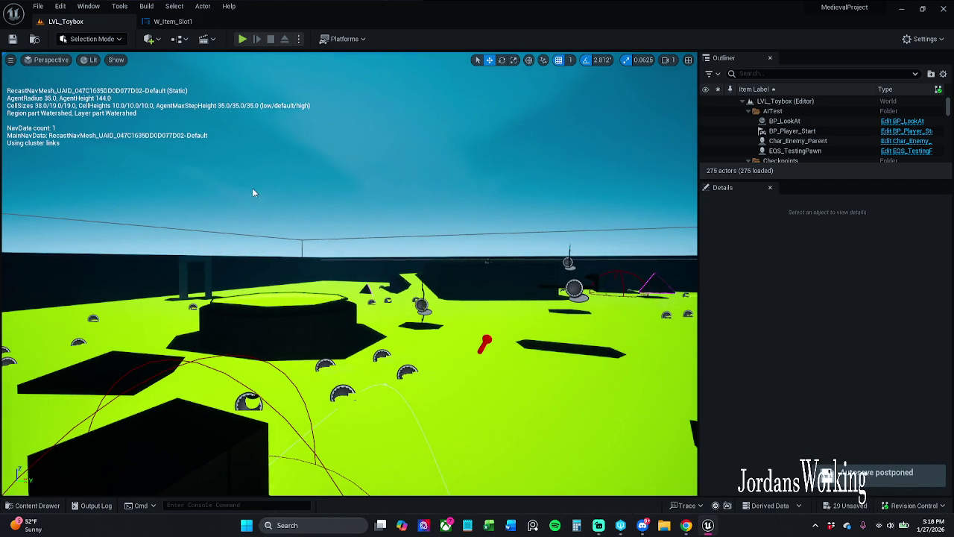
- Save all 23 modified assets with File > Save All, checking out the selected assets
left_click(38, 6)
left_click(64, 135)
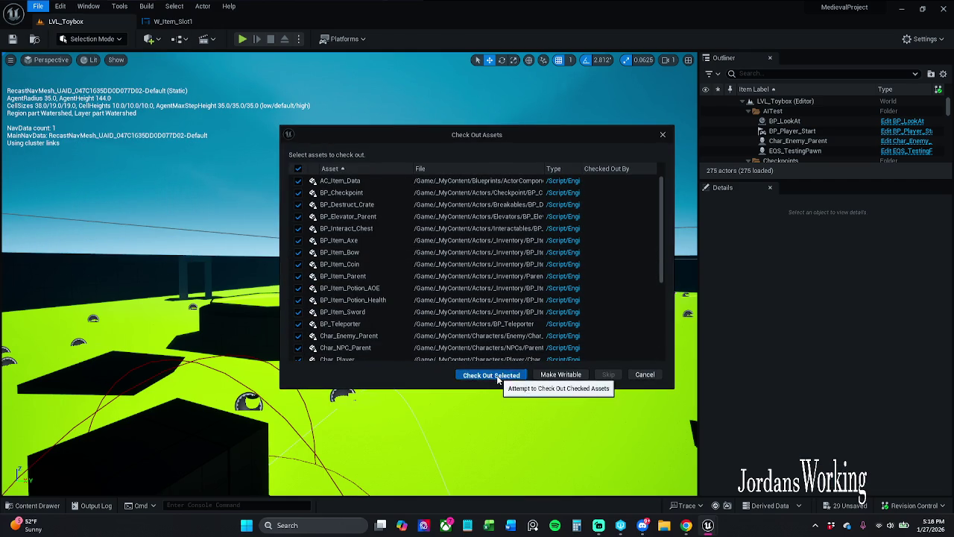
left_click(496, 374)
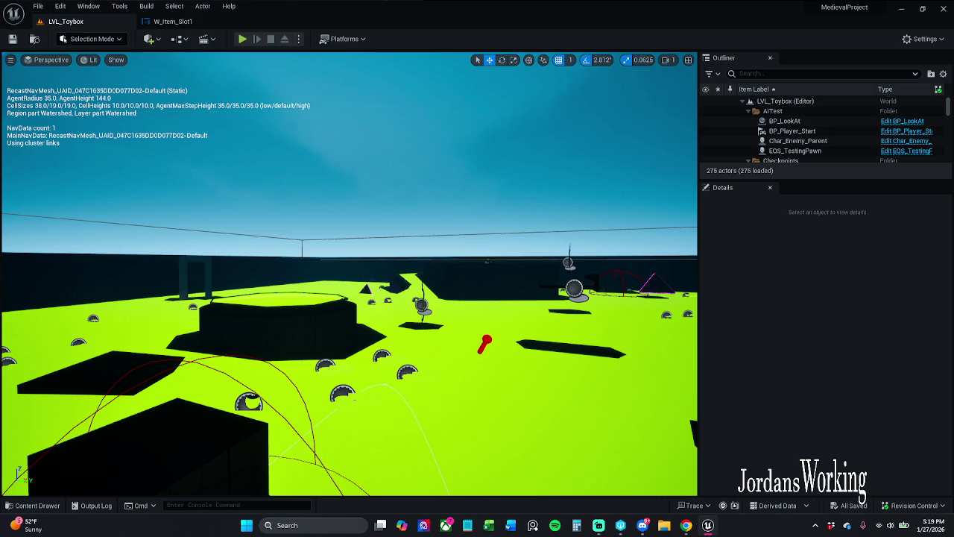
left_click_drag(300, 262, 301, 201)
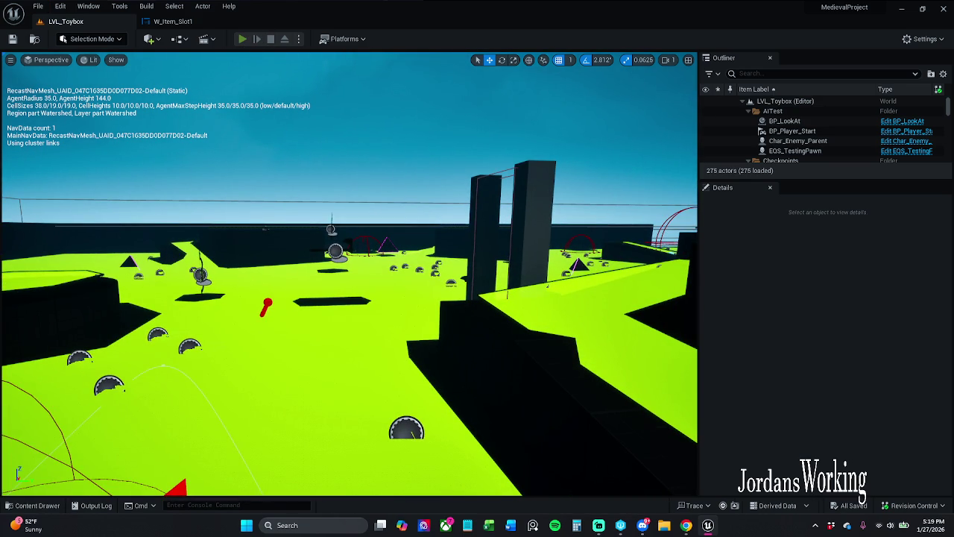
left_click(243, 38)
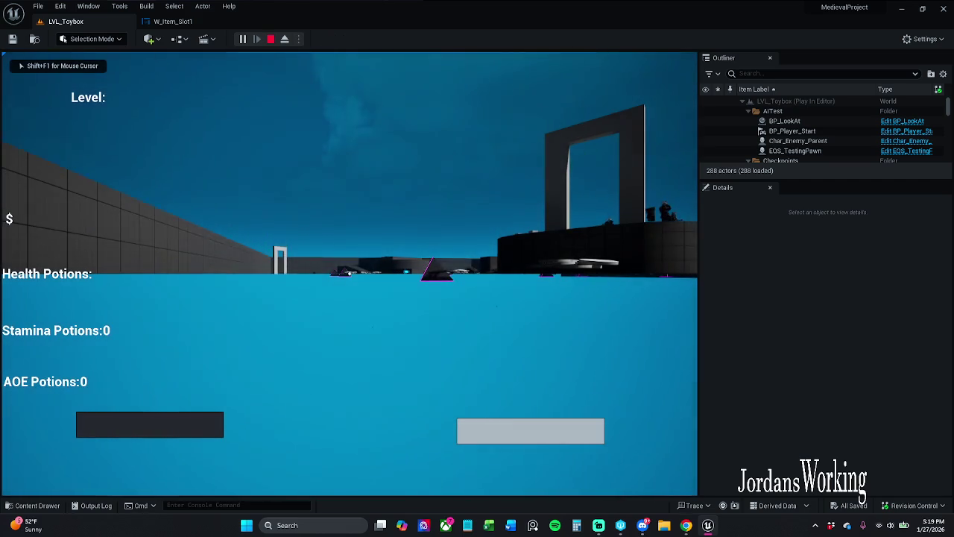
key("Escape")
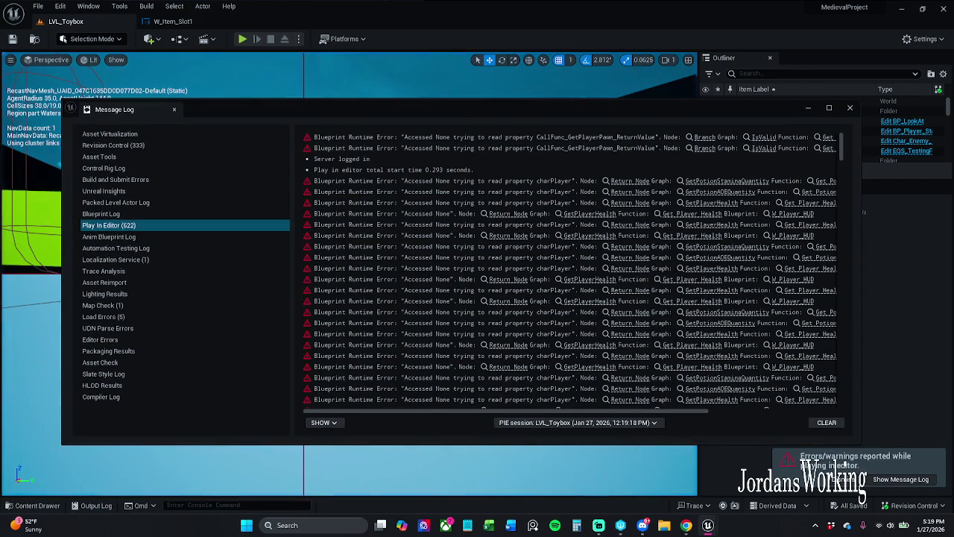
left_click(850, 109)
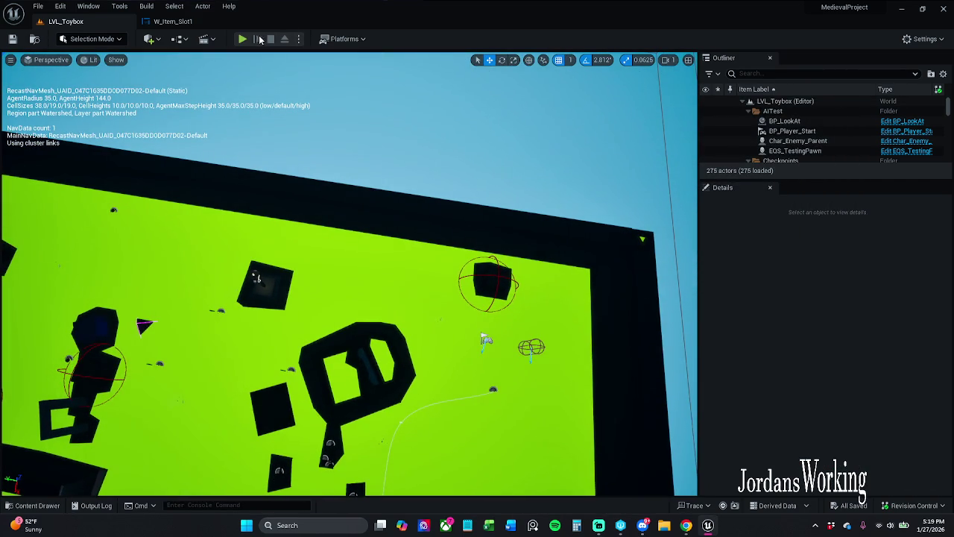
left_click(243, 40)
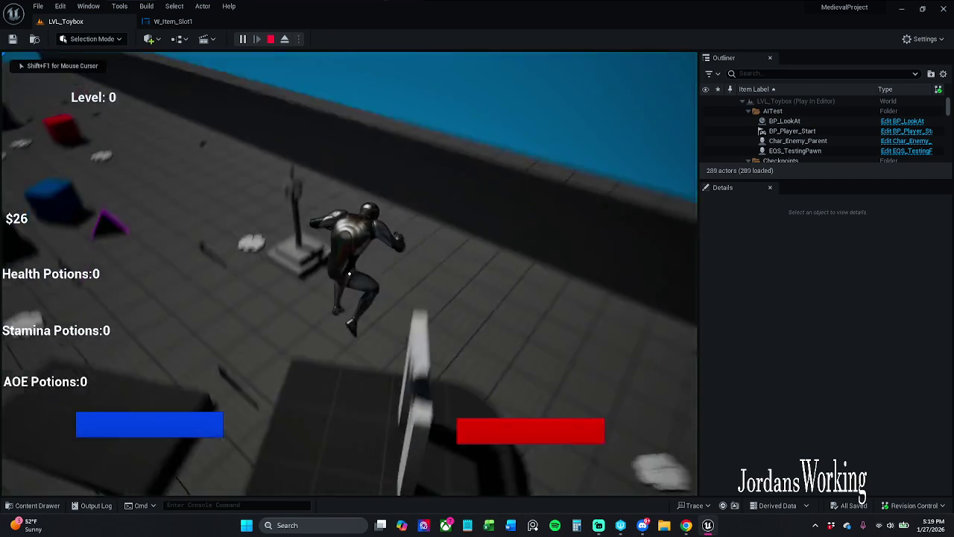
key("i")
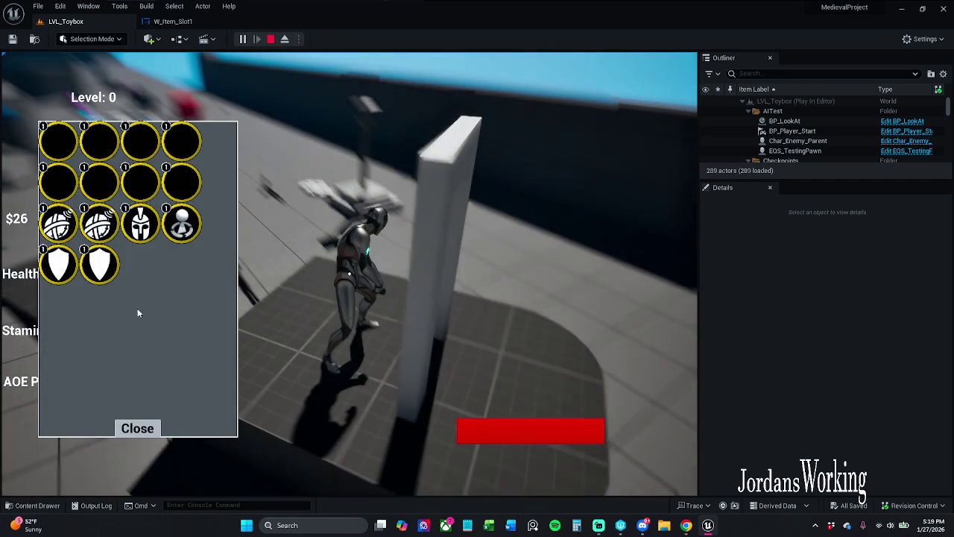
left_click(108, 211)
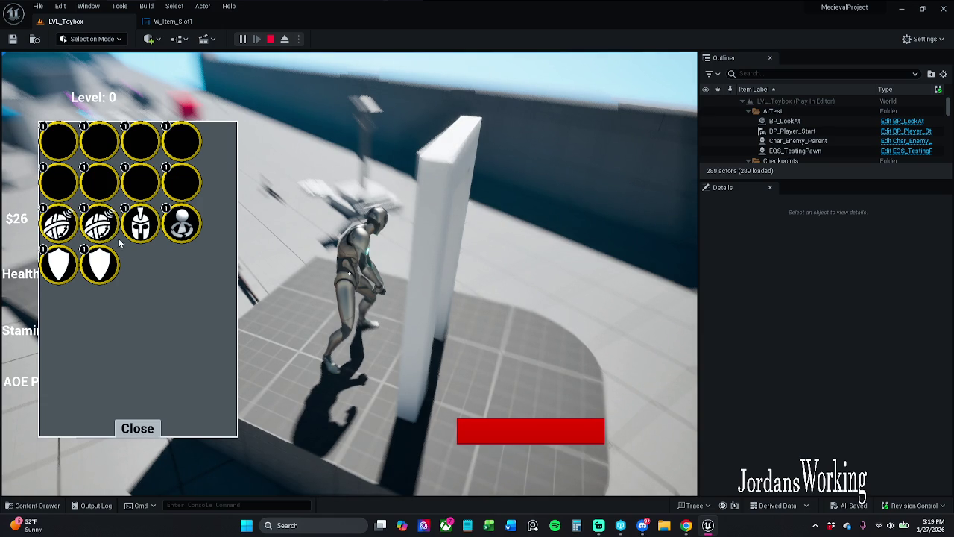
left_click(137, 232)
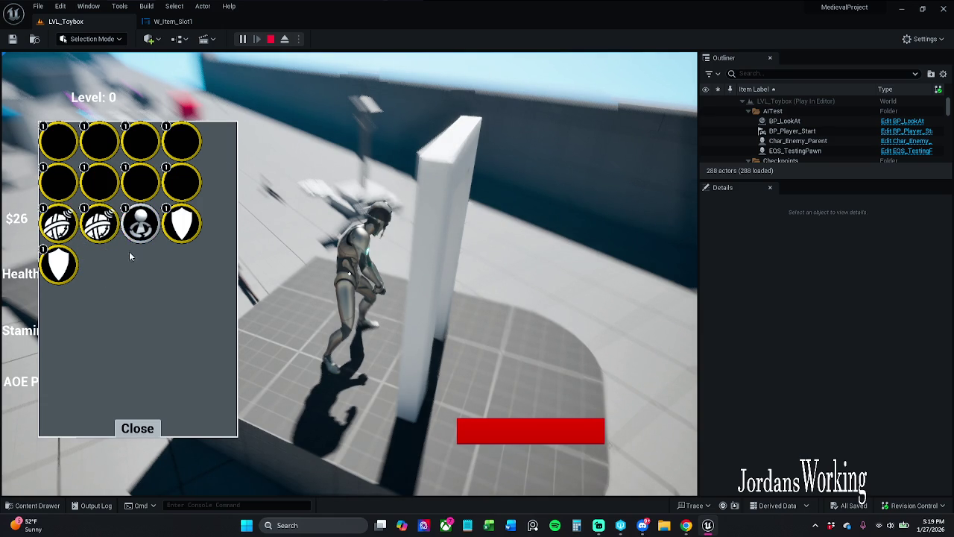
left_click(142, 425)
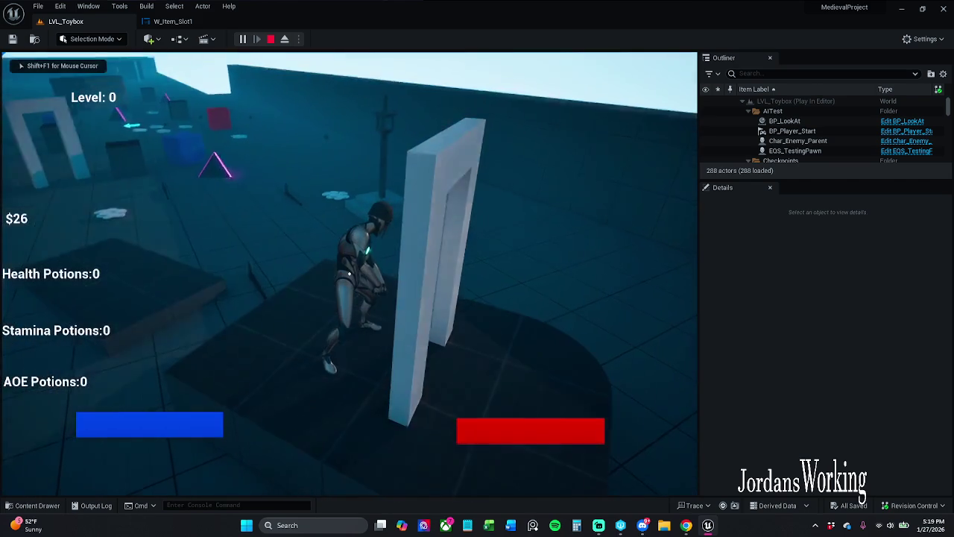
key("i")
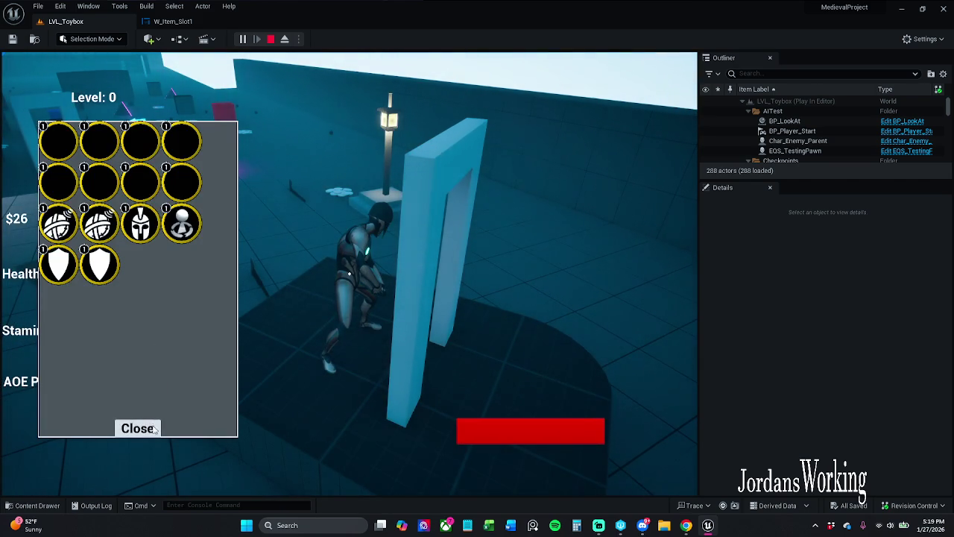
left_click(139, 428)
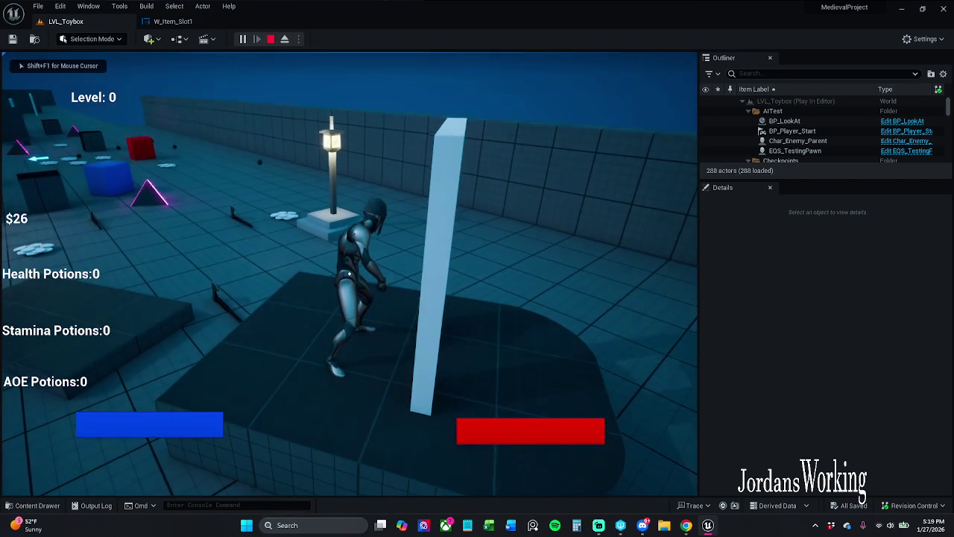
key("Escape")
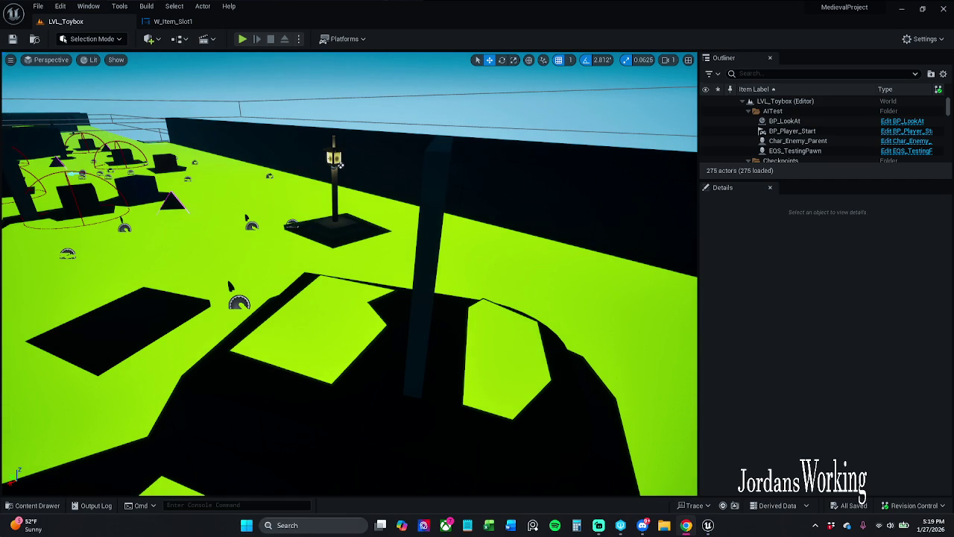
left_click(173, 21)
scroll(298, 191, "up", 2)
scroll(477, 264, "down", 2)
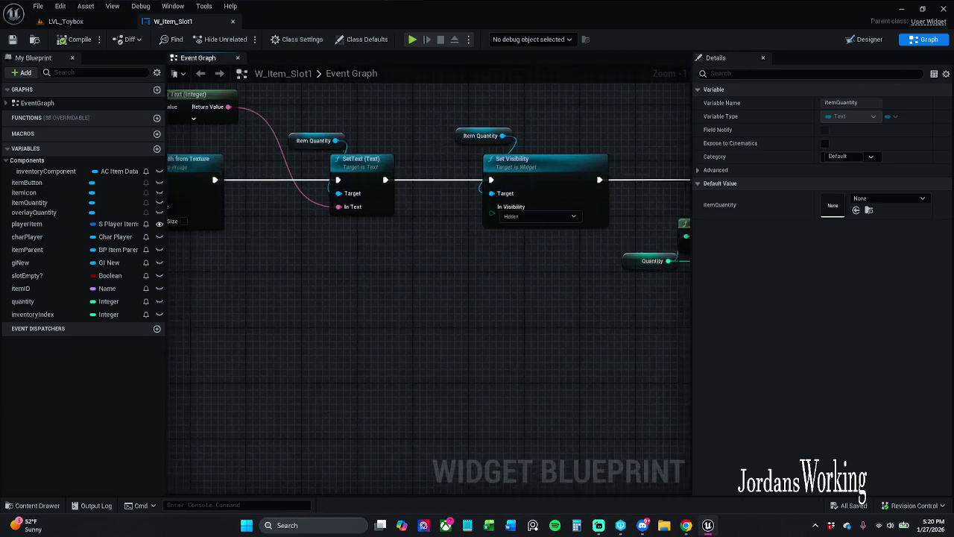
left_click_drag(480, 266, 544, 218)
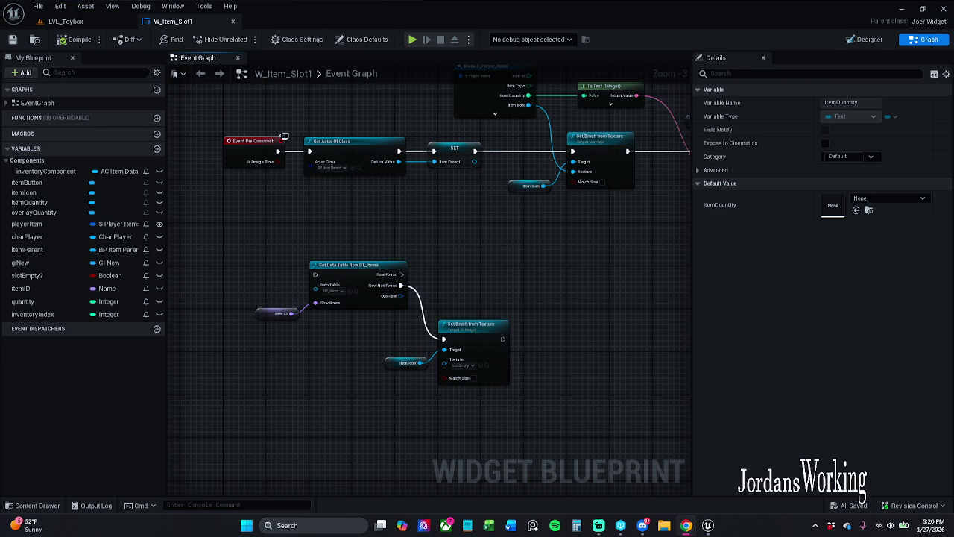
mouse_move(489, 266)
left_mouse_down()
mouse_move(448, 283)
mouse_move(437, 255)
mouse_move(439, 323)
mouse_move(296, 262)
mouse_move(490, 296)
mouse_move(177, 281)
mouse_move(543, 282)
left_mouse_up()
scroll(445, 256, "up", 3)
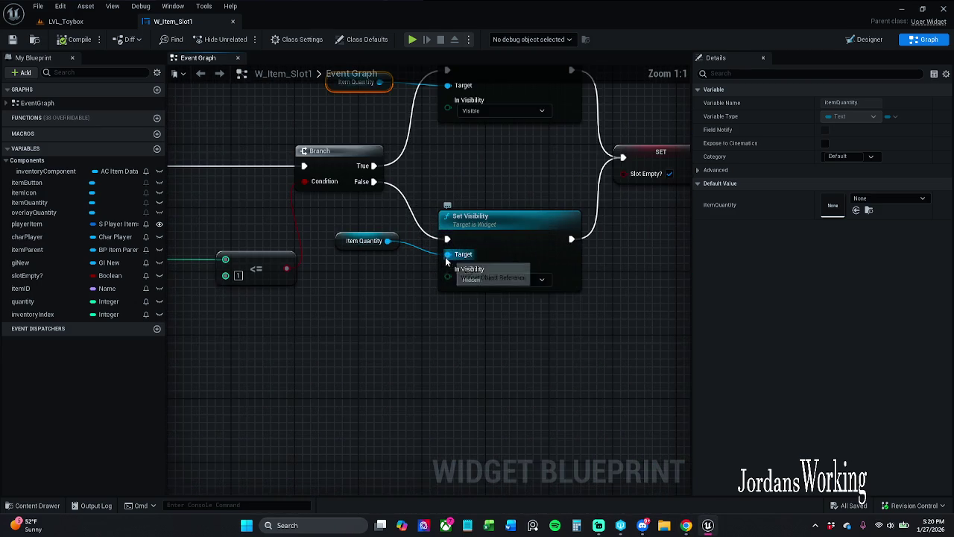
left_click_drag(470, 283, 425, 305)
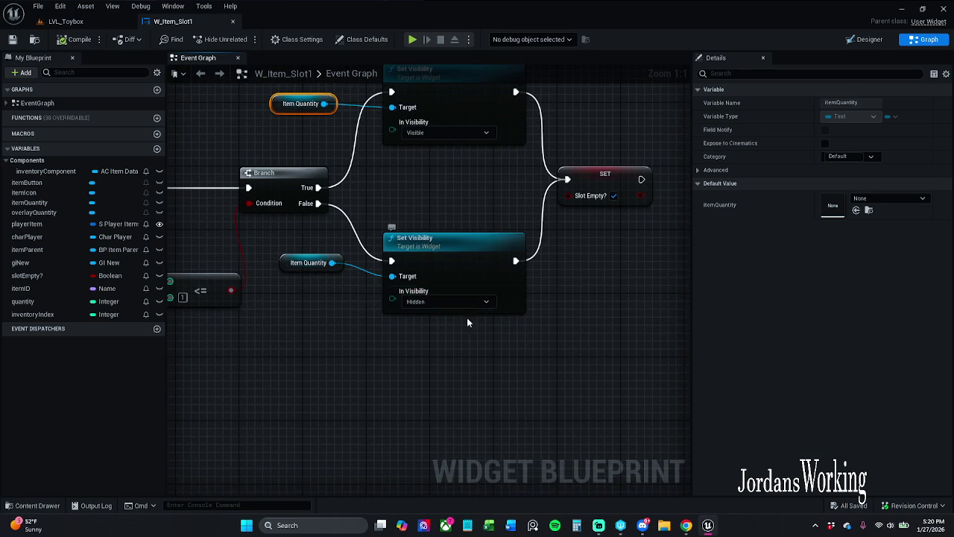
left_click_drag(550, 266, 740, 276)
mouse_move(468, 357)
left_mouse_down()
mouse_move(660, 338)
mouse_move(607, 337)
left_mouse_up()
left_click(65, 21)
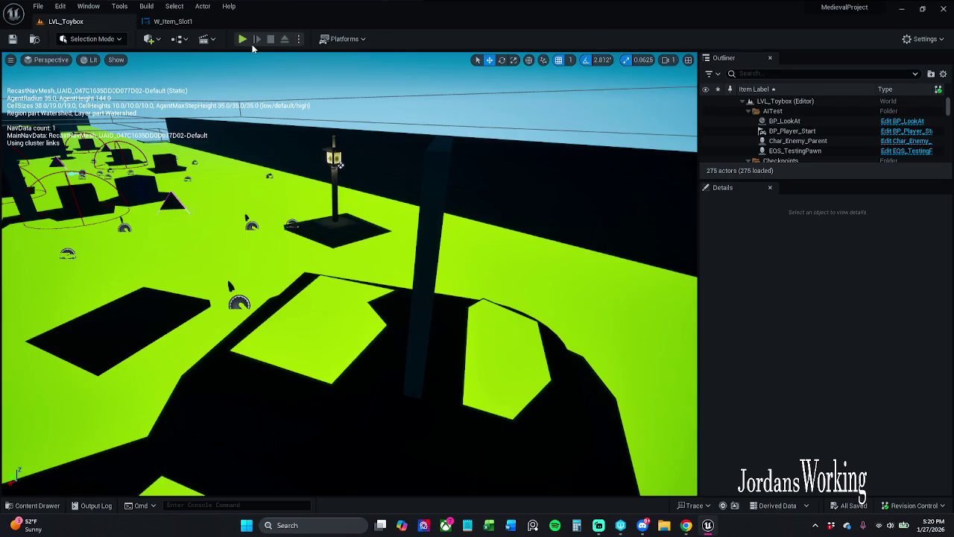
- Briefly play-test to view the slot quantity labels, then return to the W_Item_Slot1 graph
left_click(248, 43)
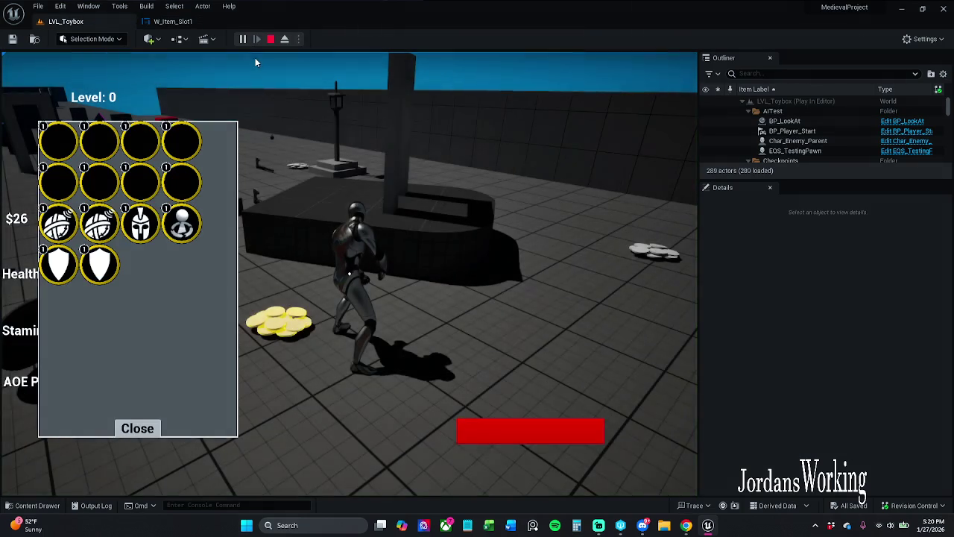
key("Escape")
left_click(186, 22)
mouse_move(485, 219)
left_mouse_down()
mouse_move(416, 219)
mouse_move(503, 202)
left_mouse_up()
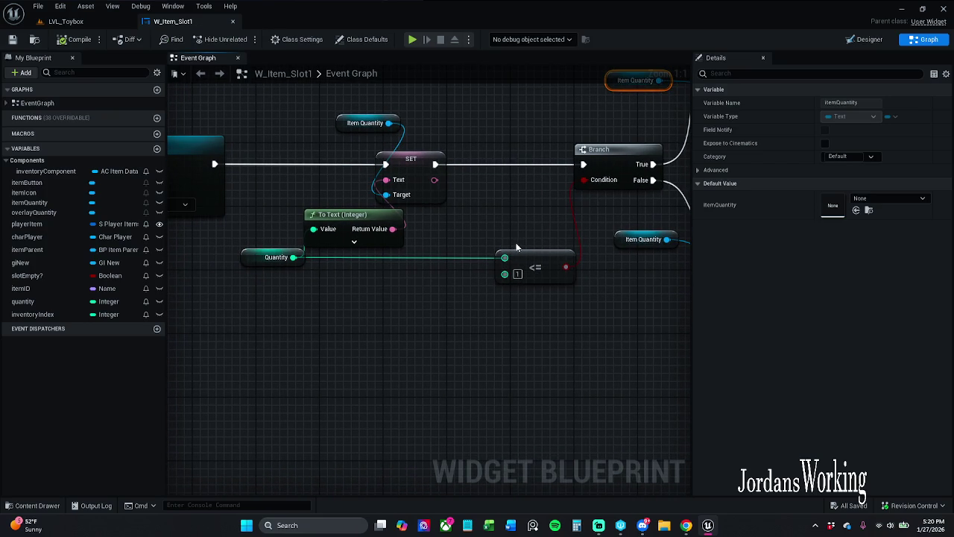
- Change the quantity comparison to Item Quantity <= 0 and reposition the upper getter
mouse_move(620, 273)
left_mouse_down()
mouse_move(498, 299)
mouse_move(485, 313)
mouse_move(457, 318)
left_mouse_up()
left_click(486, 313)
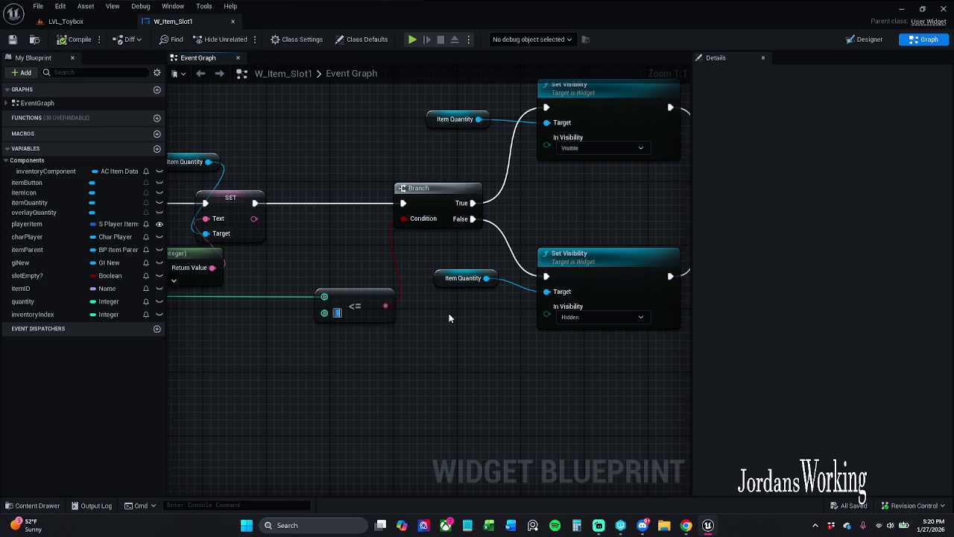
type("1")
mouse_move(182, 302)
left_mouse_down()
mouse_move(352, 296)
mouse_move(492, 328)
mouse_move(472, 341)
mouse_move(395, 343)
mouse_move(338, 370)
left_mouse_up()
left_click_drag(322, 169, 337, 144)
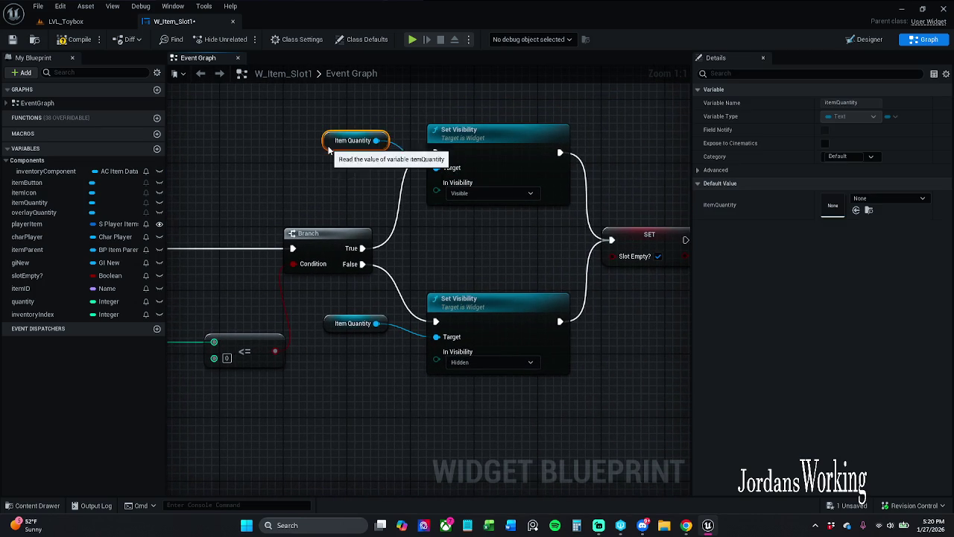
left_click(504, 193)
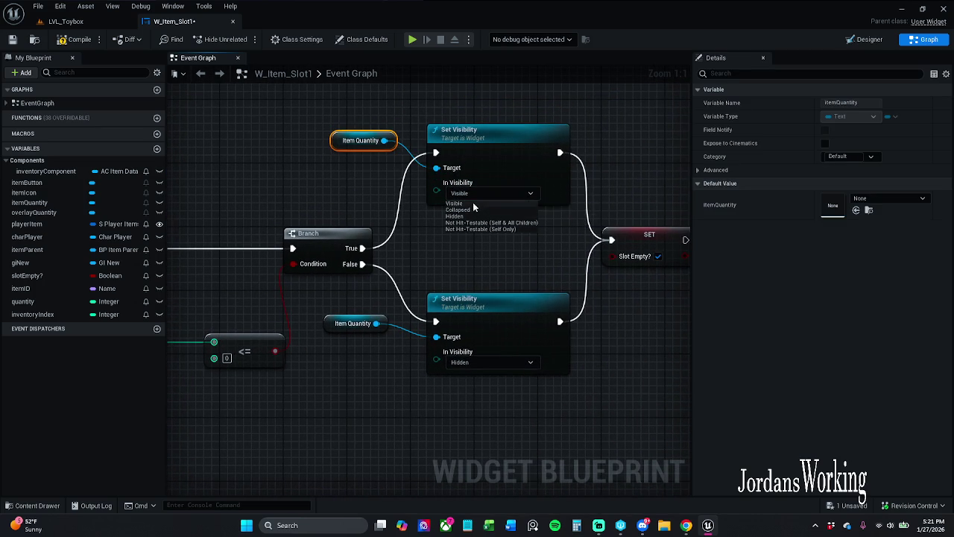
- Set the upper Set Visibility to Hidden and the lower one to Visible
left_click(472, 215)
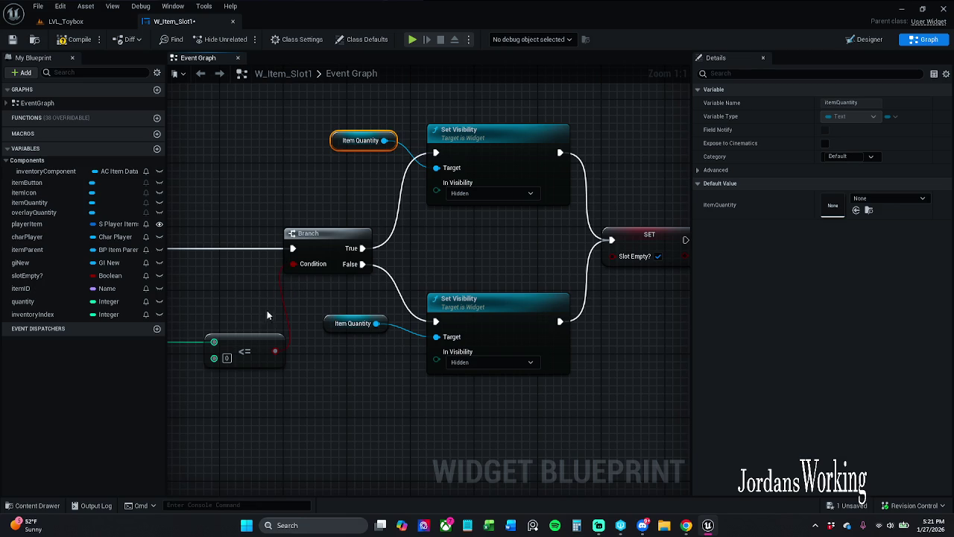
left_click(478, 362)
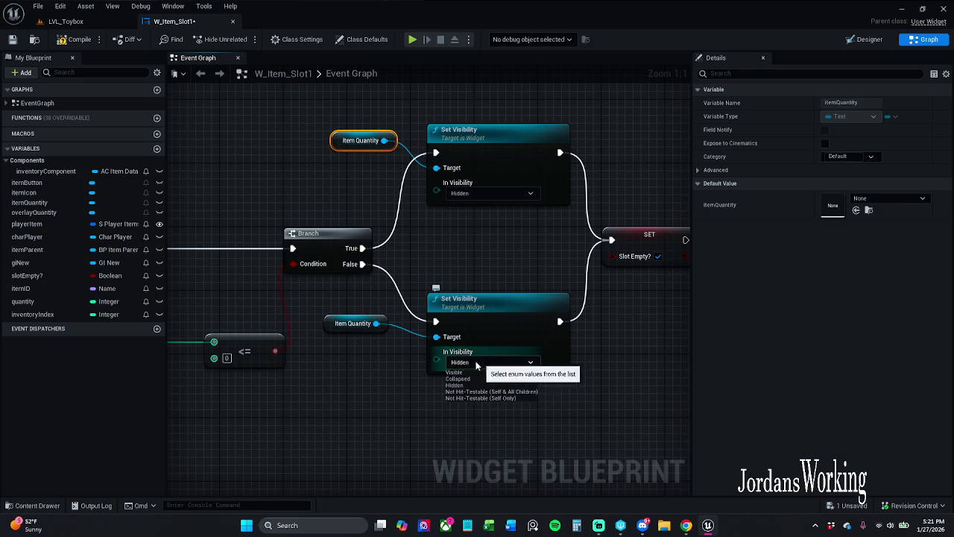
left_click(466, 374)
- Move SET Slot Empty? beside the lower Set Visibility, align them, and unwire the upper node
left_click_drag(609, 312, 521, 316)
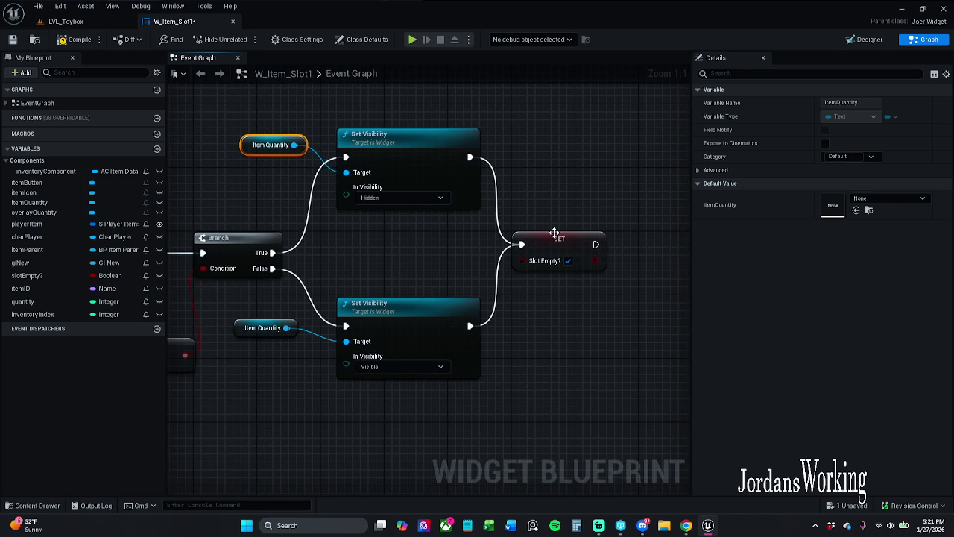
left_click_drag(558, 238, 574, 315)
left_click(584, 340)
left_click(446, 319, "shift")
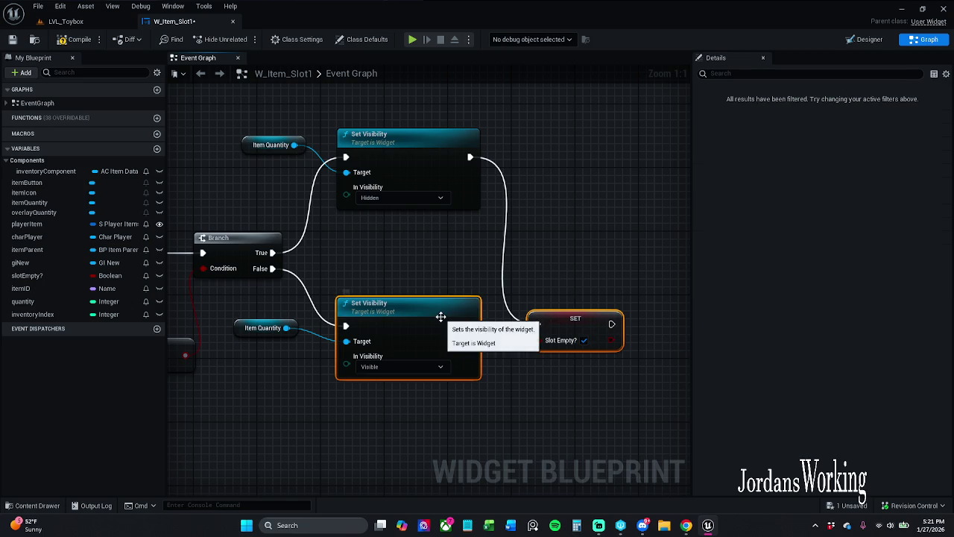
key("q")
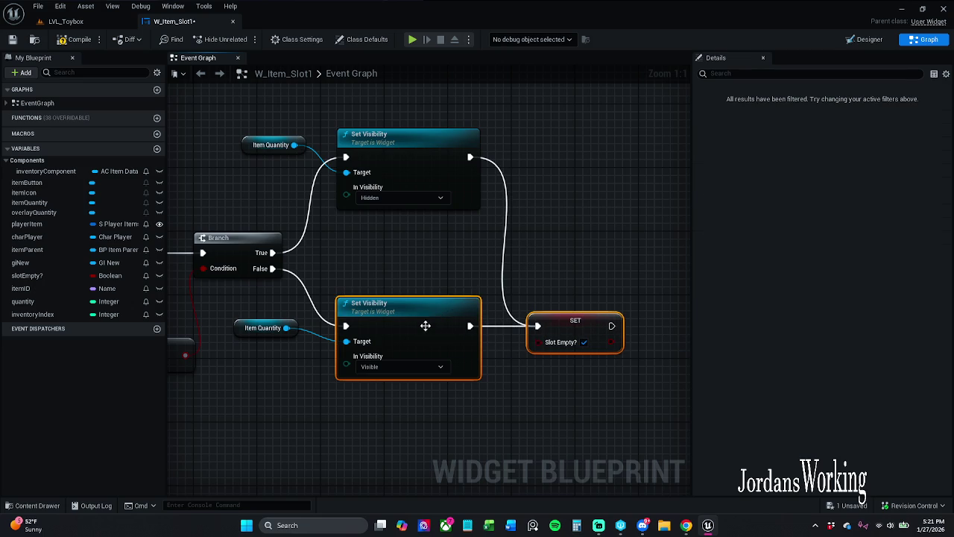
left_click(547, 306)
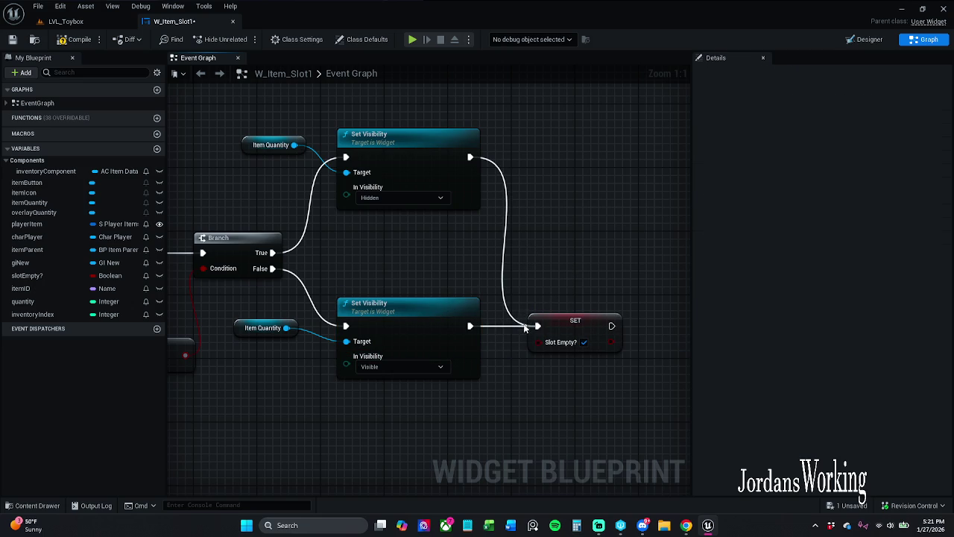
left_click(506, 307, "alt")
- Duplicate the SET Slot Empty? node and connect the copy after the upper Set Visibility
left_click_drag(423, 266, 617, 262)
mouse_move(398, 387)
left_mouse_down()
mouse_move(517, 385)
mouse_move(233, 343)
left_mouse_up()
left_click_drag(522, 255, 437, 281)
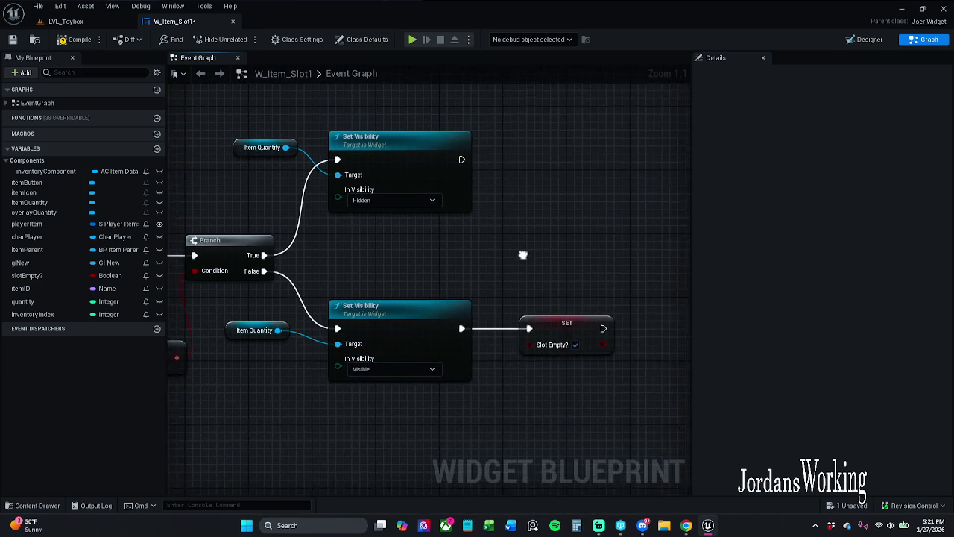
left_click(555, 347)
key("ctrl+c")
key("ctrl+v")
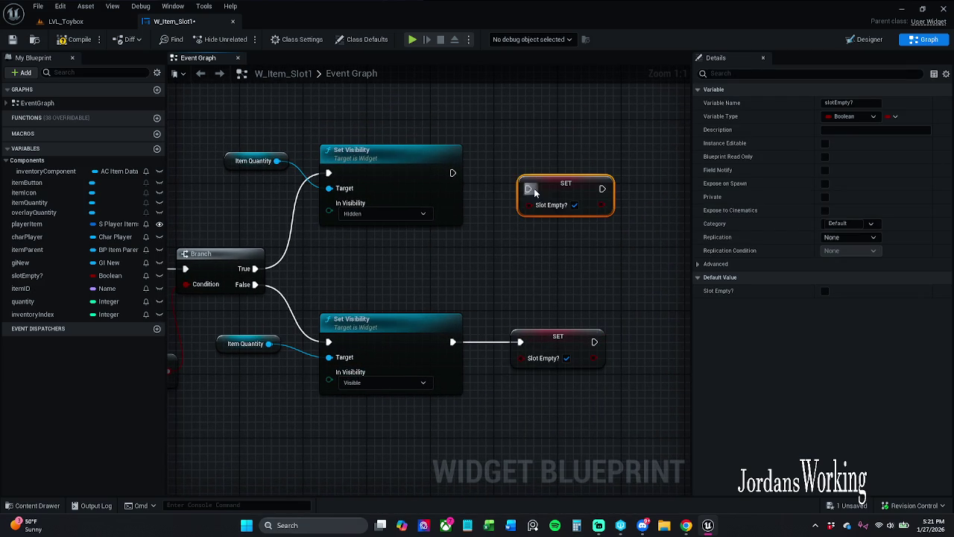
mouse_move(559, 192)
left_mouse_down()
mouse_move(544, 175)
mouse_move(452, 173)
left_mouse_up()
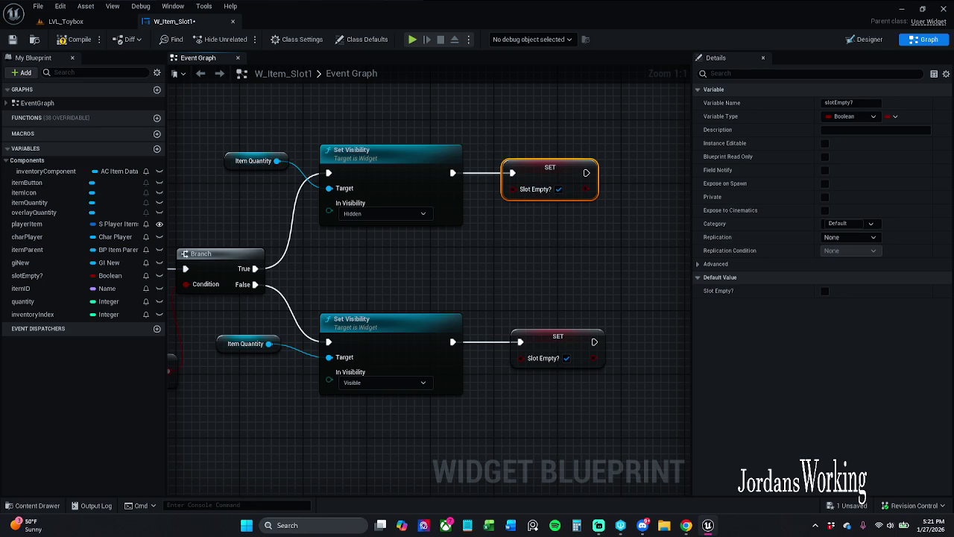
left_click(515, 272)
- Save the W_Item_Slot1 blueprint and go back to the LVL_Toybox level
left_click(12, 40)
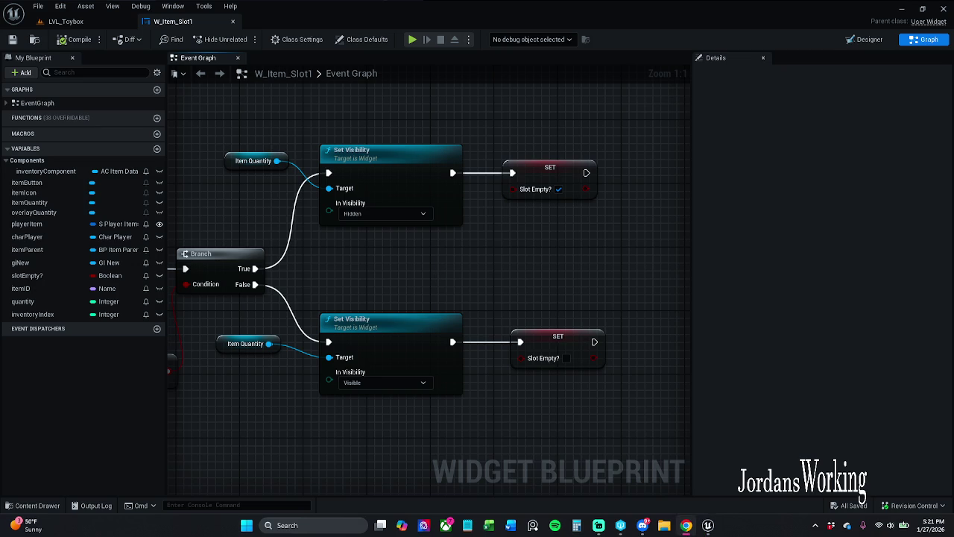
mouse_move(330, 279)
left_mouse_down()
mouse_move(549, 235)
mouse_move(467, 260)
mouse_move(405, 263)
left_mouse_up()
scroll(548, 235, "down", 1)
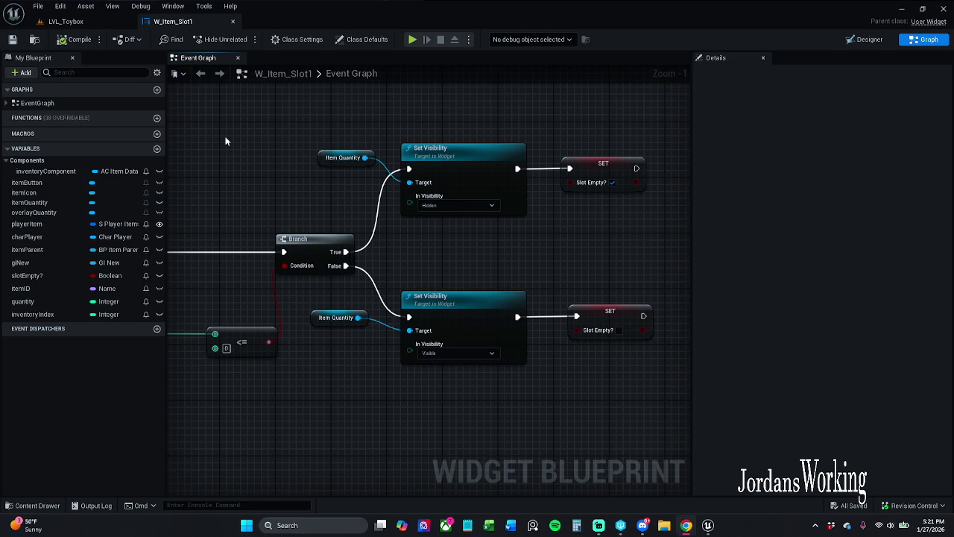
left_click(93, 22)
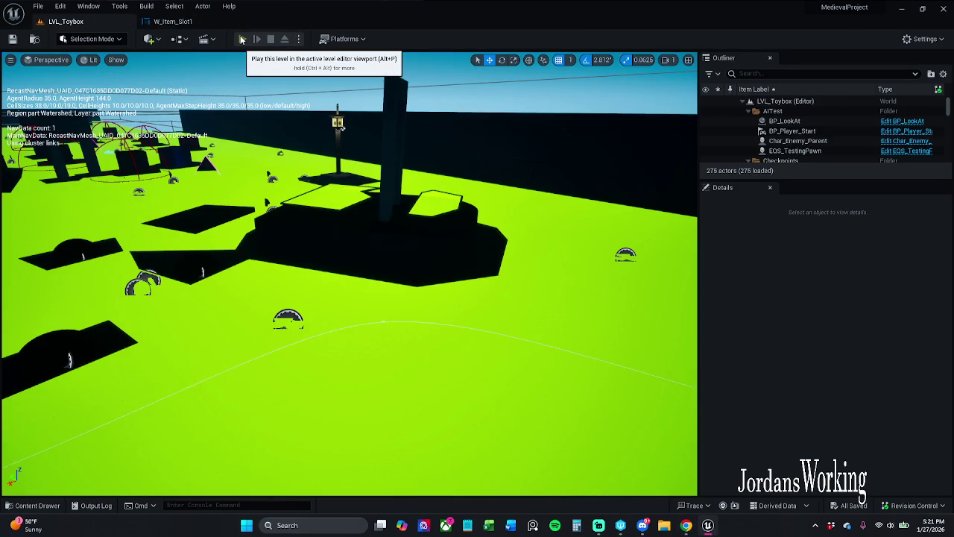
- Play-test the inventory change, then return to the W_Item_Slot1 event graph
left_click(242, 39)
key("i")
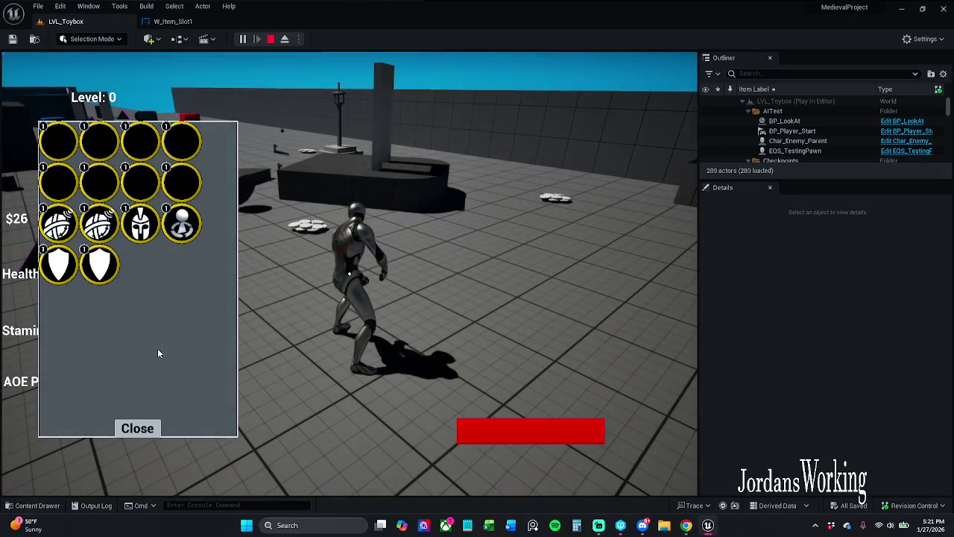
key("Escape")
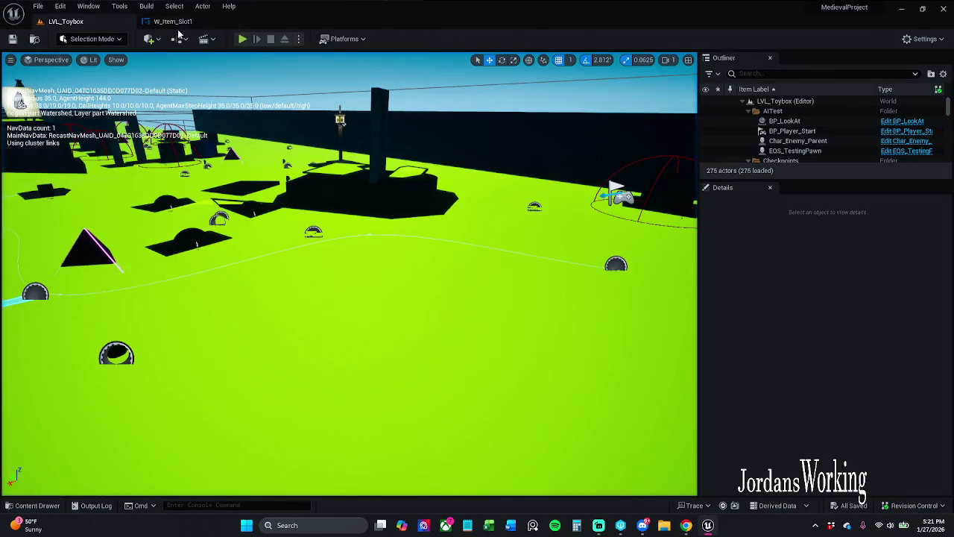
left_click(173, 21)
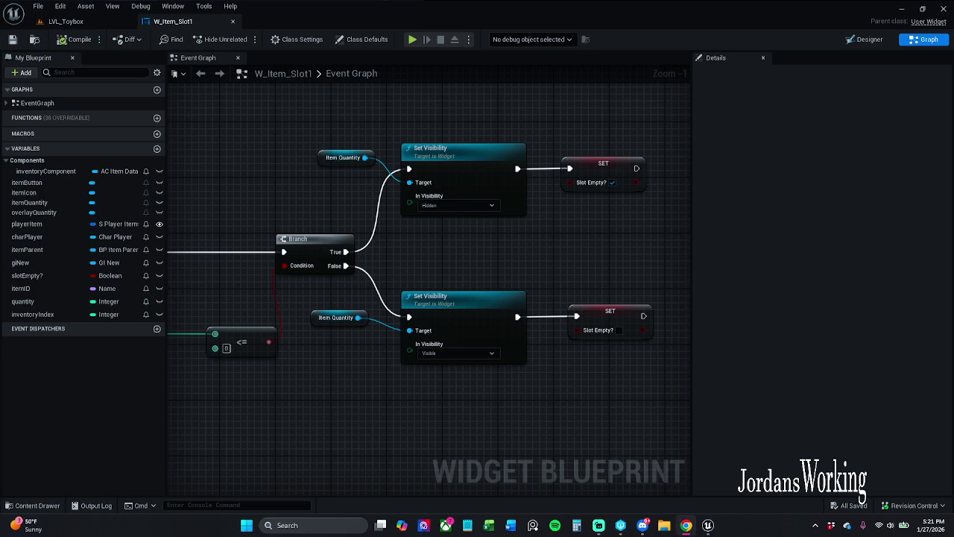
- Make upper Set Visibility Visible with Slot Empty? false, lower Hidden with Slot Empty? true
mouse_move(267, 190)
left_mouse_down()
mouse_move(571, 159)
mouse_move(555, 172)
left_mouse_up()
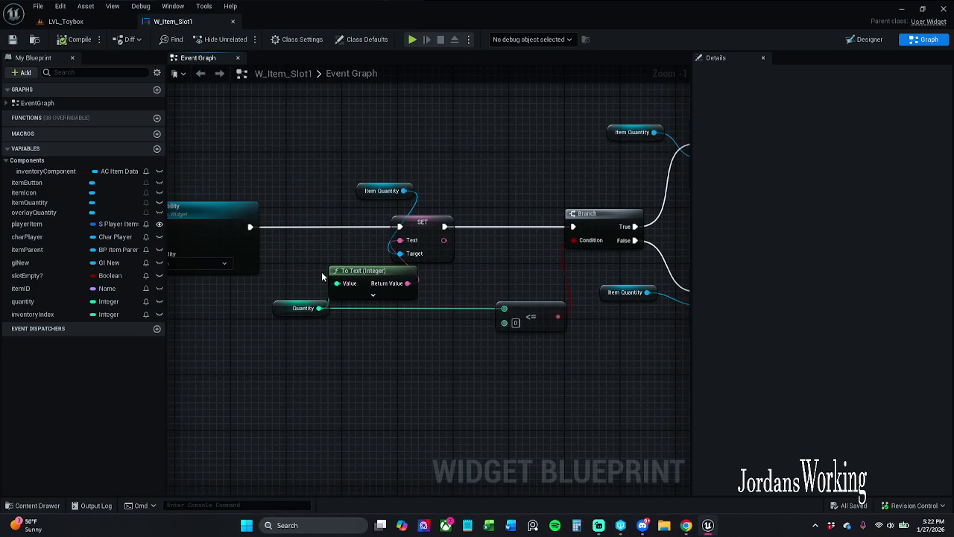
left_click_drag(473, 266, 375, 277)
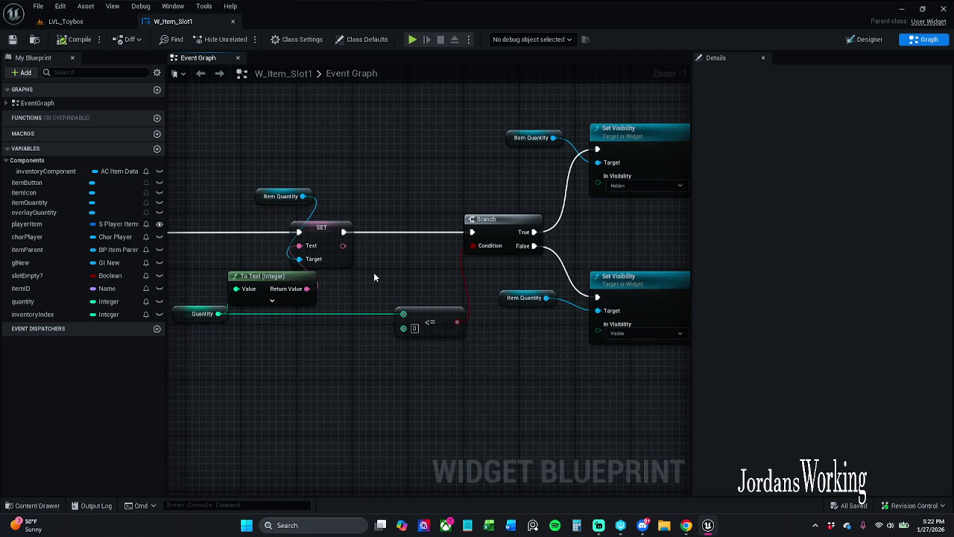
left_click_drag(592, 246, 499, 242)
left_click(551, 182)
left_click(520, 191)
left_click(552, 330)
left_click(522, 351)
left_click_drag(619, 243, 473, 241)
left_click(567, 304)
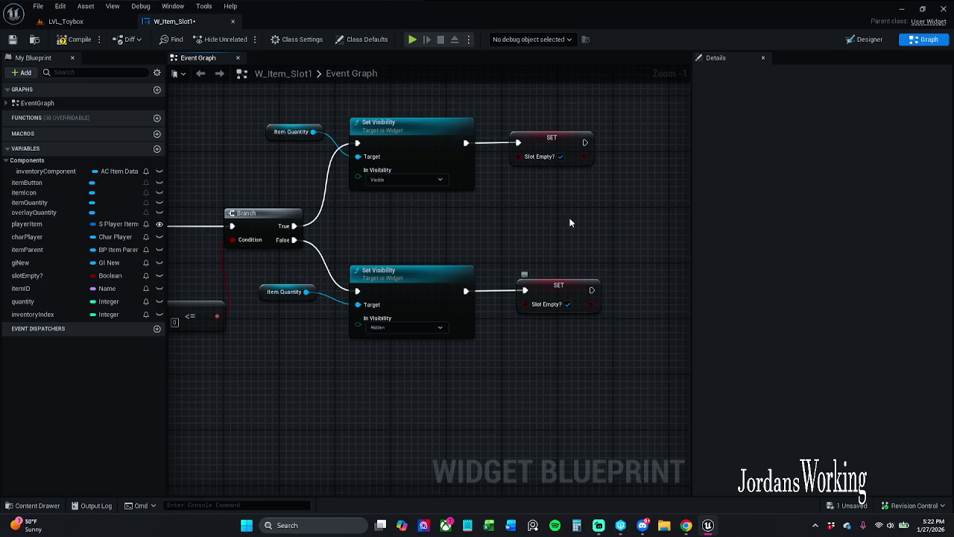
left_click(560, 157)
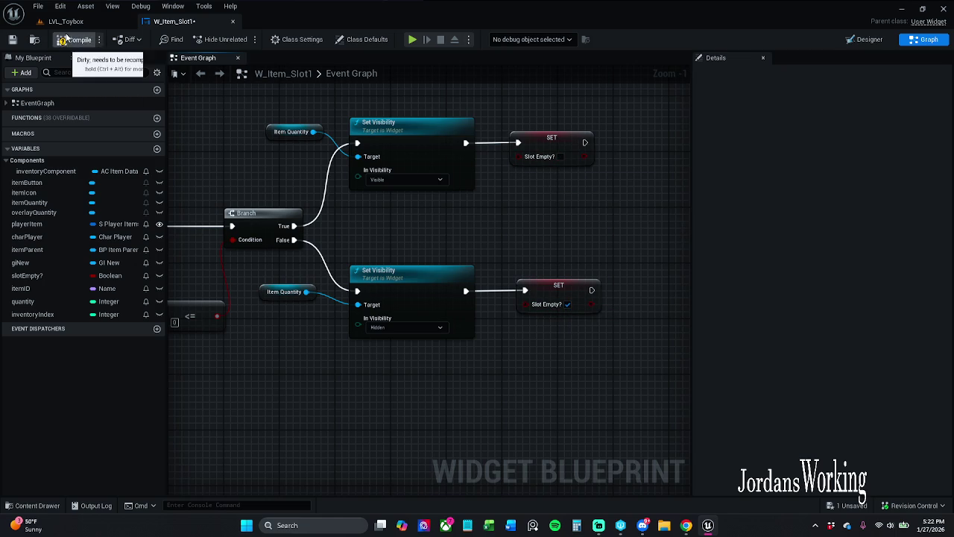
- Play LVL_Toybox again to check the inventory, then reopen the W_Item_Slot1 graph
left_click(66, 21)
left_click(250, 44)
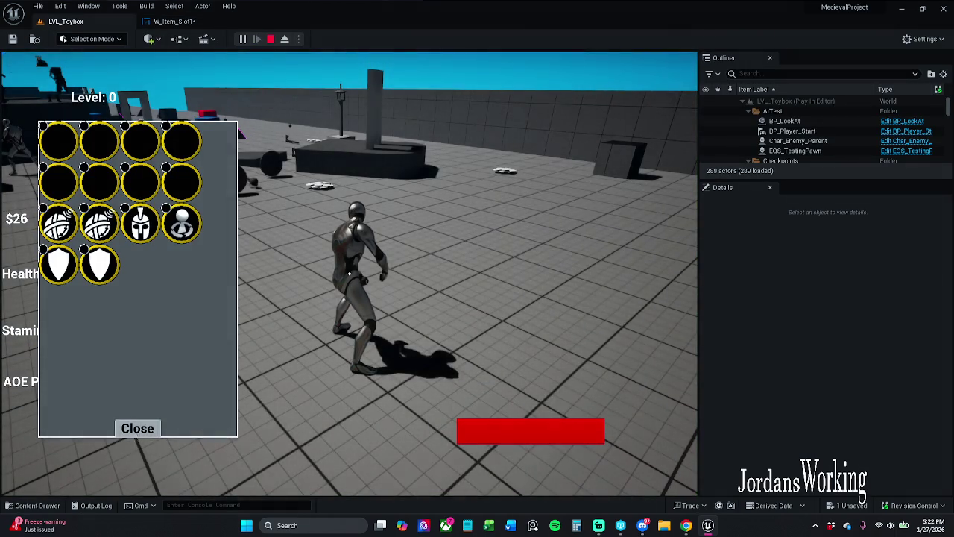
left_click(137, 428)
key("Escape")
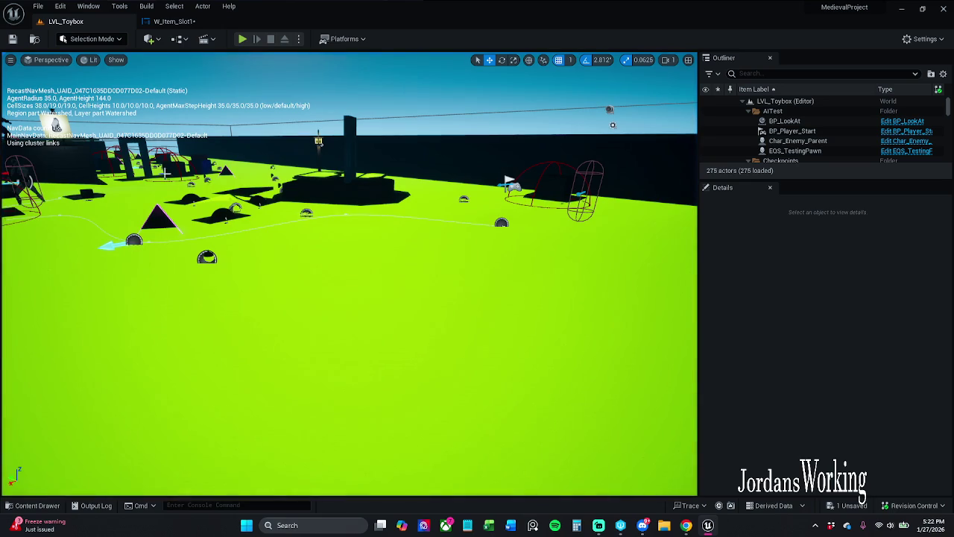
left_click(177, 20)
left_click(425, 180)
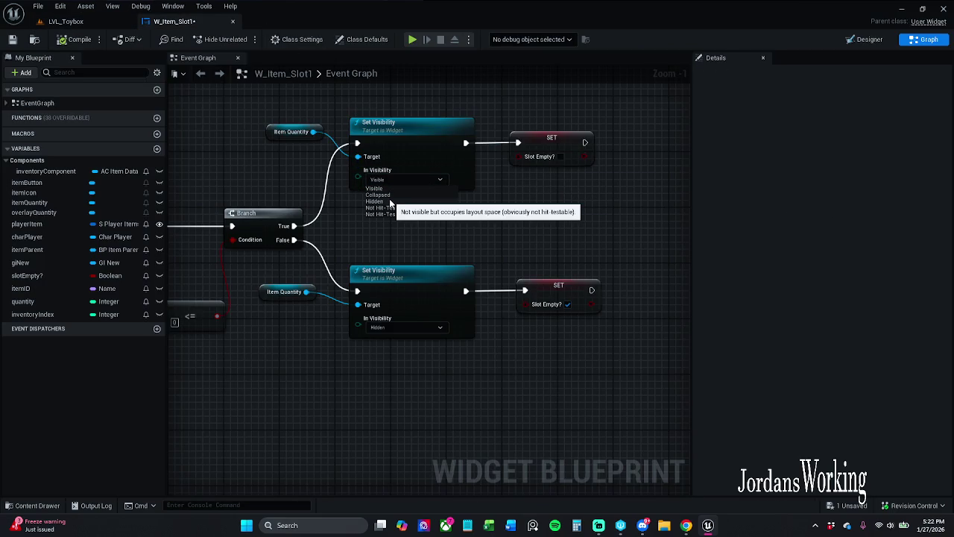
- Set top Set Visibility Hidden with Slot Empty? ticked, bottom Visible with it cleared
left_click(389, 202)
left_click(391, 327)
left_click(385, 337)
left_click(568, 305)
left_click(560, 157)
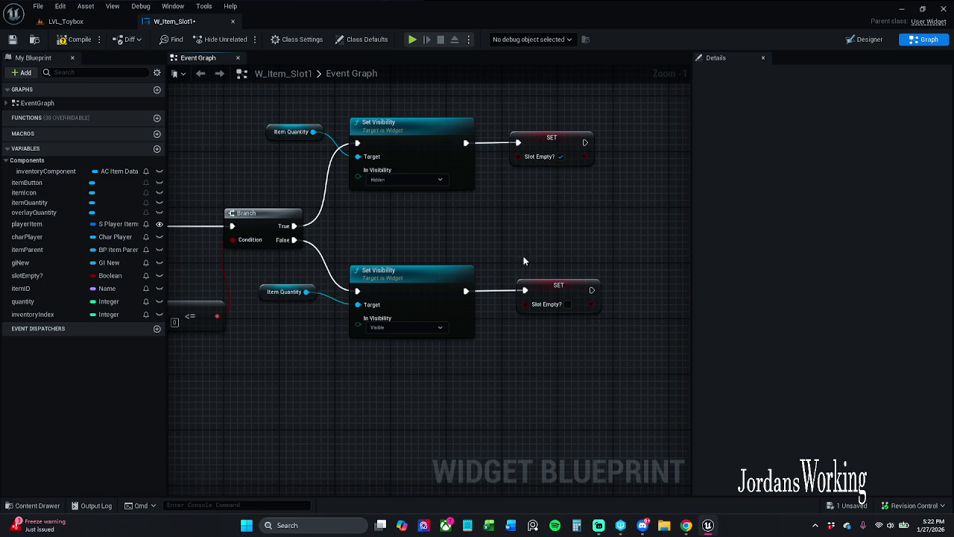
- Select the SET and Set Visibility nodes in each row, then save the blueprint
left_click(565, 285)
left_click_drag(456, 254, 448, 292)
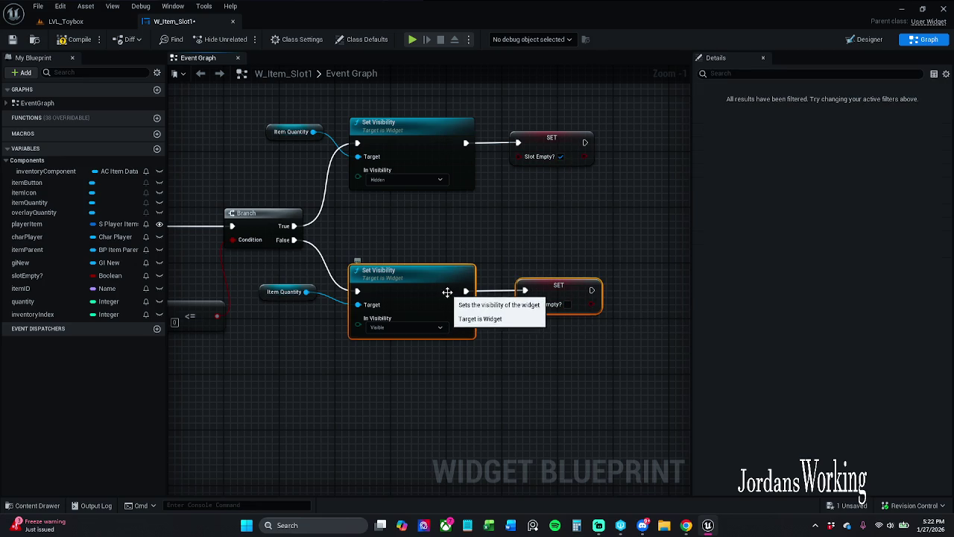
left_click(477, 238)
left_click(522, 160)
left_click(428, 176)
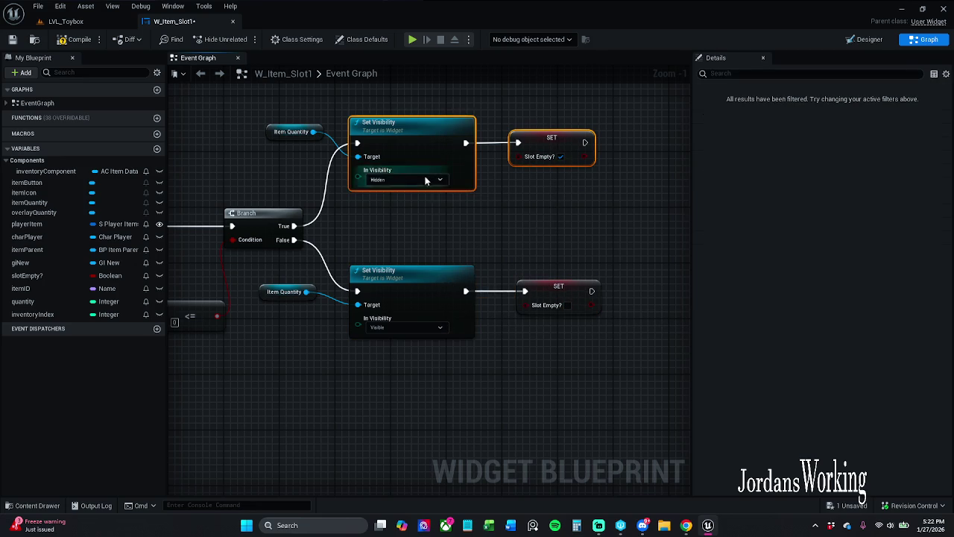
left_click(526, 256)
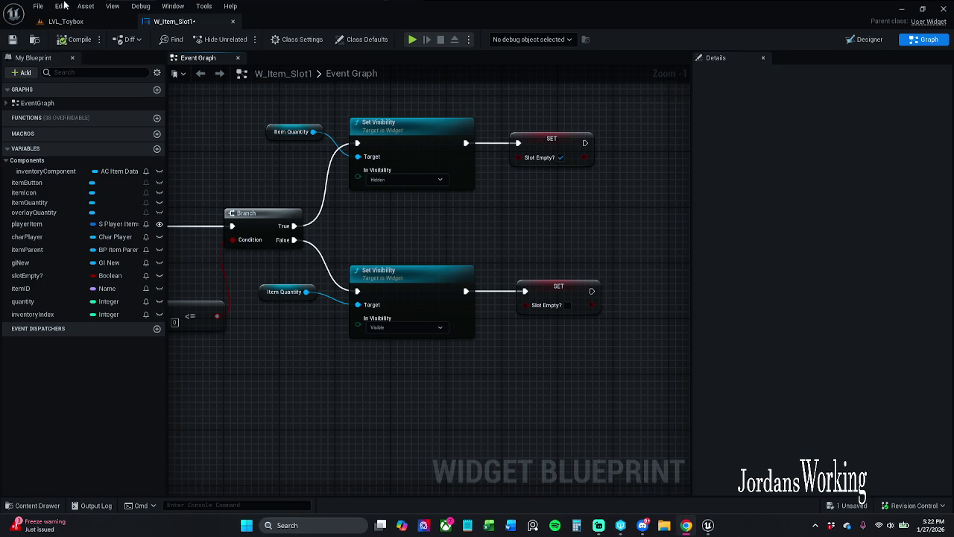
left_click(12, 38)
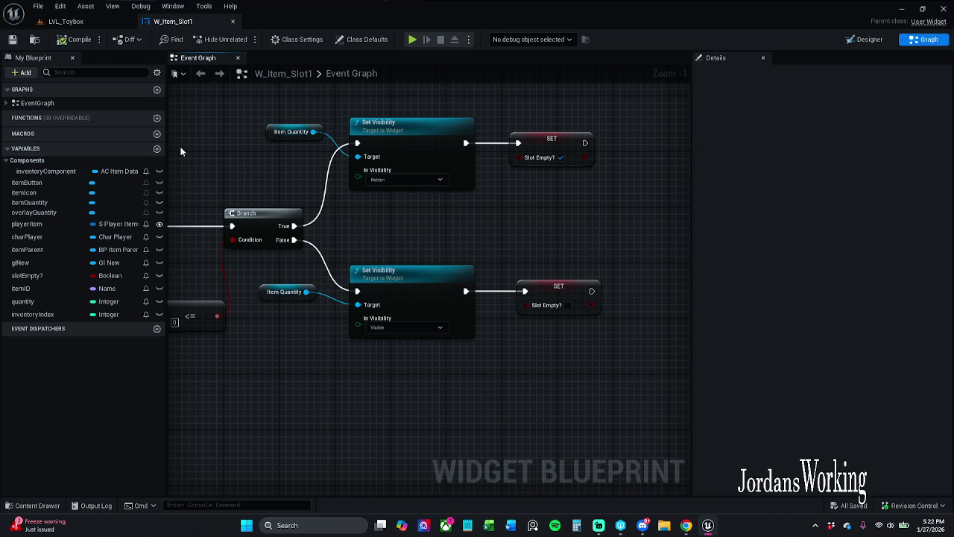
- Reposition the two Item Quantity getter nodes and save the blueprint again
mouse_move(247, 305)
left_mouse_down()
mouse_move(253, 292)
mouse_move(273, 313)
left_mouse_up()
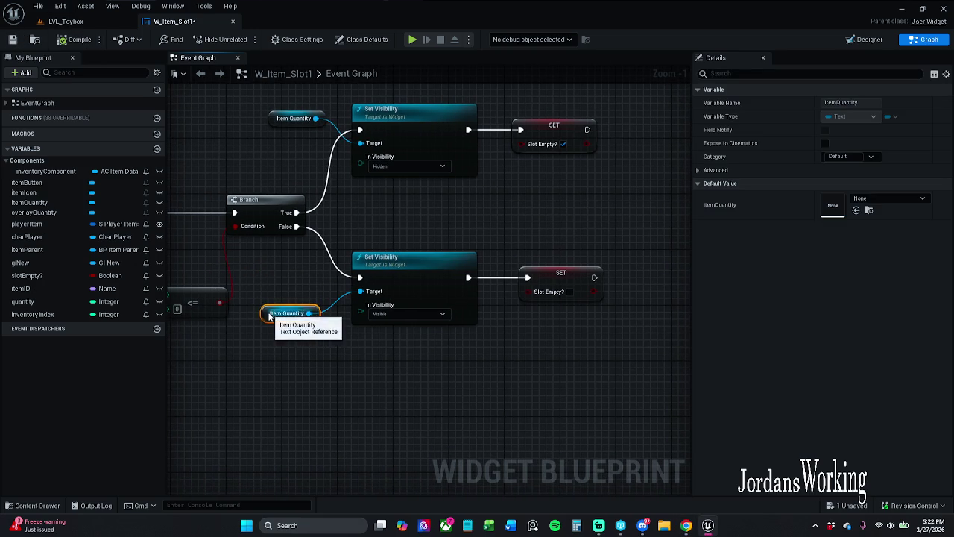
left_click_drag(250, 361, 309, 443)
left_click_drag(333, 207, 326, 200)
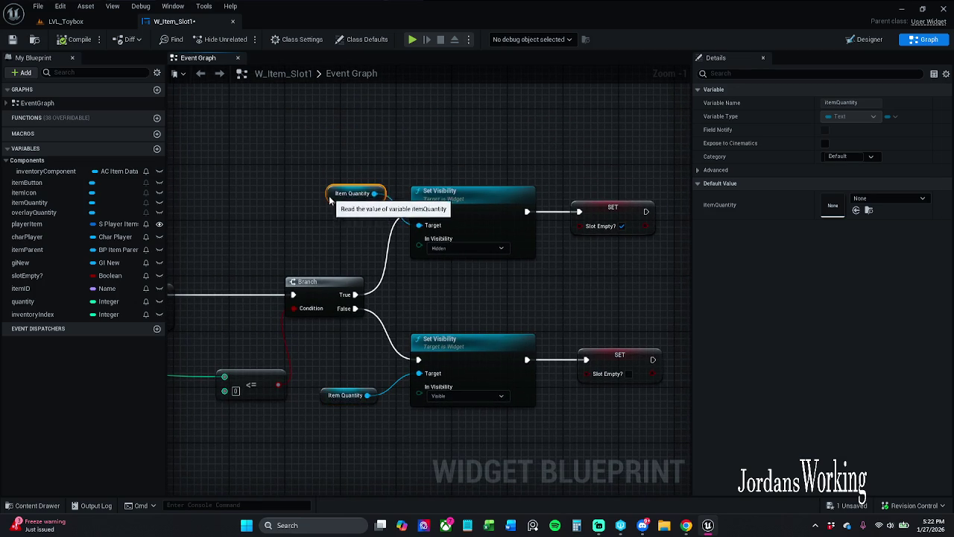
left_click(341, 253)
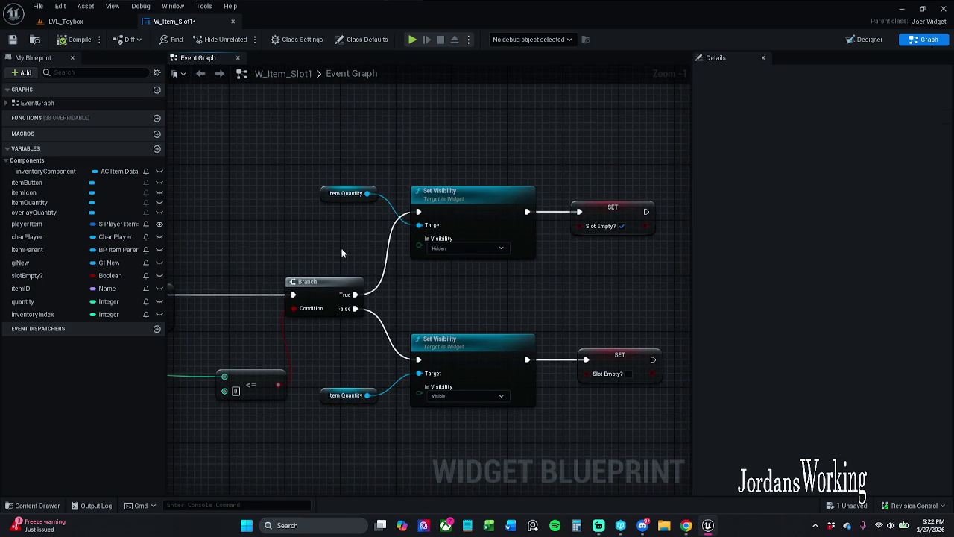
key("ctrl+s")
mouse_move(273, 131)
left_mouse_down()
mouse_move(305, 173)
mouse_move(665, 139)
left_mouse_up()
mouse_move(217, 175)
left_mouse_down()
mouse_move(331, 219)
mouse_move(560, 216)
left_mouse_up()
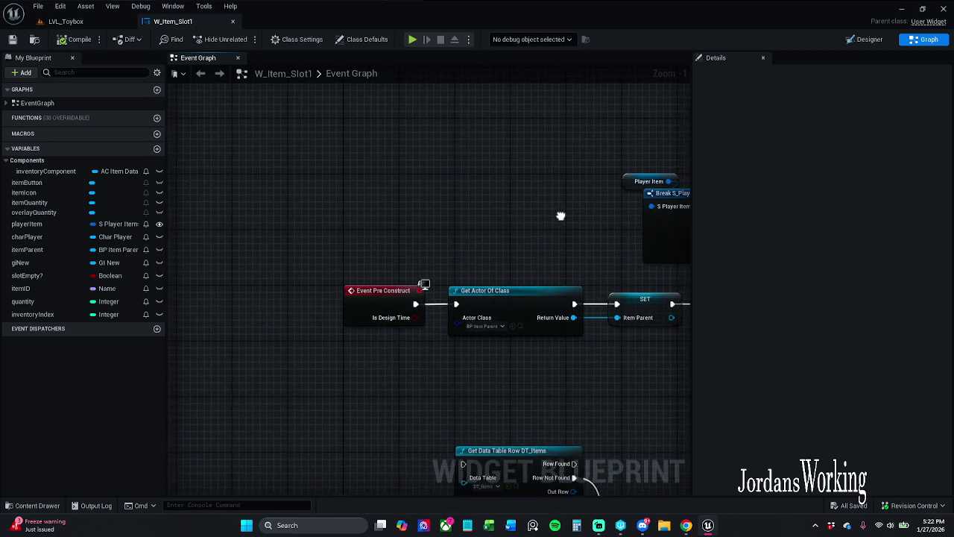
- Add a custom event node and place it above Event Pre Construct
left_click_drag(279, 201, 258, 222)
right_click(352, 203)
type("find")
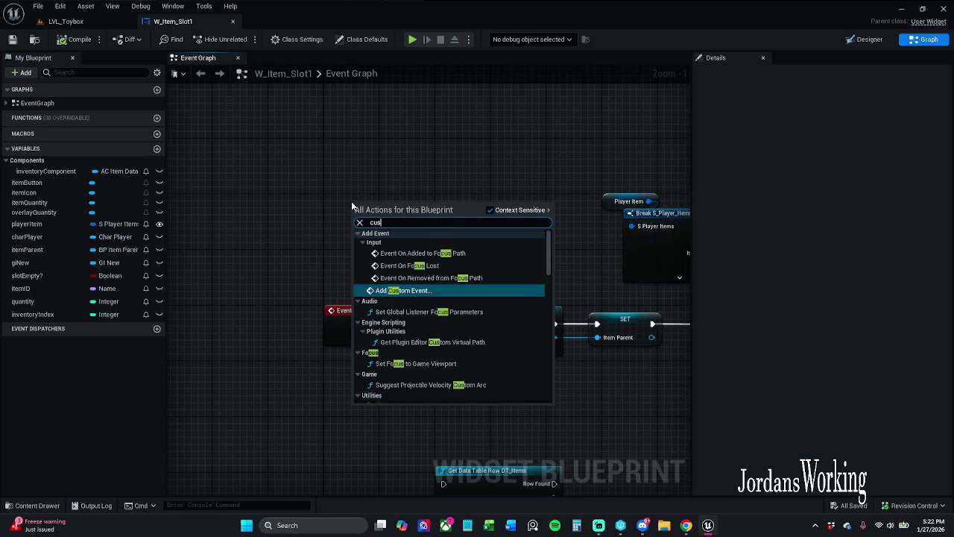
key("Escape")
left_click(402, 212)
left_click(359, 214)
left_click_drag(358, 214, 356, 186)
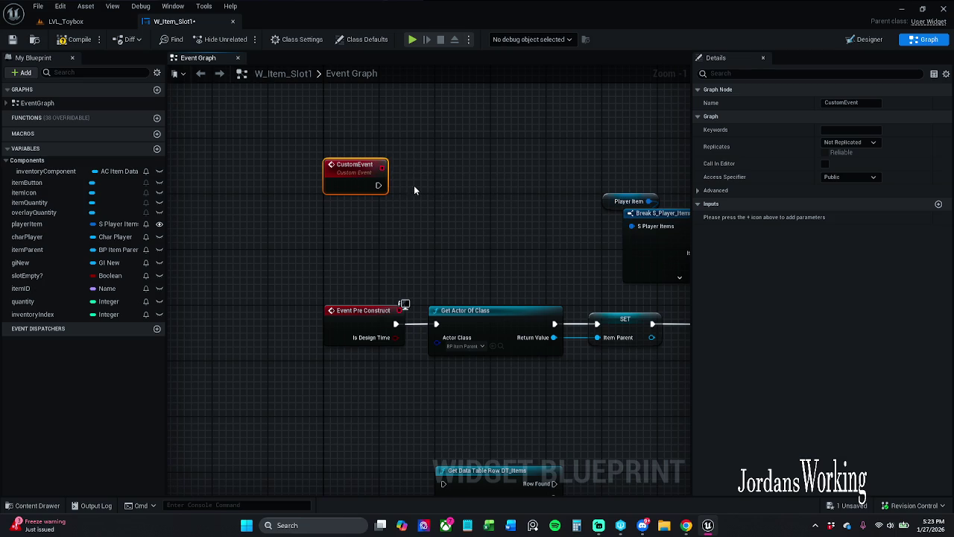
left_click_drag(358, 175, 304, 153)
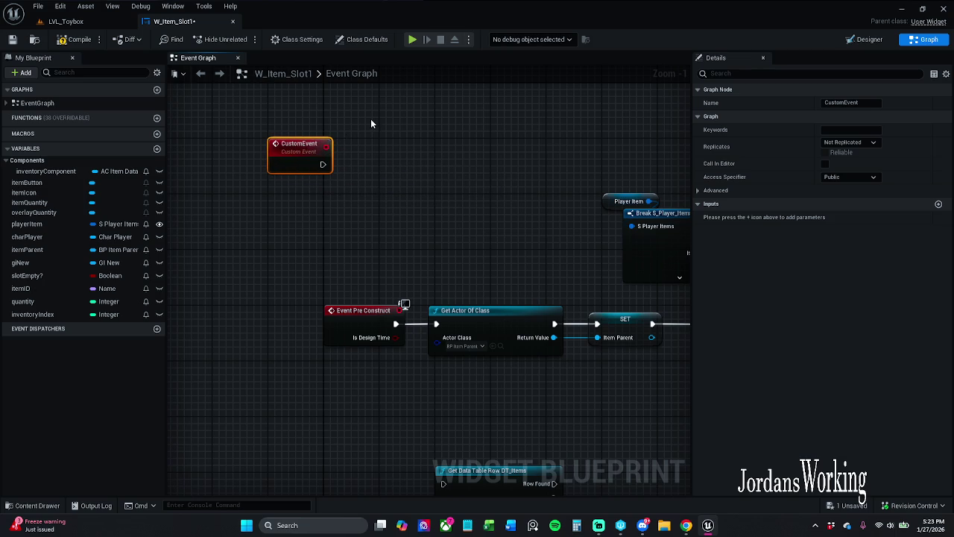
- Delete the Char Player, GI Story, Sg New and Save Items nodes
scroll(311, 238, "down", 4)
scroll(350, 161, "down", 4)
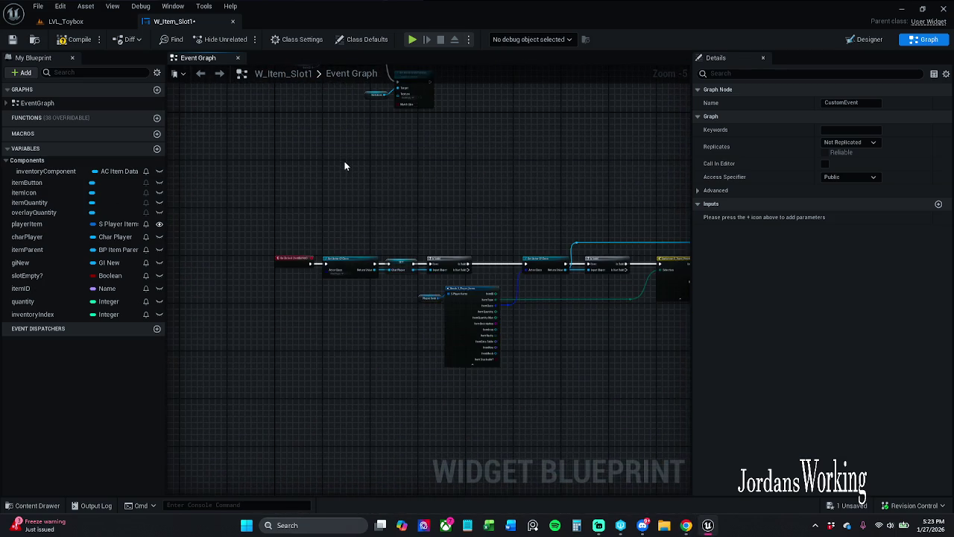
scroll(533, 206, "up", 7)
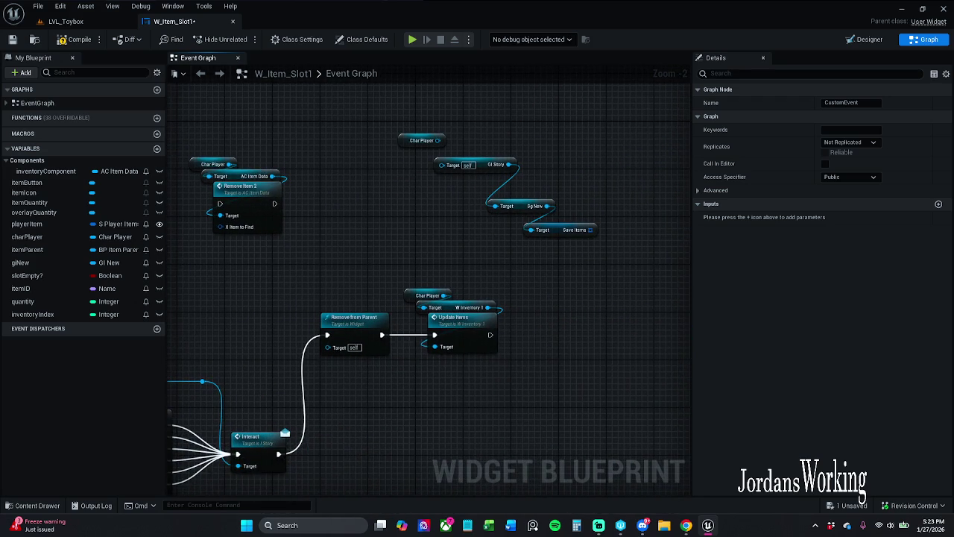
left_click_drag(160, 183, 210, 190)
left_click_drag(240, 110, 605, 267)
left_click(470, 274)
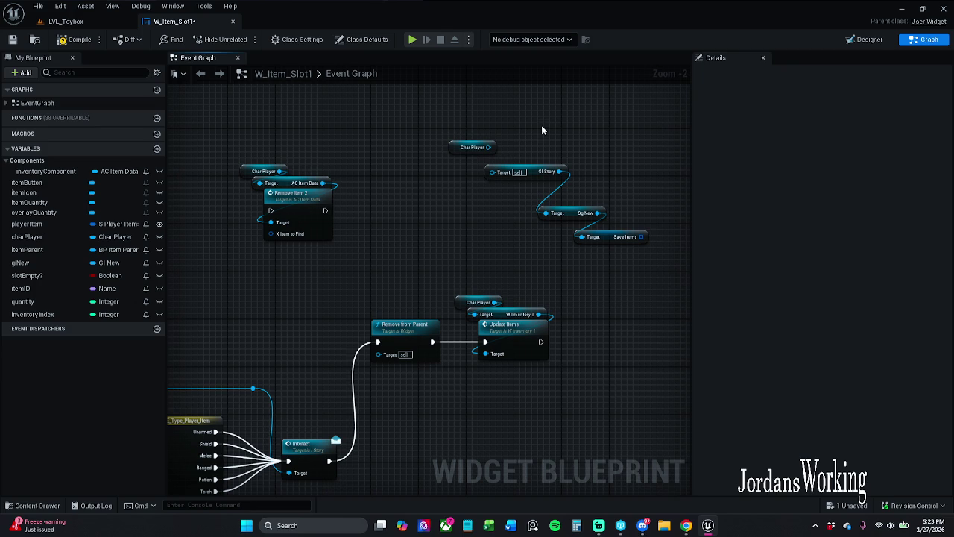
left_click_drag(478, 134, 658, 268)
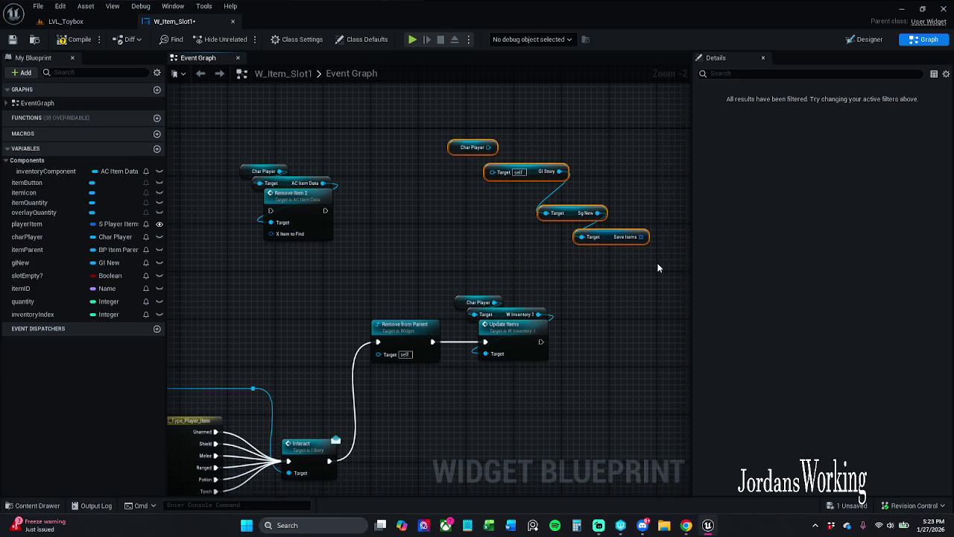
key("Delete")
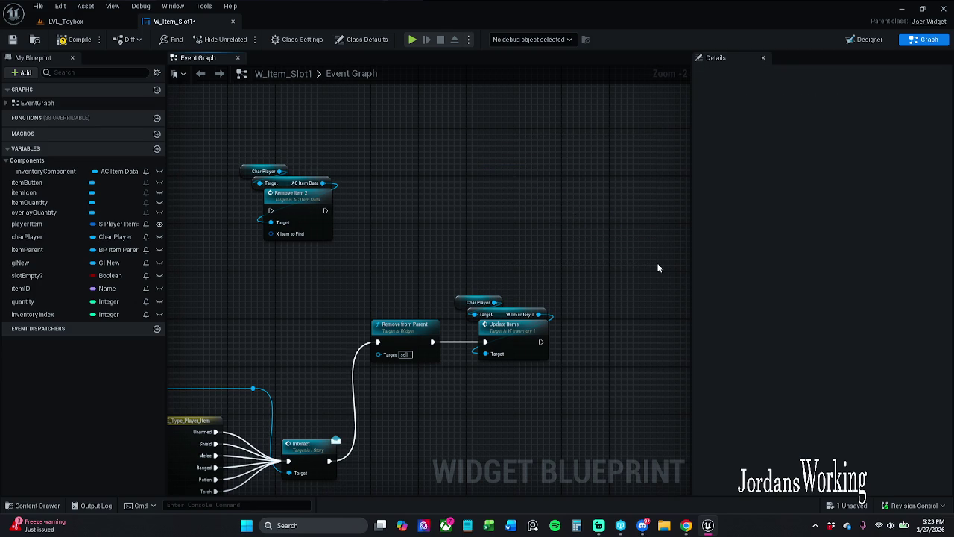
- Rename the custom event RefreshItem and add a SET Item ID node beside it
scroll(293, 144, "down", 3)
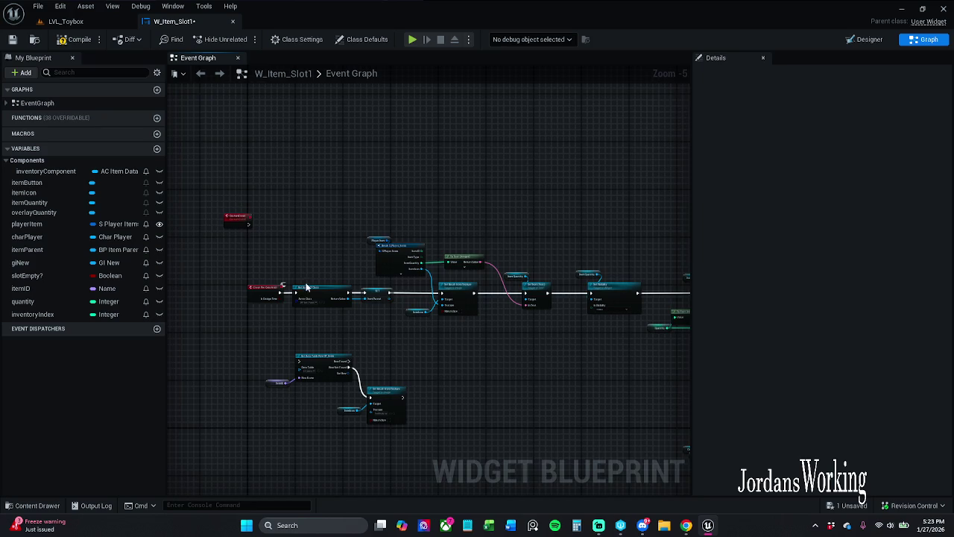
scroll(306, 287, "up", 3)
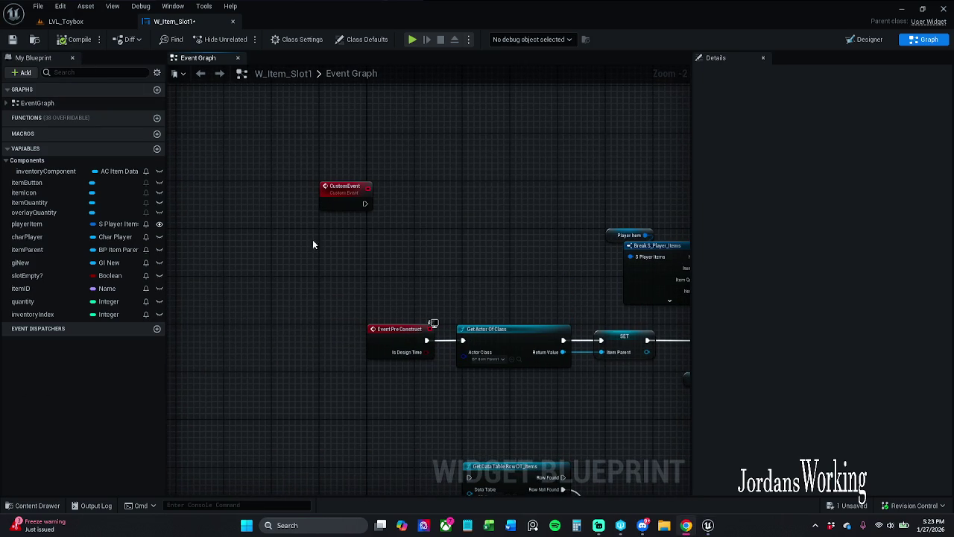
left_click(350, 196)
type("RefreshItem")
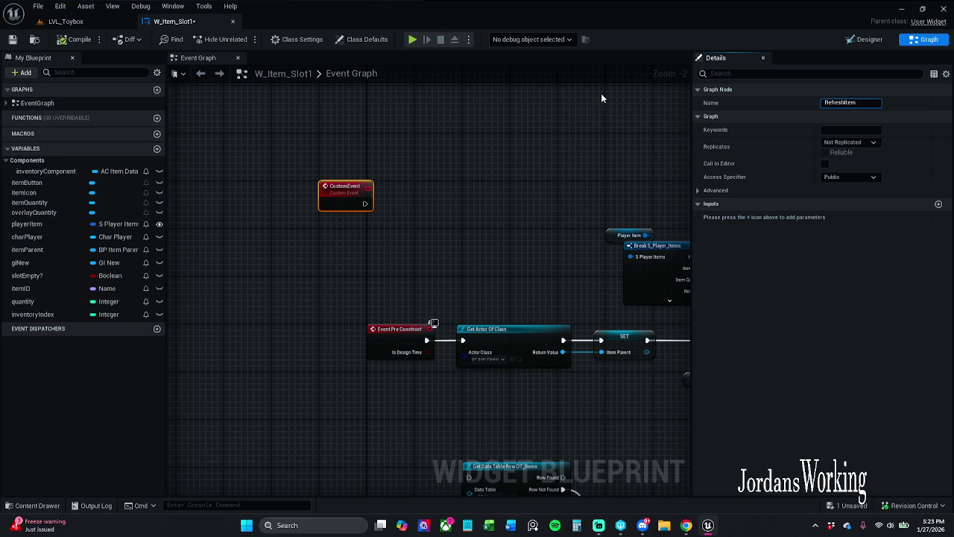
key("Return")
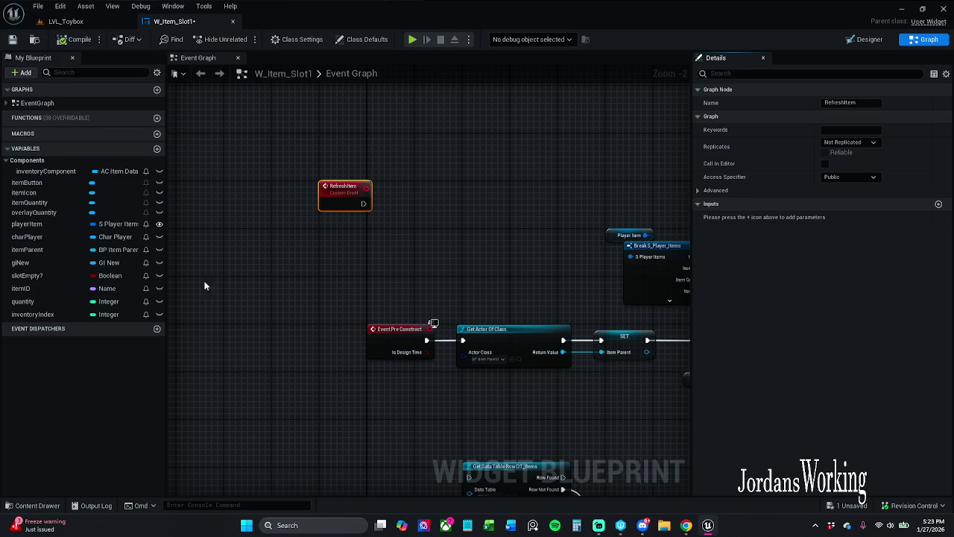
left_click(24, 301)
mouse_move(21, 288)
left_mouse_down()
mouse_move(392, 250)
mouse_move(426, 200)
left_mouse_up()
left_click(448, 223)
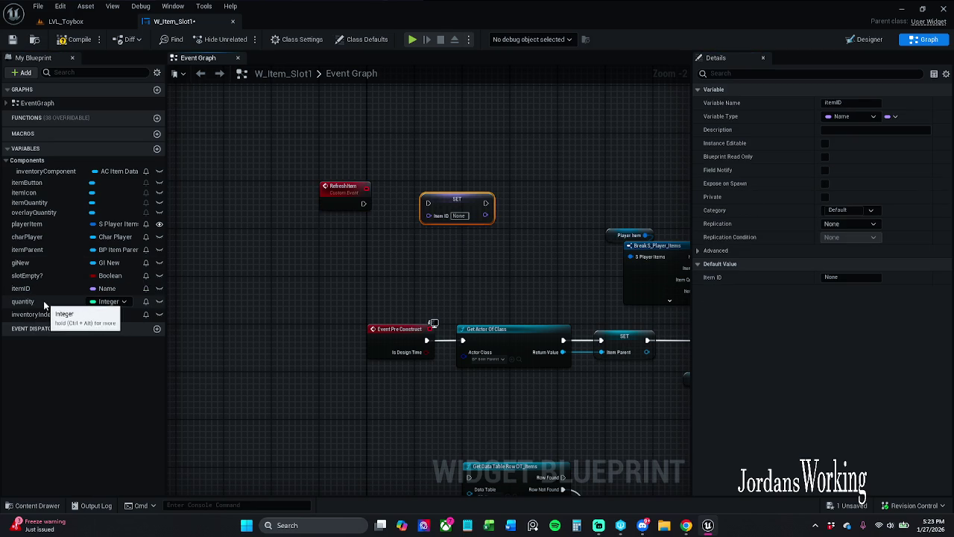
- Add SET nodes for the quantity and inventoryIndex variables to the graph
left_click(126, 302)
left_click_drag(125, 305, 411, 258)
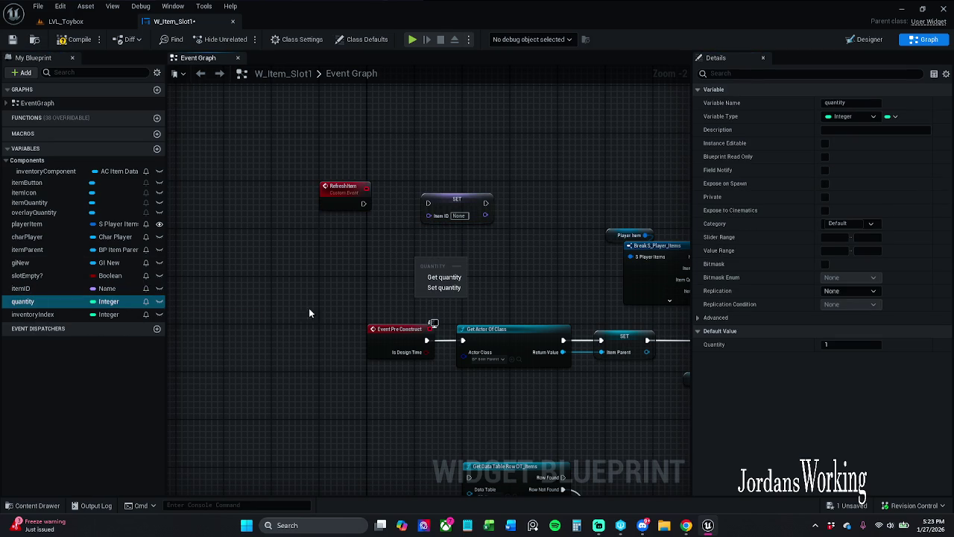
left_click(348, 274)
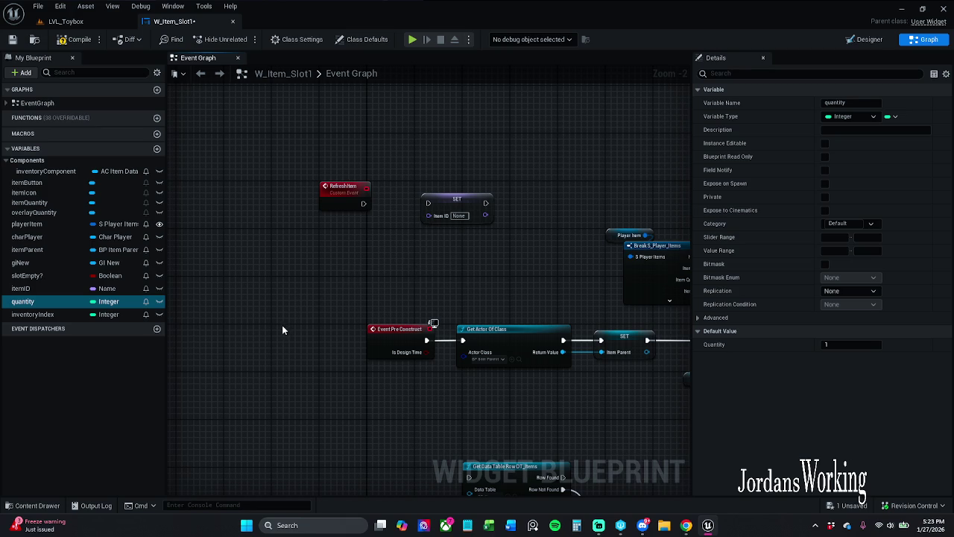
mouse_move(51, 308)
left_mouse_down()
mouse_move(238, 285)
mouse_move(322, 246)
left_mouse_up()
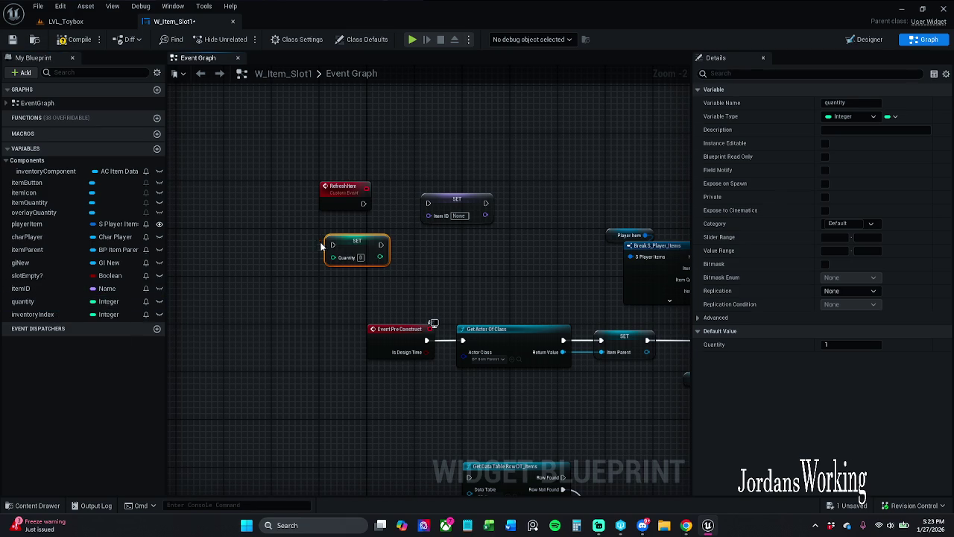
mouse_move(48, 314)
left_mouse_down()
mouse_move(257, 283)
mouse_move(266, 298)
left_mouse_up()
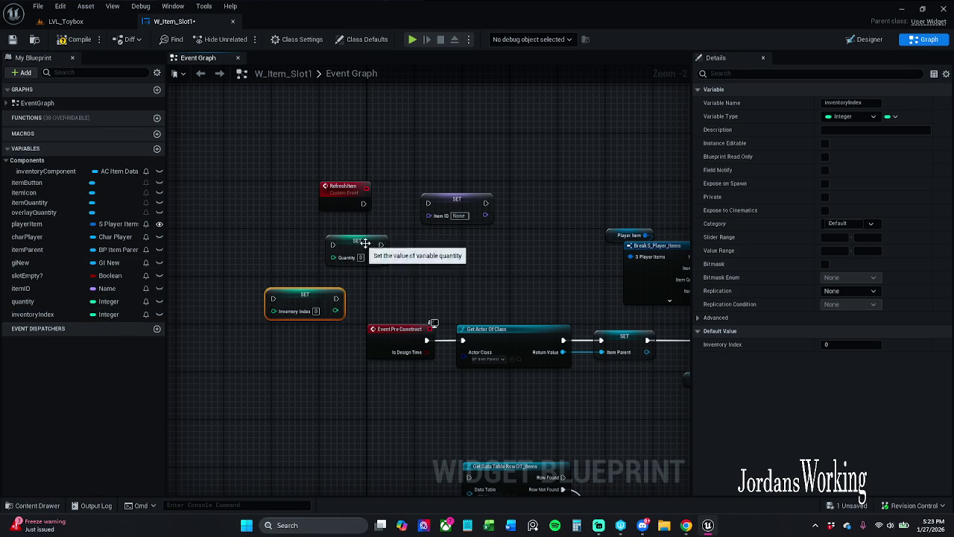
- Wire RefreshItem into SET Item ID, then chain SET Quantity and SET Inventory Index
left_click_drag(427, 203, 363, 204)
mouse_move(501, 161)
left_mouse_down()
mouse_move(489, 190)
mouse_move(373, 181)
mouse_move(332, 201)
left_mouse_up()
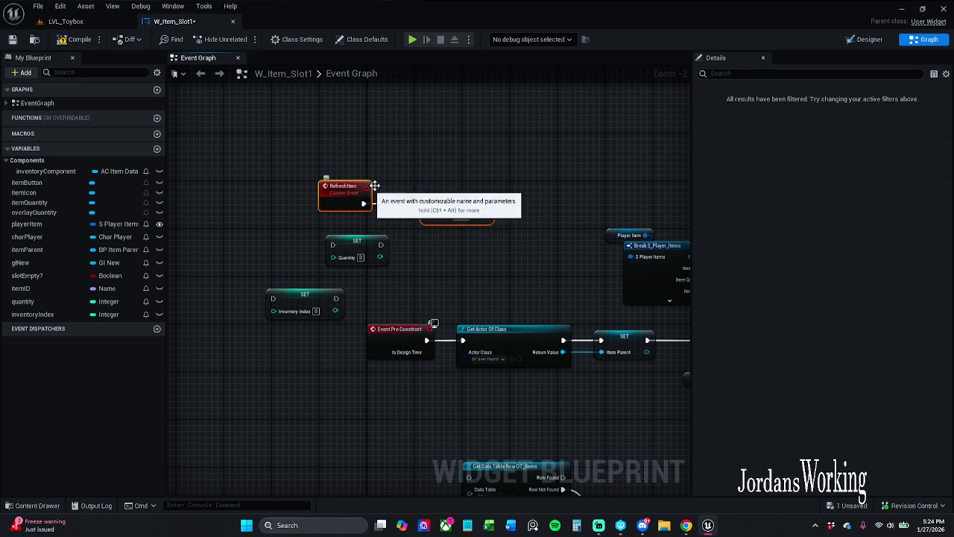
mouse_move(428, 216)
left_mouse_down()
mouse_move(370, 219)
mouse_move(357, 209)
mouse_move(465, 240)
mouse_move(519, 240)
left_mouse_up()
mouse_move(468, 203)
left_mouse_down()
mouse_move(492, 248)
mouse_move(443, 260)
mouse_move(357, 219)
left_mouse_up()
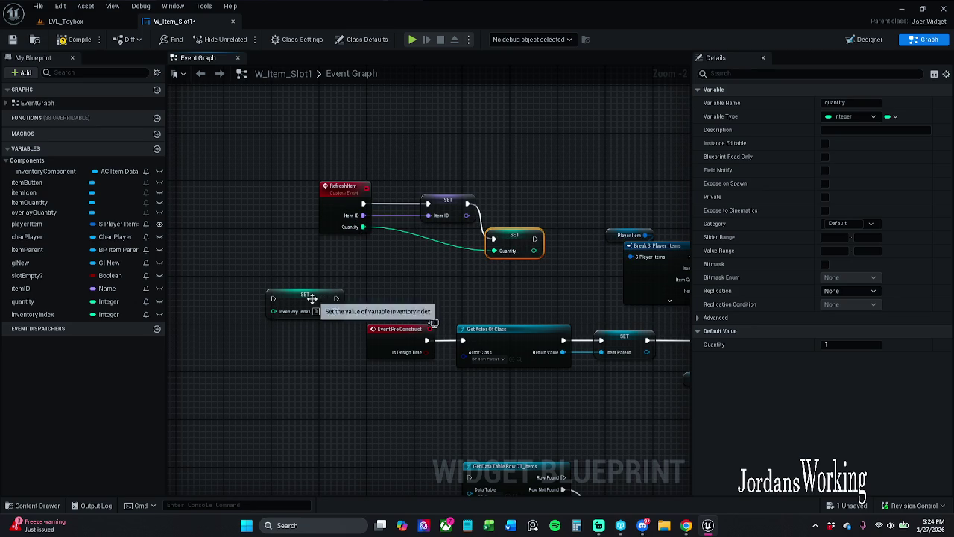
left_click_drag(273, 298, 354, 223)
left_click_drag(368, 211, 534, 239)
- Move the RefreshItem group and place SET Inventory Index beside SET Quantity
left_click_drag(321, 297, 560, 272)
mouse_move(541, 310)
left_mouse_down()
mouse_move(313, 175)
mouse_move(277, 120)
mouse_move(284, 108)
left_mouse_up()
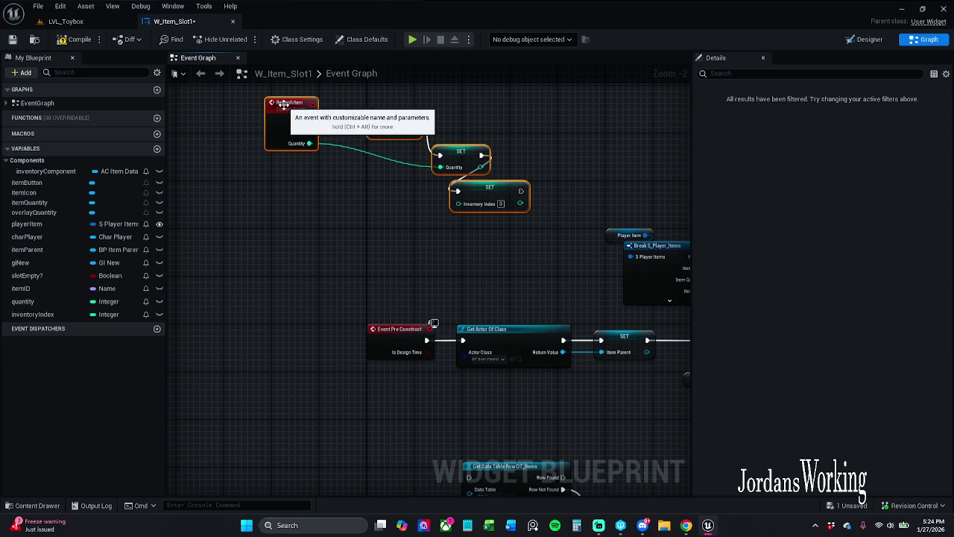
left_click(457, 245)
mouse_move(452, 203)
left_mouse_down()
mouse_move(304, 161)
mouse_move(305, 151)
left_mouse_up()
left_click_drag(343, 208, 303, 270)
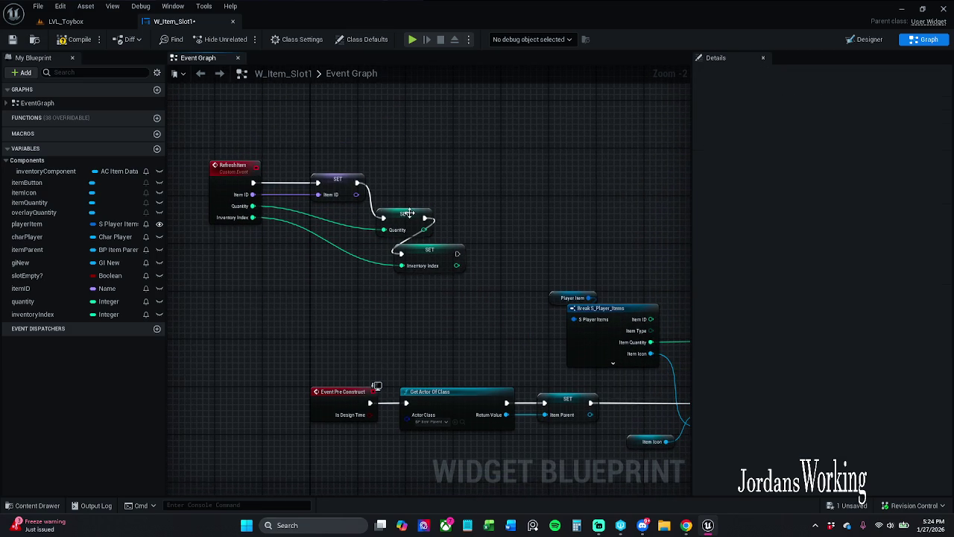
left_click_drag(408, 213, 413, 202)
mouse_move(431, 259)
left_mouse_down()
mouse_move(471, 261)
mouse_move(466, 253)
mouse_move(485, 242)
left_mouse_up()
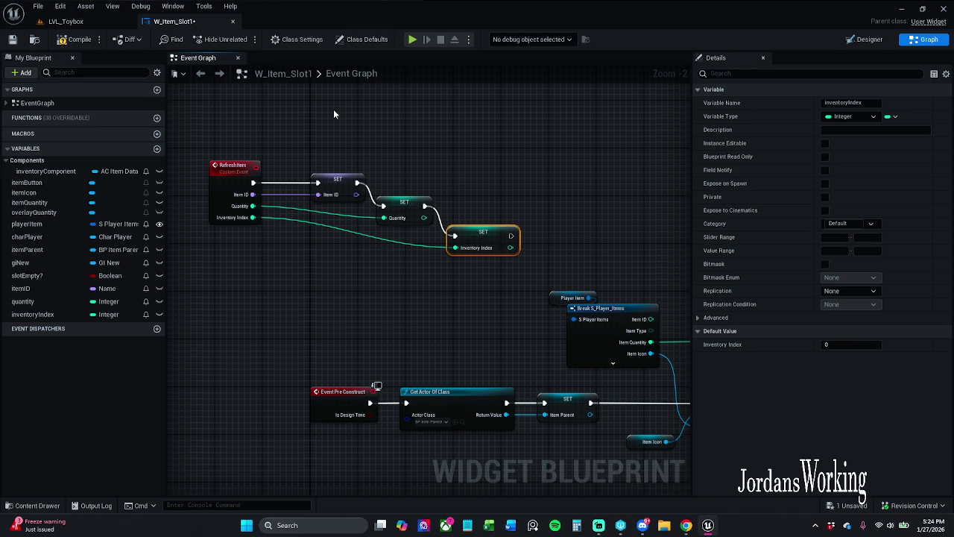
left_click_drag(477, 233, 478, 212)
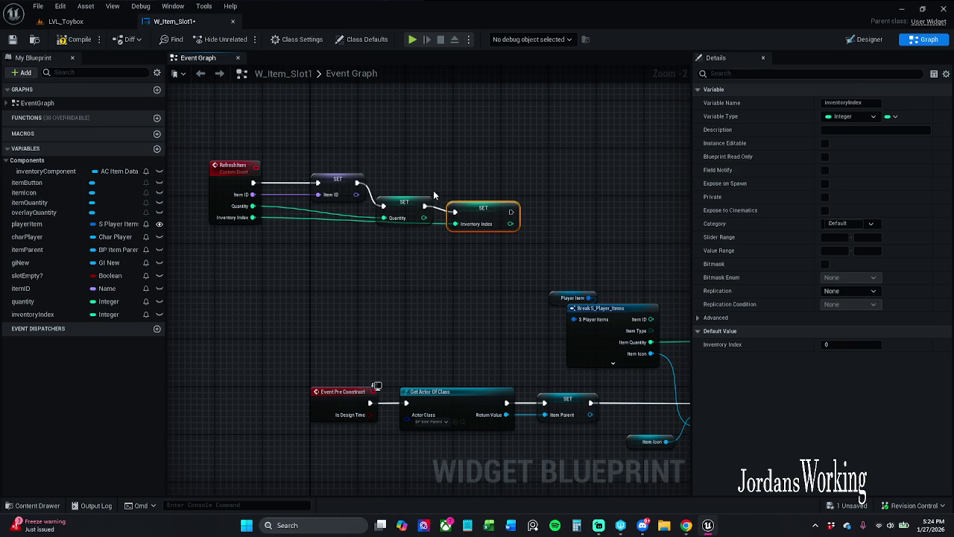
- Straighten RefreshItem and the three SET nodes into one line with Q
left_click(238, 179, "shift")
key("q")
left_click(402, 216)
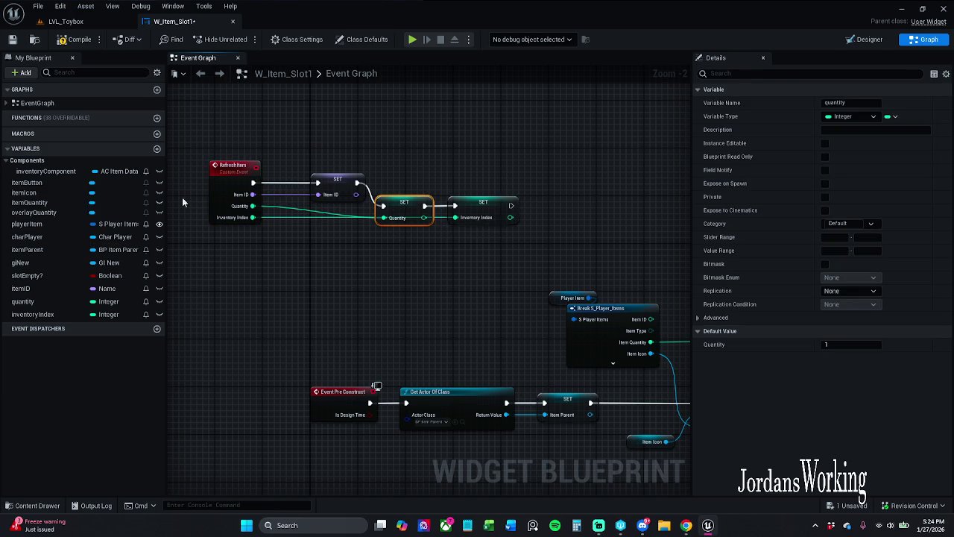
left_click_drag(234, 137, 388, 223)
key("q")
left_click(335, 182)
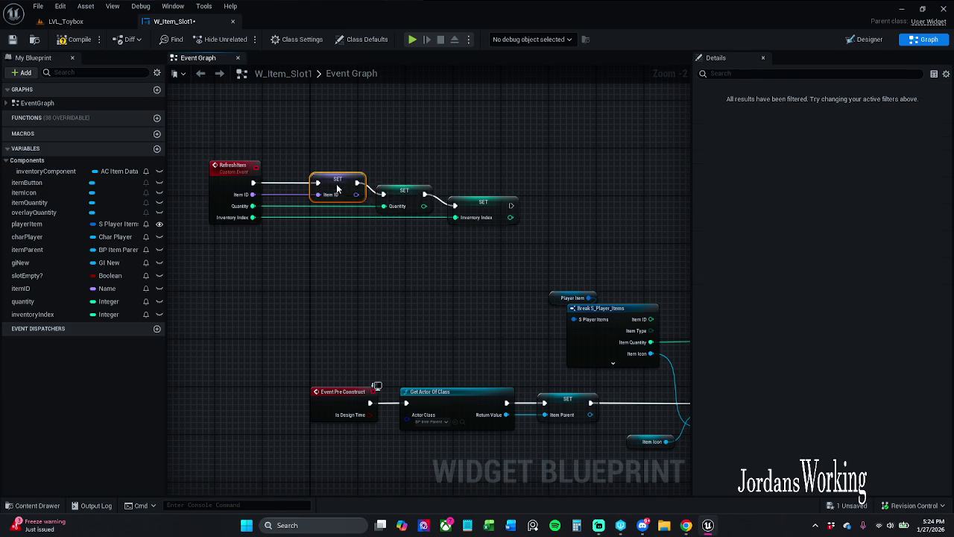
left_click(424, 131)
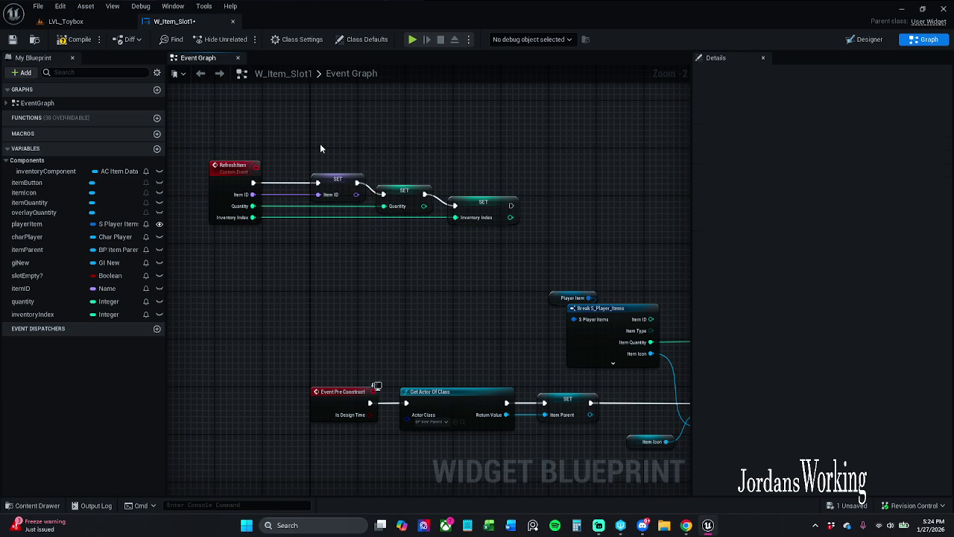
- Compile the blueprint and reposition the RefreshItem chain with its three setters
left_click(67, 39)
mouse_move(297, 166)
left_mouse_down()
mouse_move(350, 193)
mouse_move(514, 228)
left_mouse_up()
left_click_drag(387, 192, 369, 193)
left_click(417, 143)
mouse_move(237, 155)
left_mouse_down()
mouse_move(466, 210)
mouse_move(436, 258)
mouse_move(428, 300)
mouse_move(454, 319)
left_mouse_up()
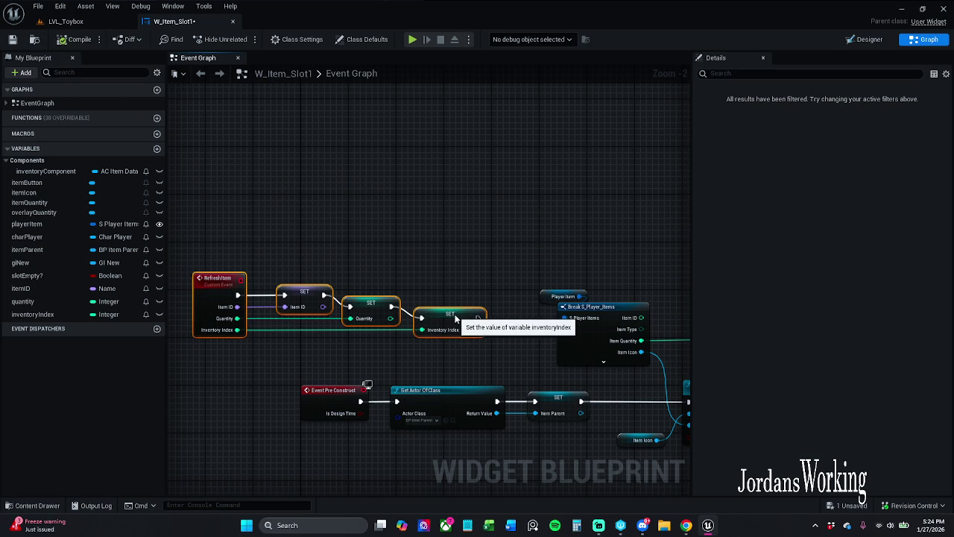
mouse_move(505, 247)
left_mouse_down()
mouse_move(509, 164)
mouse_move(521, 170)
mouse_move(367, 118)
left_mouse_up()
- Connect the last SET node's exec pin to Set Brush from Texture
mouse_move(357, 179)
left_mouse_down()
mouse_move(384, 200)
mouse_move(568, 266)
left_mouse_up()
mouse_move(374, 151)
left_mouse_down()
mouse_move(459, 148)
mouse_move(512, 176)
mouse_move(218, 216)
left_mouse_up()
mouse_move(322, 166)
left_mouse_down()
mouse_move(297, 140)
mouse_move(285, 141)
left_mouse_up()
left_click(455, 164)
- Make itemID, quantity and inventoryIndex Instance Editable and Expose on Spawn
left_click_drag(409, 163, 484, 182)
left_click(385, 119)
left_click(365, 148)
left_click(825, 143)
left_click(431, 160)
left_click(824, 143)
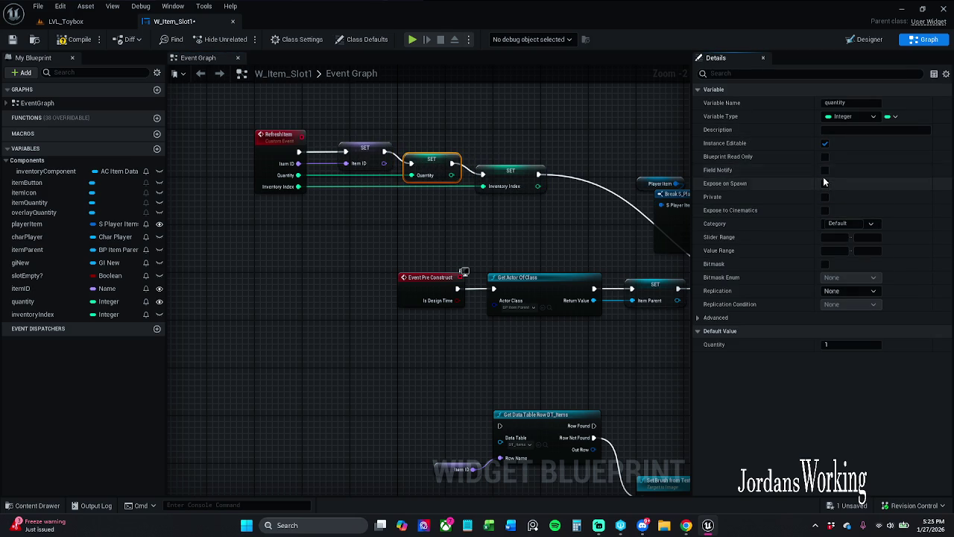
left_click(824, 183)
left_click(514, 170)
left_click(824, 142)
left_click(824, 184)
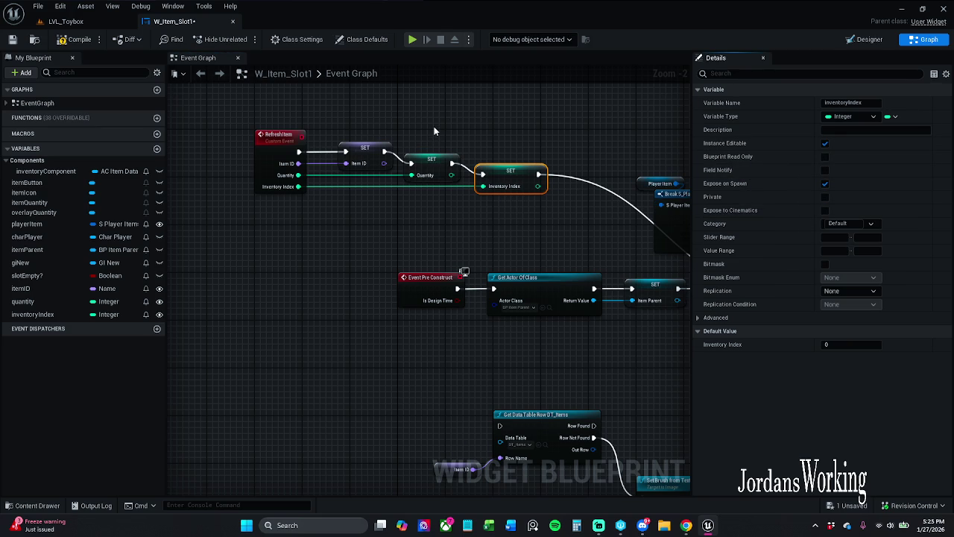
- Compile, rearrange the RefreshItem chain near the Break S_Player_Items nodes, and save
left_click(75, 39)
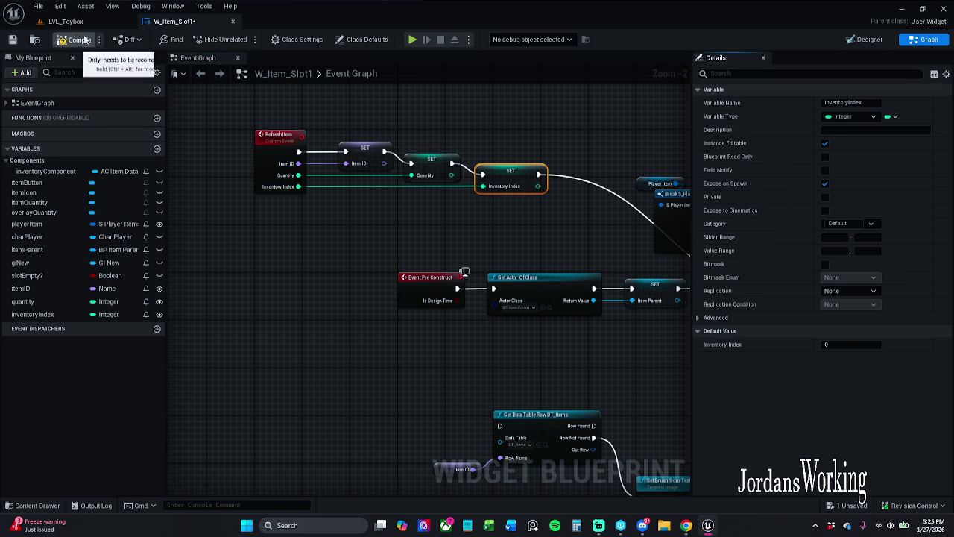
left_click(267, 136)
left_click_drag(266, 135, 283, 136)
left_click_drag(187, 102, 558, 239)
mouse_move(513, 176)
left_mouse_down()
mouse_move(512, 232)
mouse_move(530, 213)
left_mouse_up()
mouse_move(418, 151)
left_mouse_down()
mouse_move(522, 201)
mouse_move(590, 219)
mouse_move(420, 234)
mouse_move(672, 240)
left_mouse_up()
left_click_drag(313, 224, 418, 225)
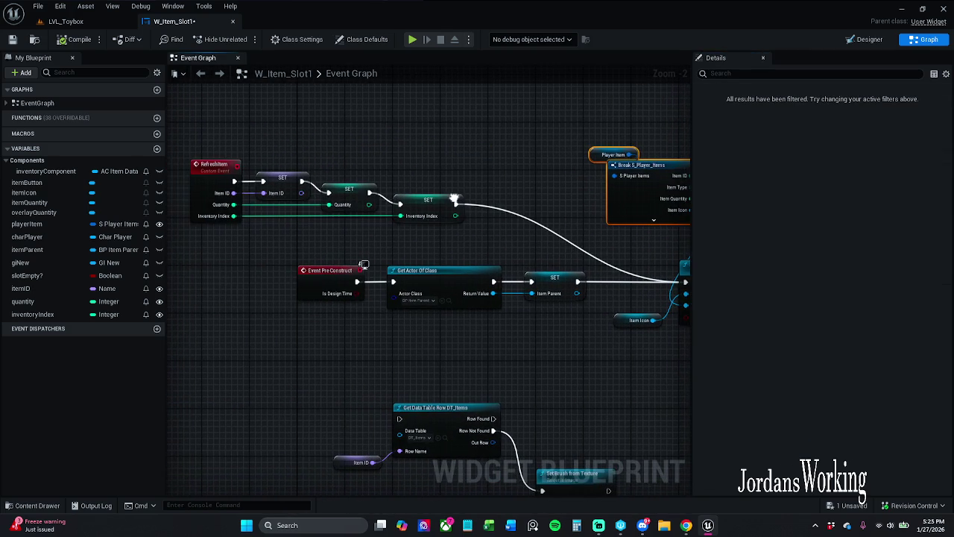
mouse_move(182, 130)
left_mouse_down()
mouse_move(399, 221)
mouse_move(526, 198)
mouse_move(491, 198)
left_mouse_up()
left_click(501, 168)
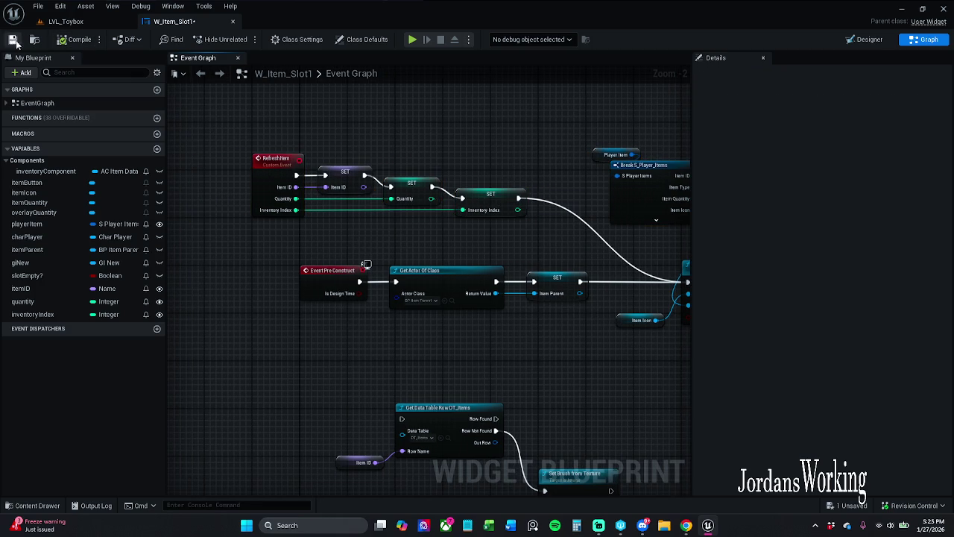
key("ctrl+s")
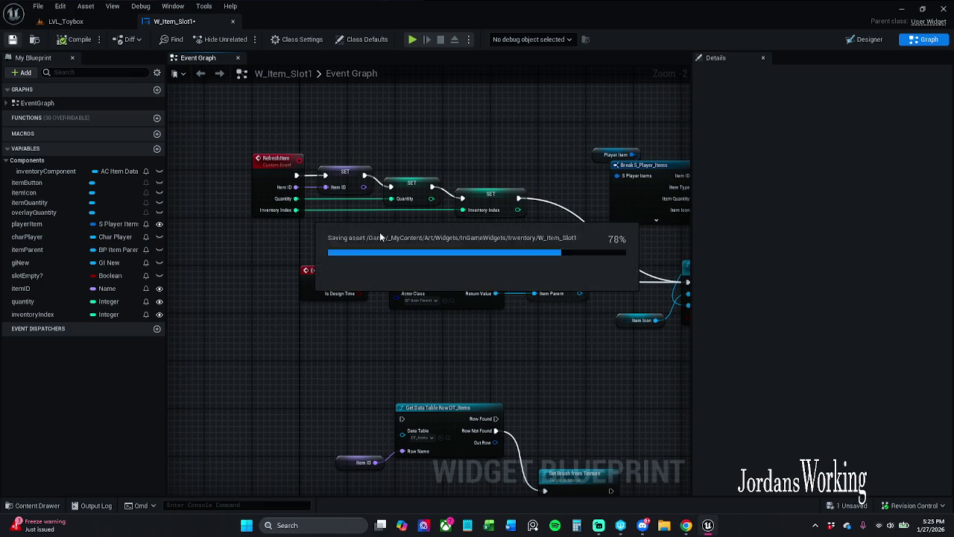
- Wire the last SET node into Get Actor Of Class and save the blueprint
mouse_move(519, 199)
left_mouse_down()
mouse_move(439, 282)
mouse_move(396, 282)
left_mouse_up()
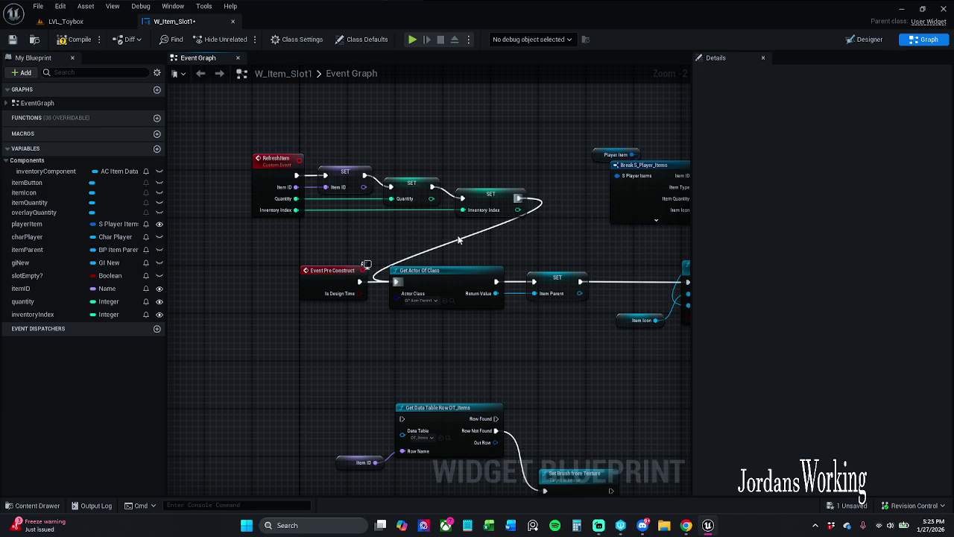
left_click_drag(564, 230, 281, 153)
mouse_move(347, 174)
left_mouse_down()
mouse_move(216, 172)
mouse_move(217, 147)
left_mouse_up()
left_click(358, 145)
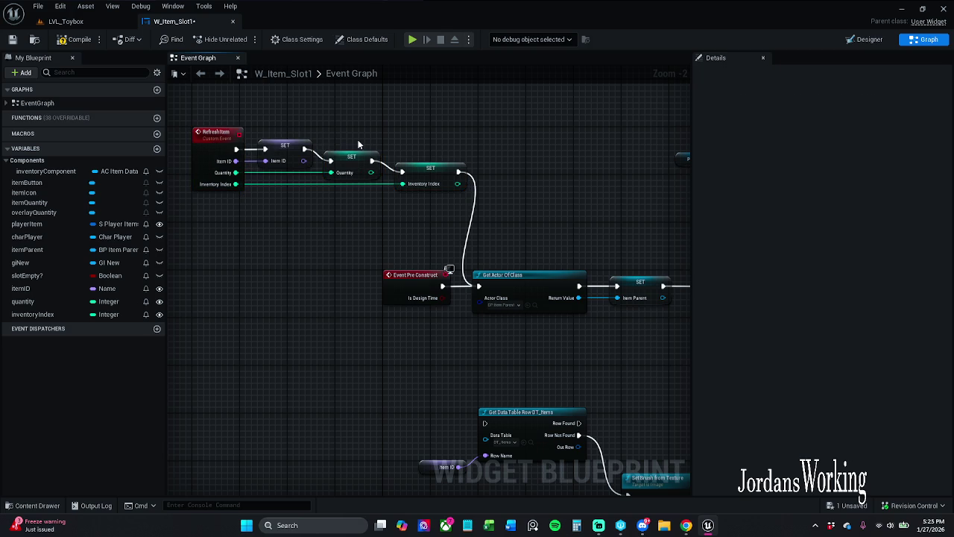
left_click(13, 40)
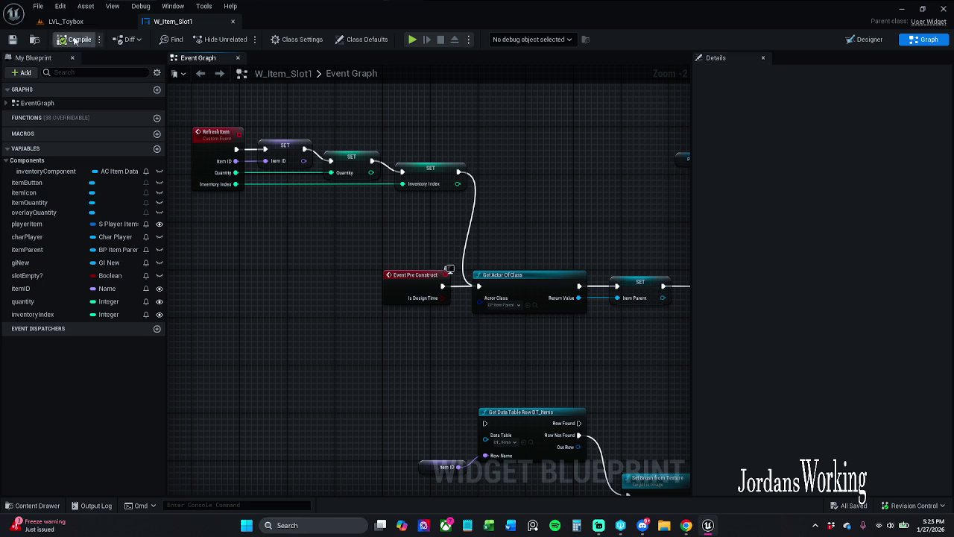
left_click(33, 505)
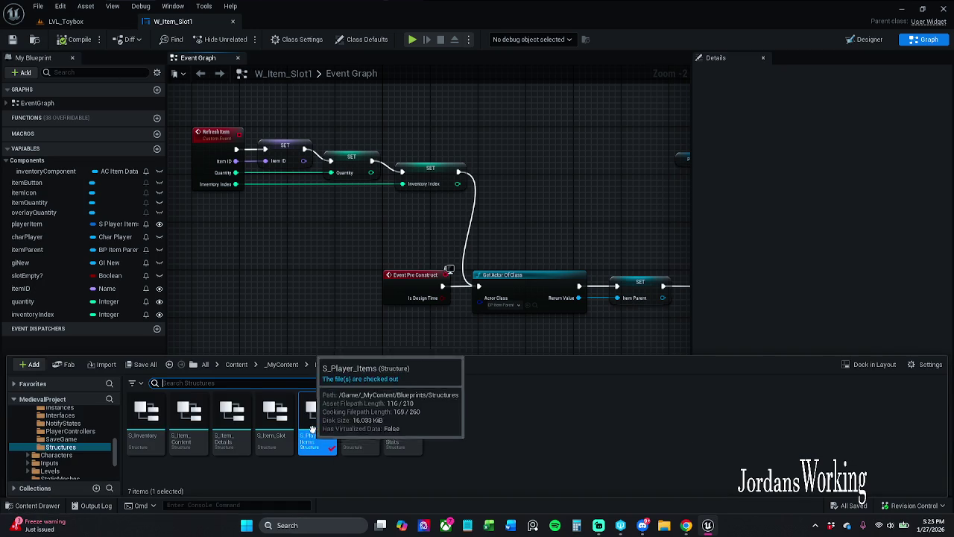
left_click(281, 364)
left_click(185, 438)
double_click(185, 438)
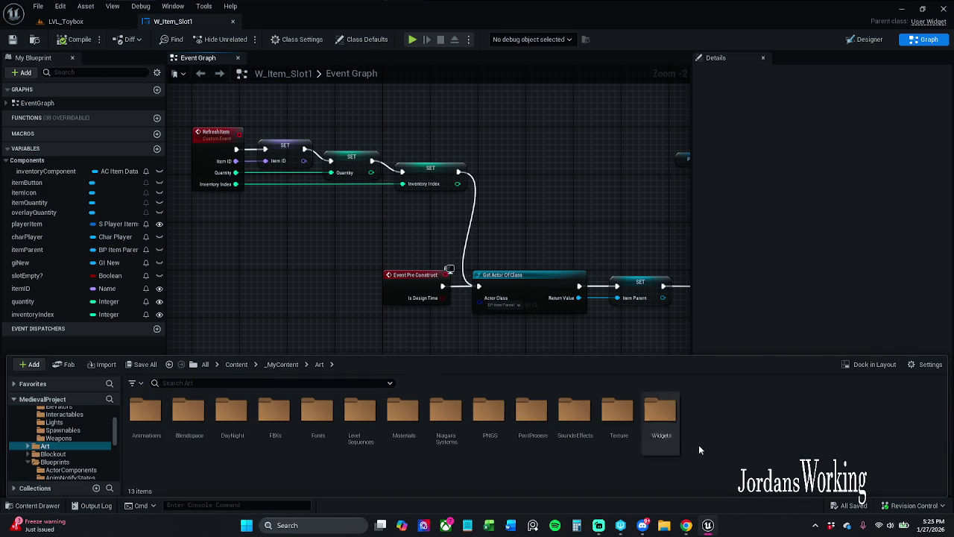
double_click(661, 421)
left_click(162, 426)
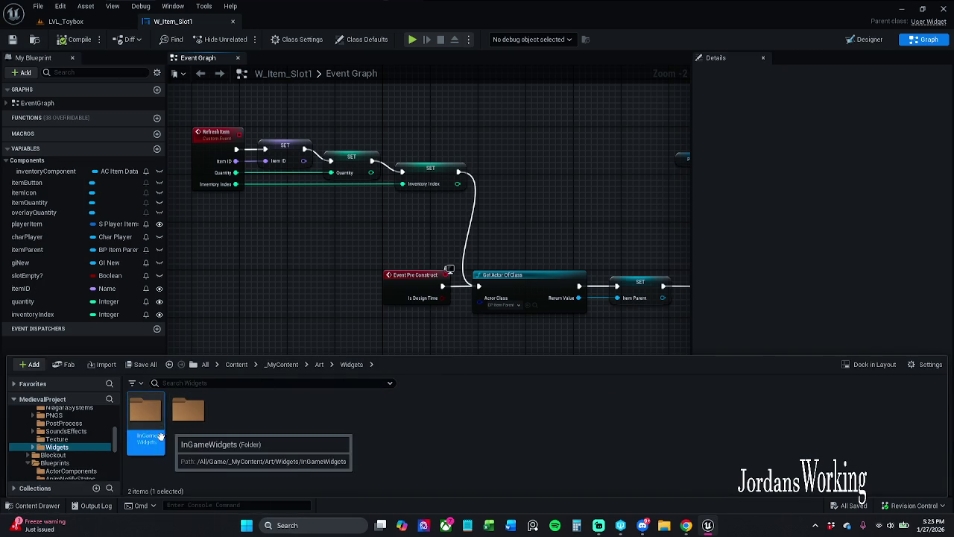
double_click(158, 436)
double_click(188, 422)
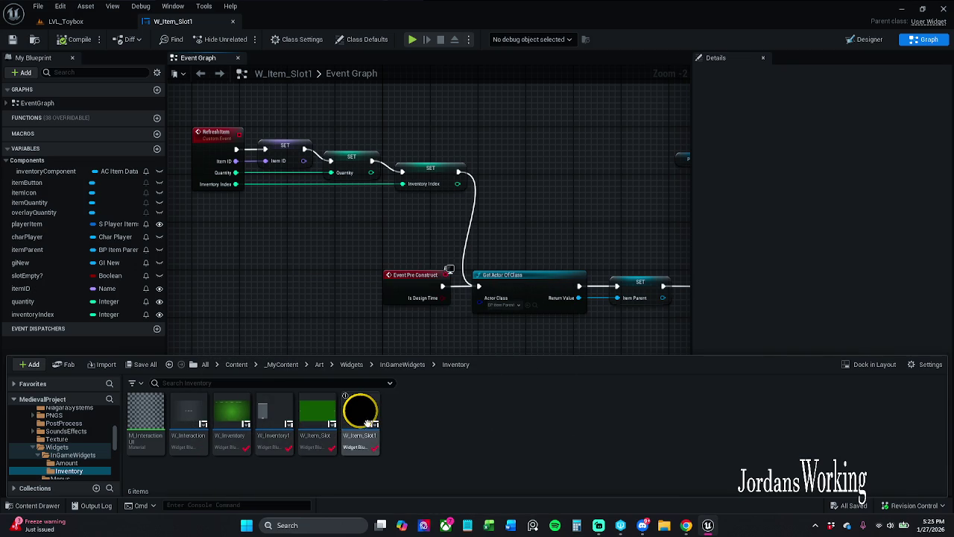
left_click(279, 416)
double_click(279, 416)
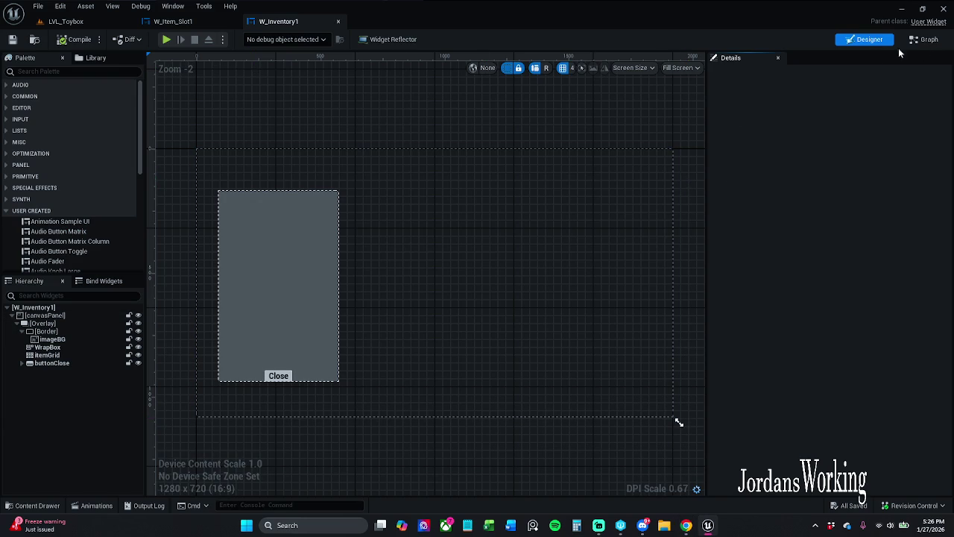
left_click(924, 39)
scroll(492, 153, "down", 7)
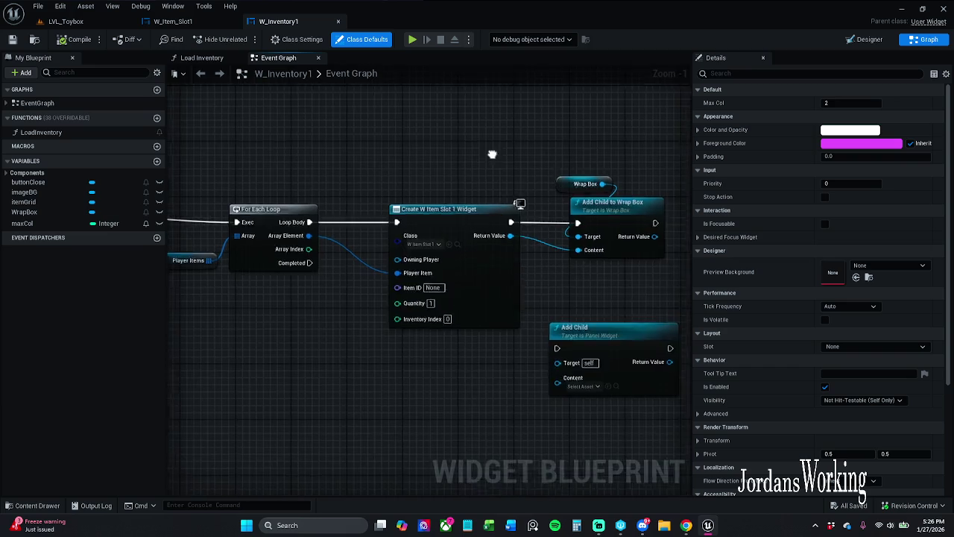
scroll(597, 205, "up", 3)
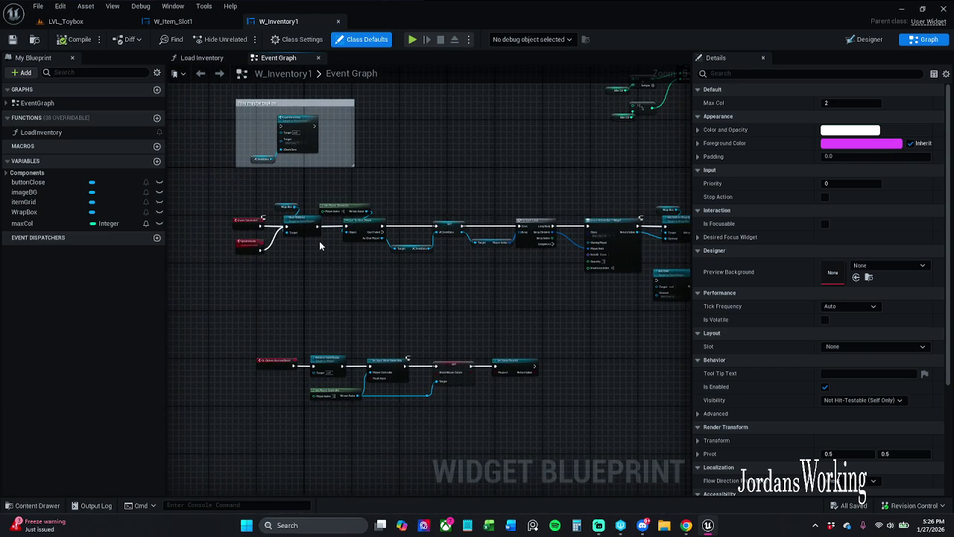
scroll(311, 287, "up", 4)
left_click_drag(373, 361, 371, 318)
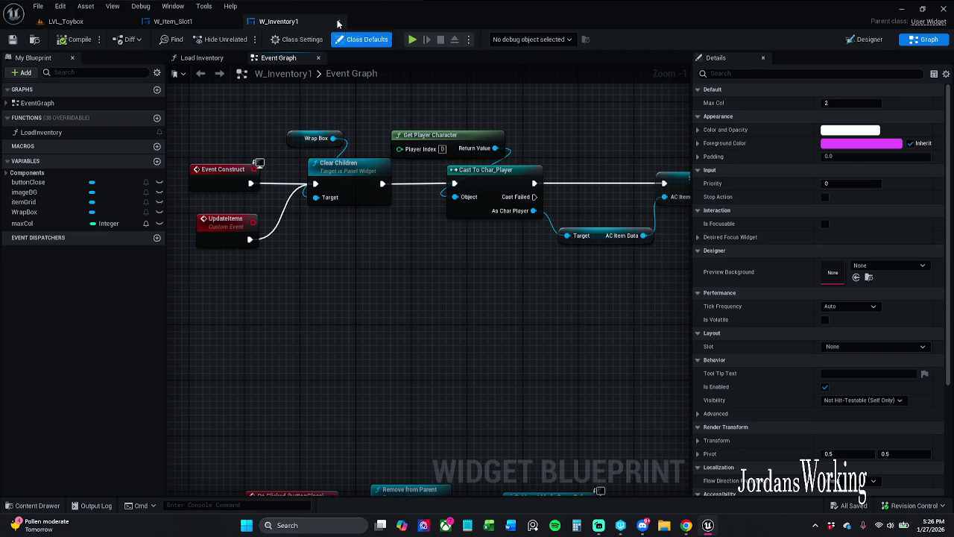
left_click(338, 22)
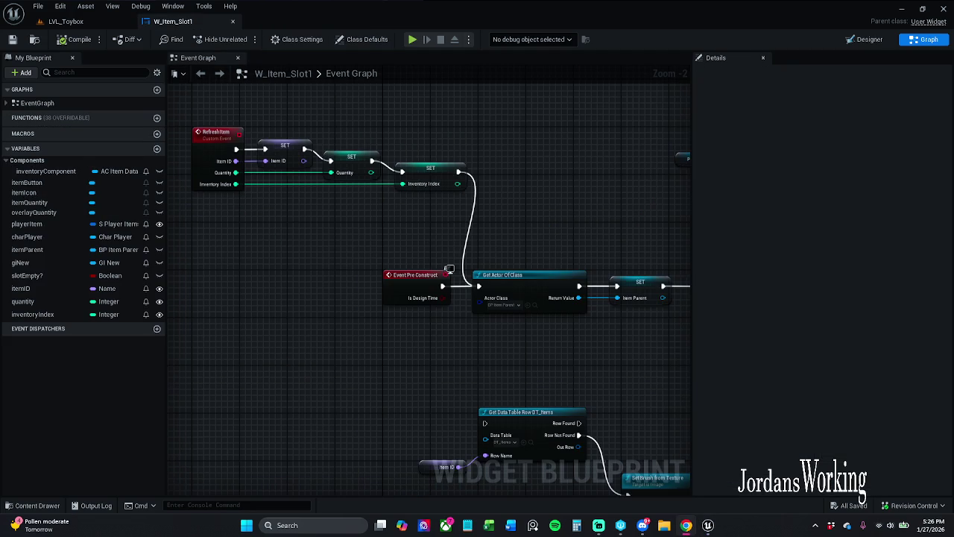
- Create a User Widget blueprint named W_Inventory_New in the Inventory folder and save it
left_click(34, 505)
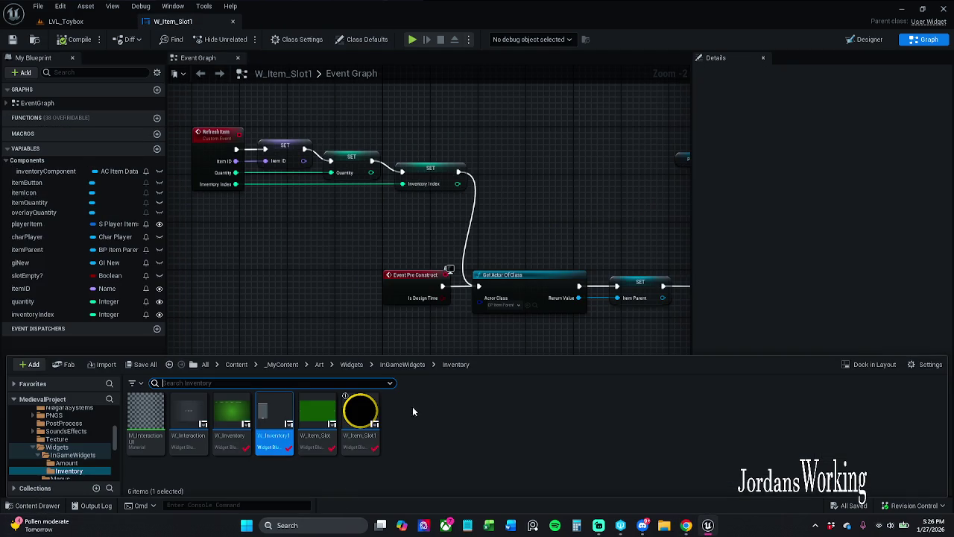
left_click(415, 421)
right_click(403, 423)
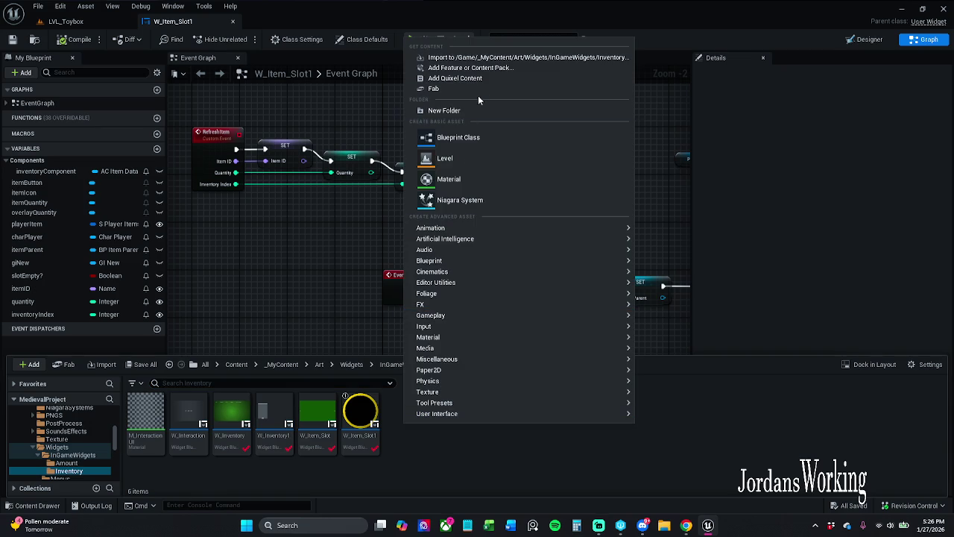
mouse_move(468, 412)
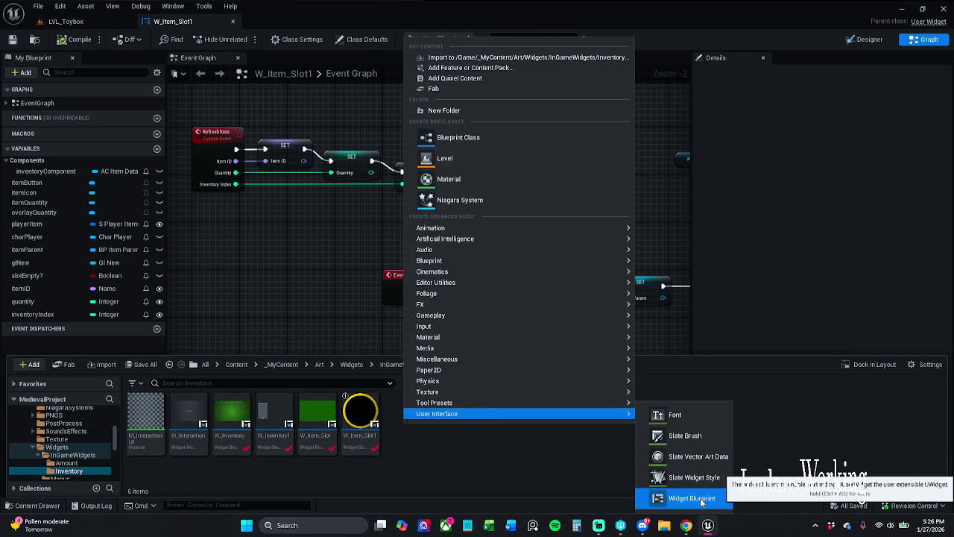
left_click(671, 497)
left_click(377, 173)
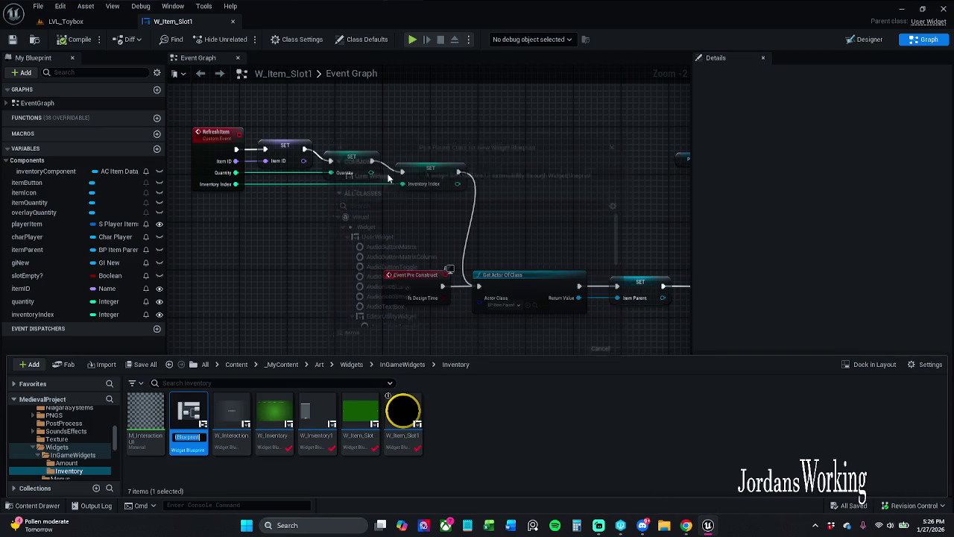
type("W_Inven")
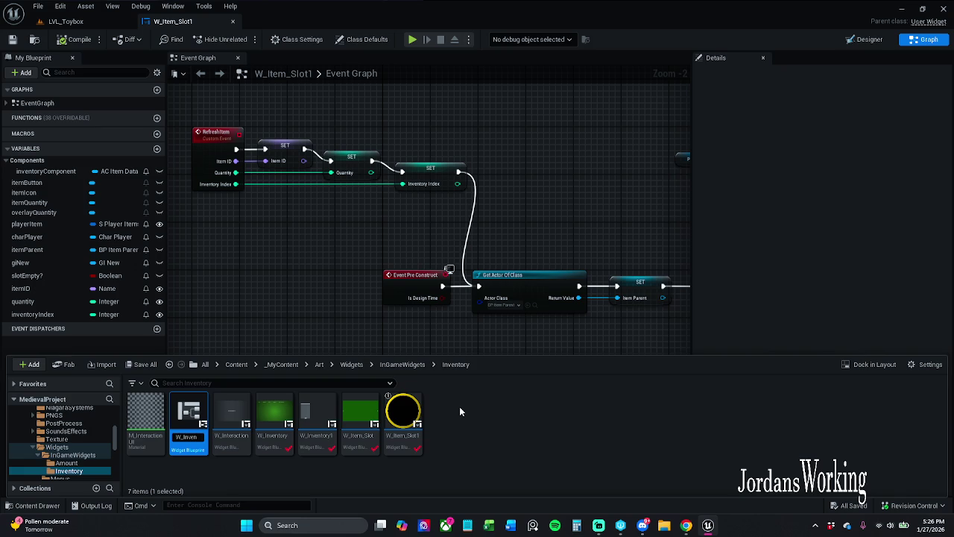
type("or")
type("y_N")
left_click(459, 406)
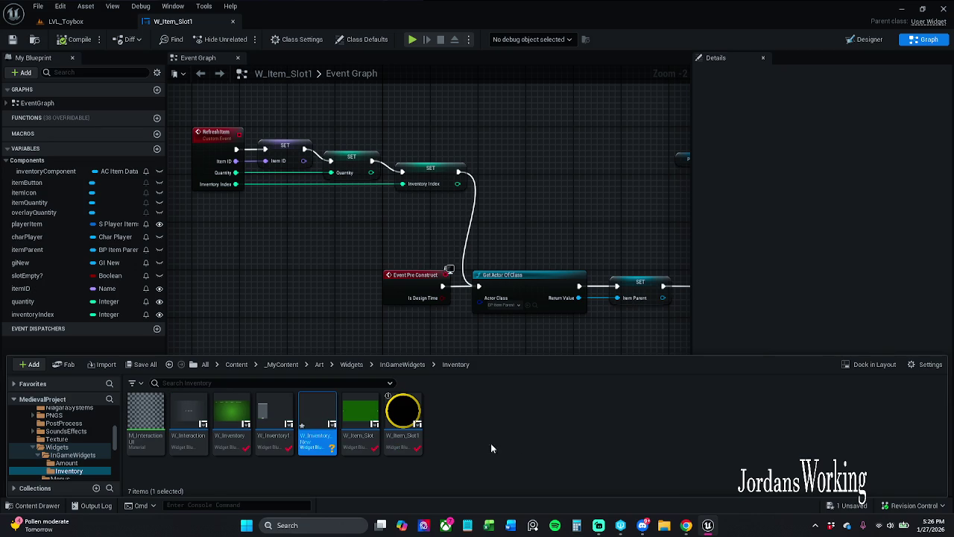
left_click(141, 364)
left_click(556, 374)
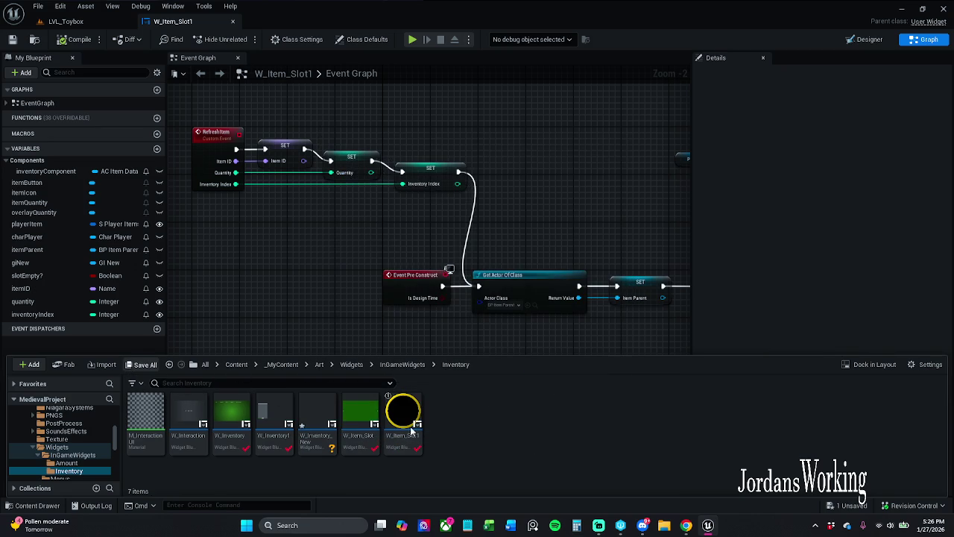
- Open W_Inventory_New from the Content Drawer in the widget Designer
left_click(330, 427)
double_click(330, 427)
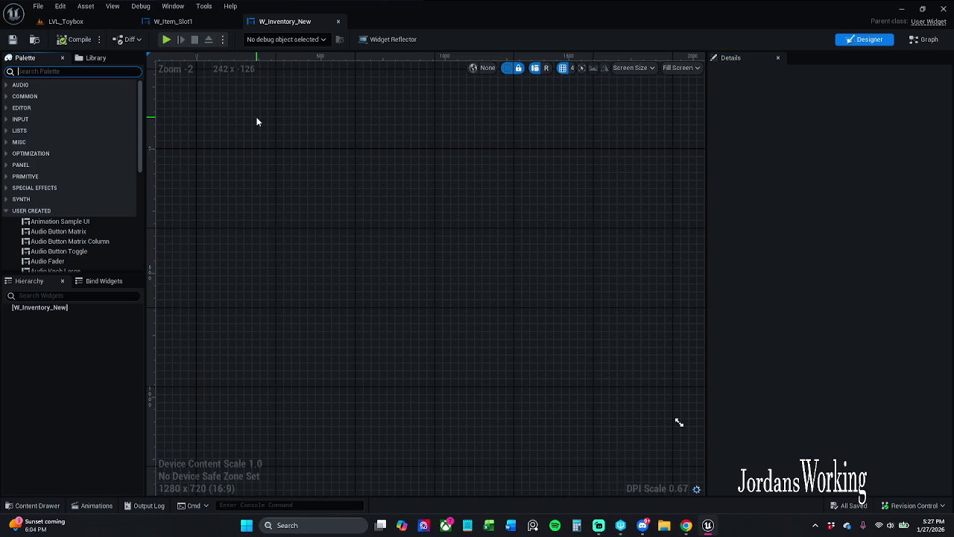
- Add a Border widget filling the canvas, try a black content colour, then undo it
type("border")
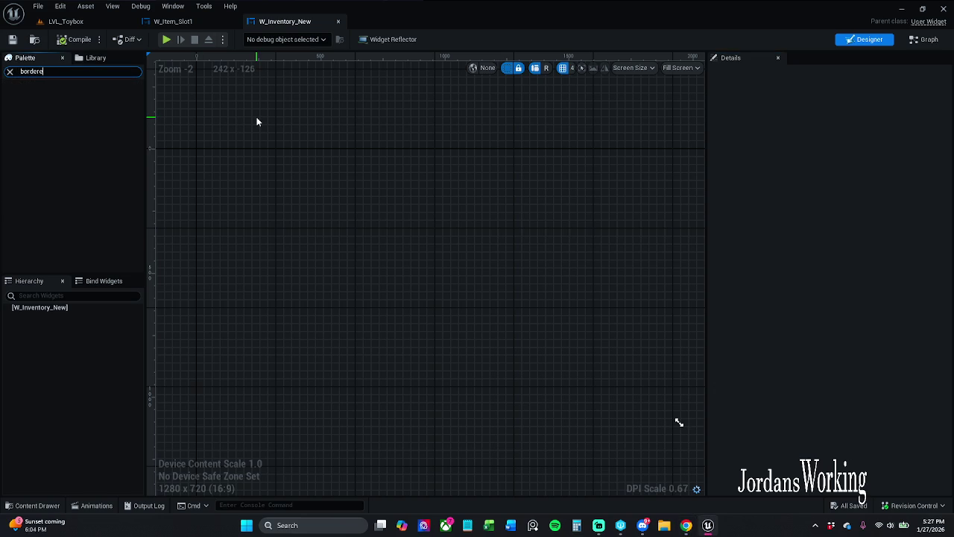
left_click_drag(28, 97, 63, 313)
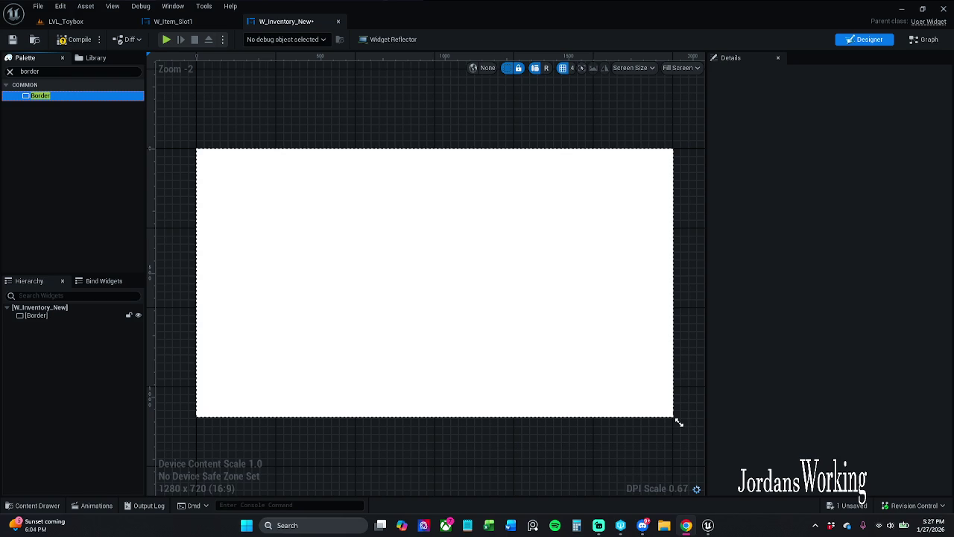
left_click(381, 211)
left_click(839, 148)
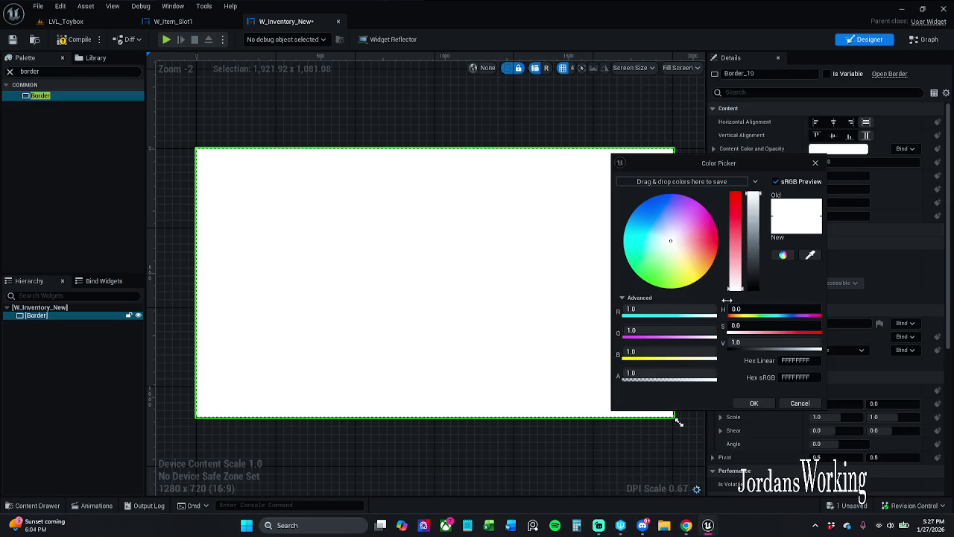
left_click_drag(775, 341, 734, 342)
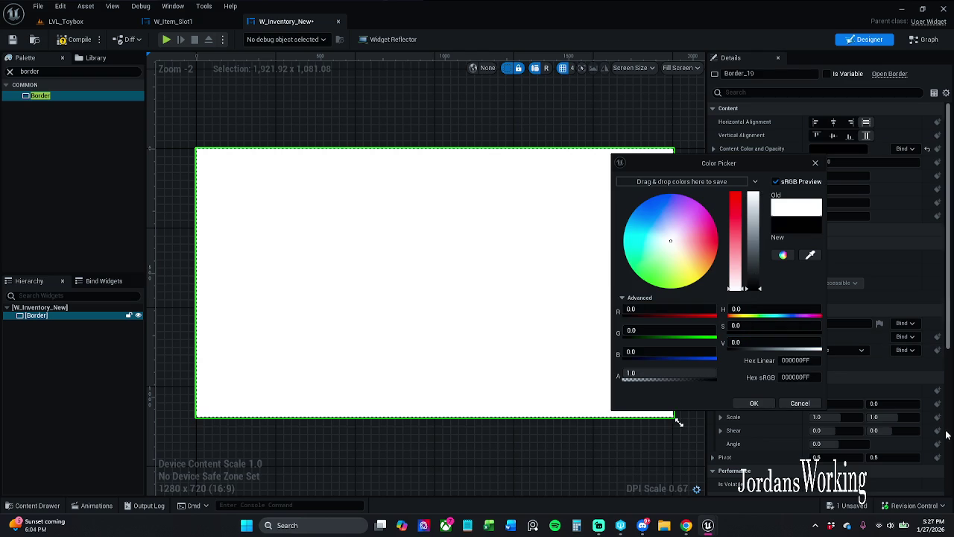
left_click(754, 402)
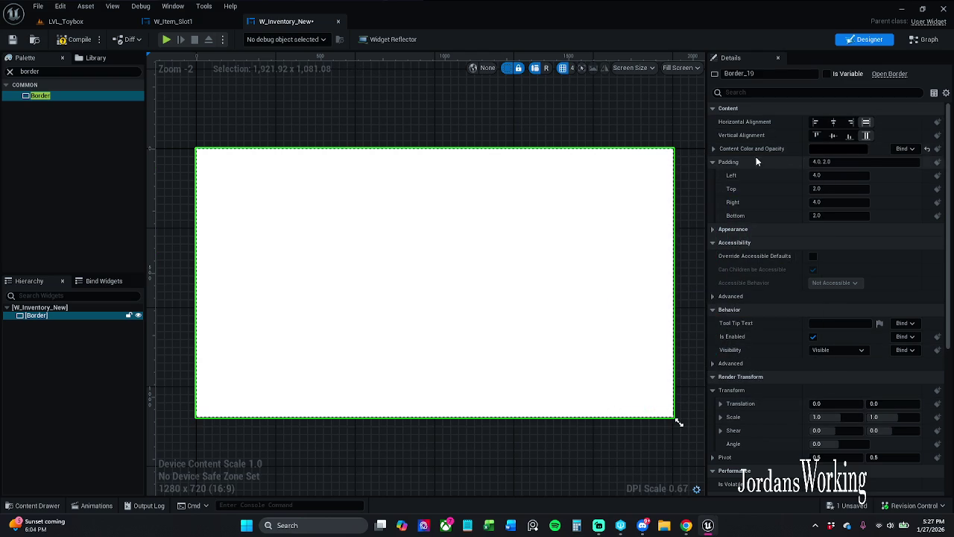
key("ctrl+z")
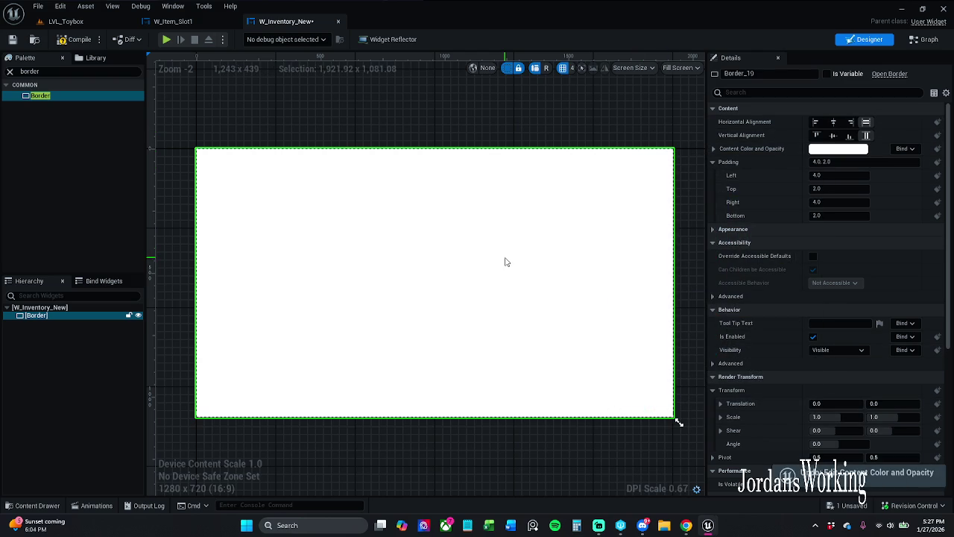
- Experiment with the root widget's colour, discarding brightness 0 and applying alpha 0
left_click(84, 308)
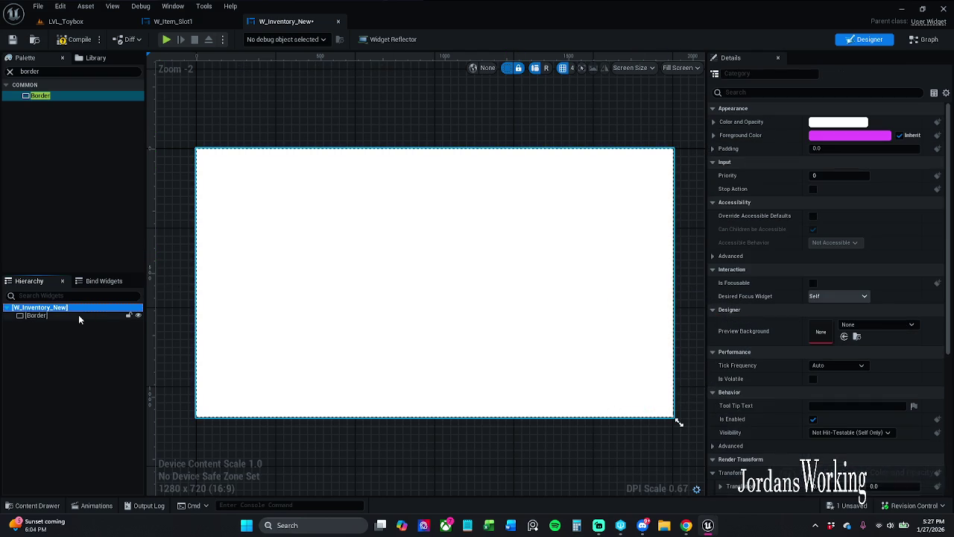
left_click(838, 122)
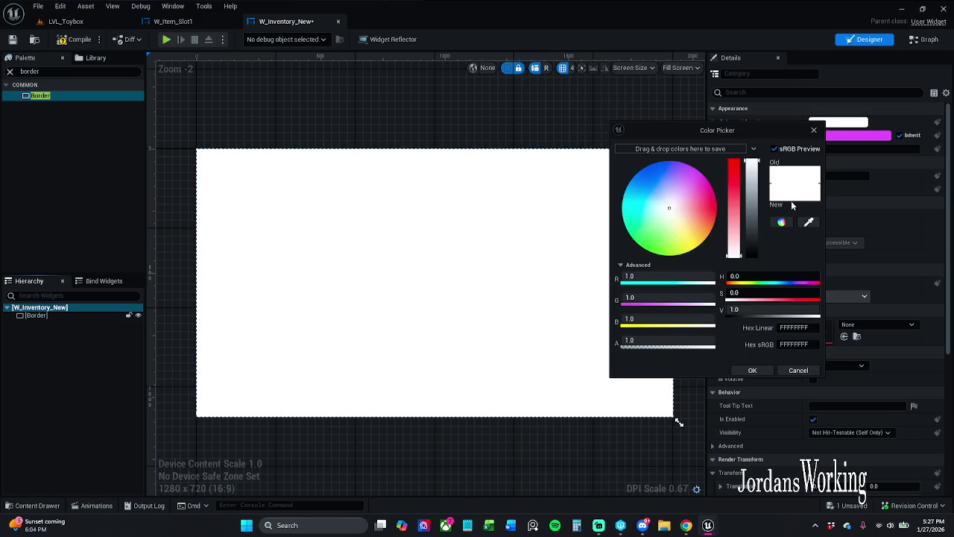
left_click(767, 310)
type("0")
key("Return")
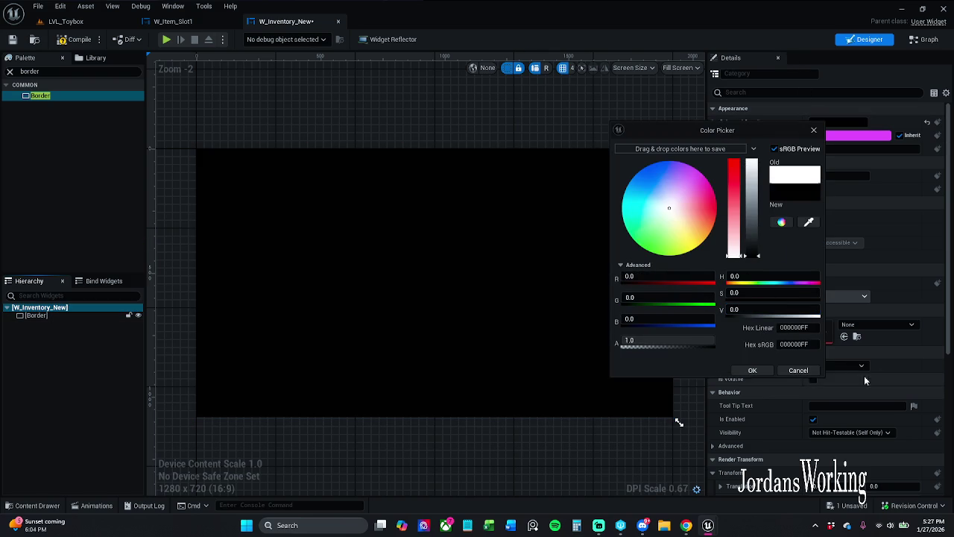
left_click(797, 368)
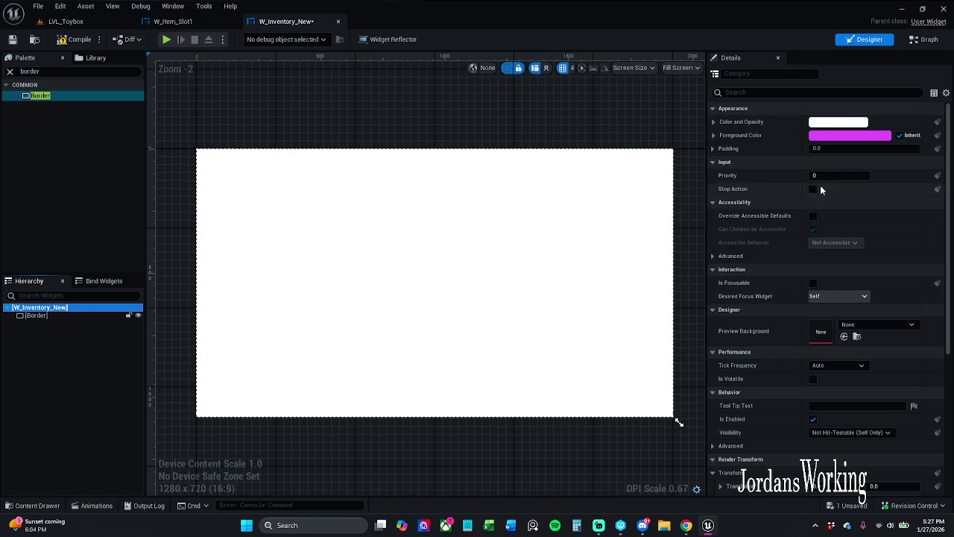
left_click(843, 125)
left_click(680, 343)
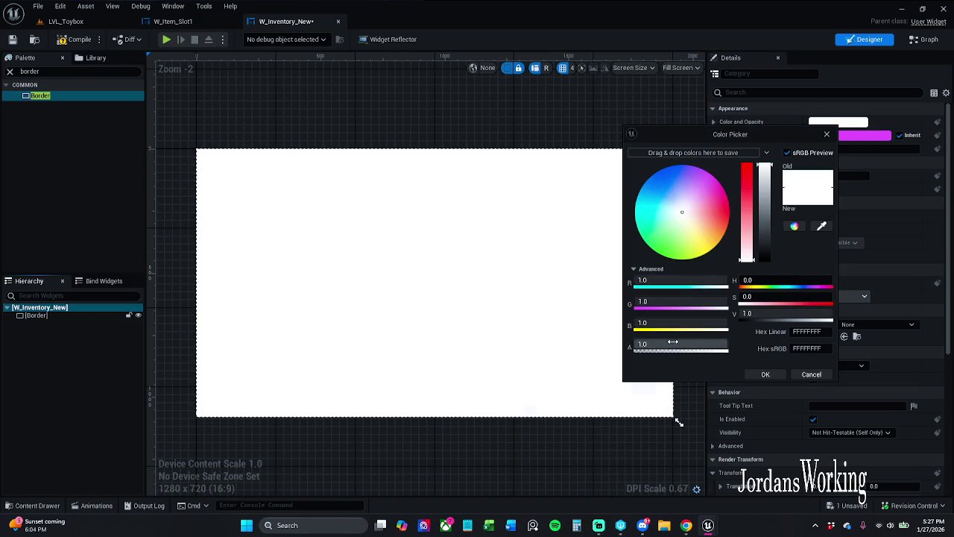
type("0")
key("Return")
left_click(764, 374)
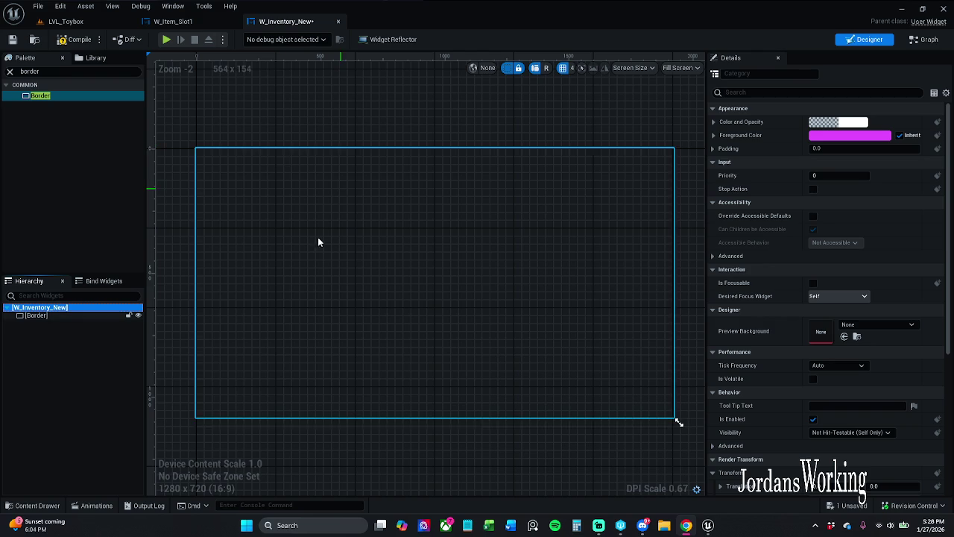
- Restore the root colour's alpha to 1 for opaque white and reselect the Border
left_click(838, 123)
left_click(702, 340)
type("1")
key("Return")
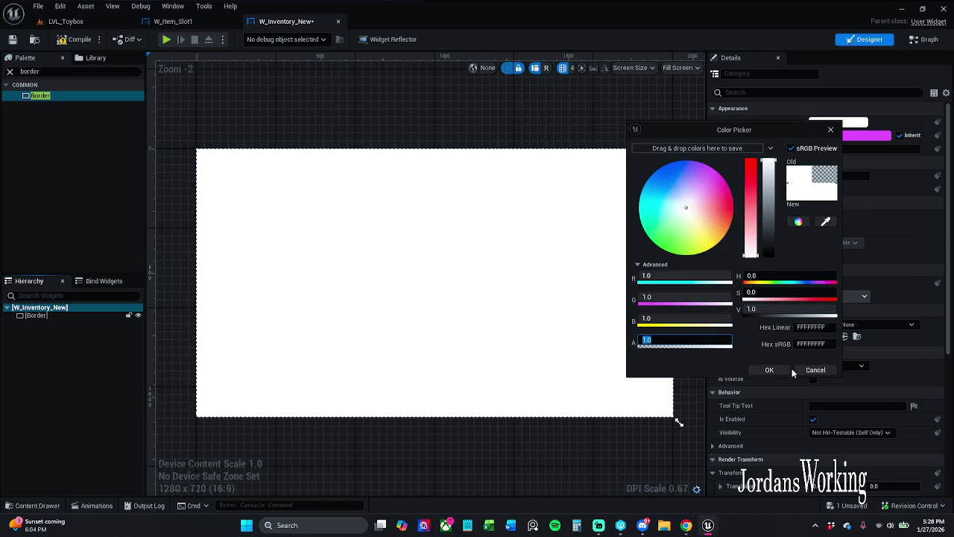
left_click(769, 370)
left_click_drag(517, 275, 500, 278)
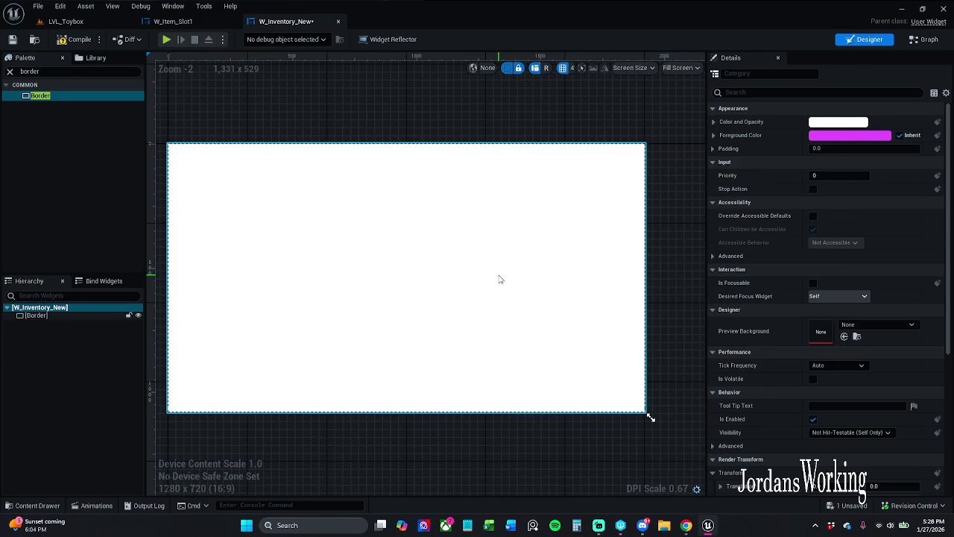
left_click(500, 279)
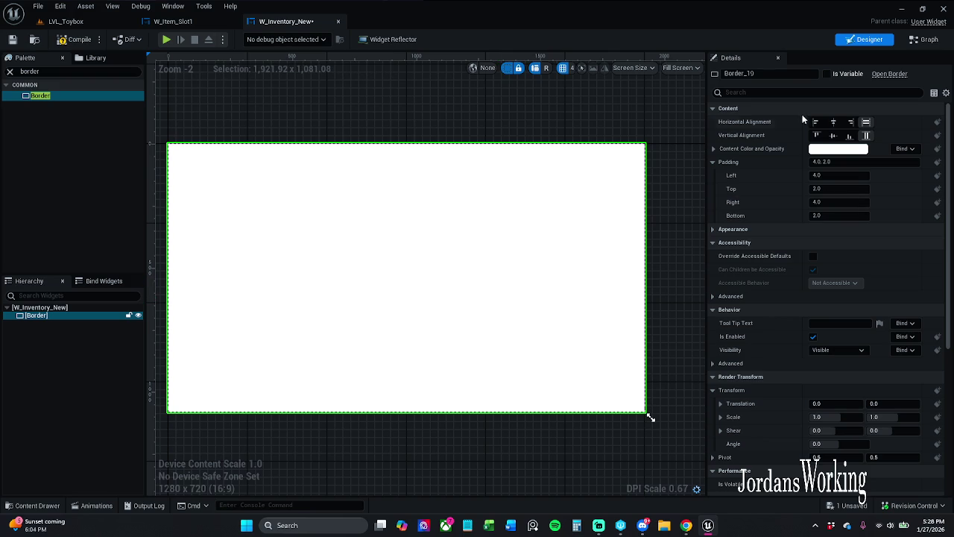
left_click(45, 315)
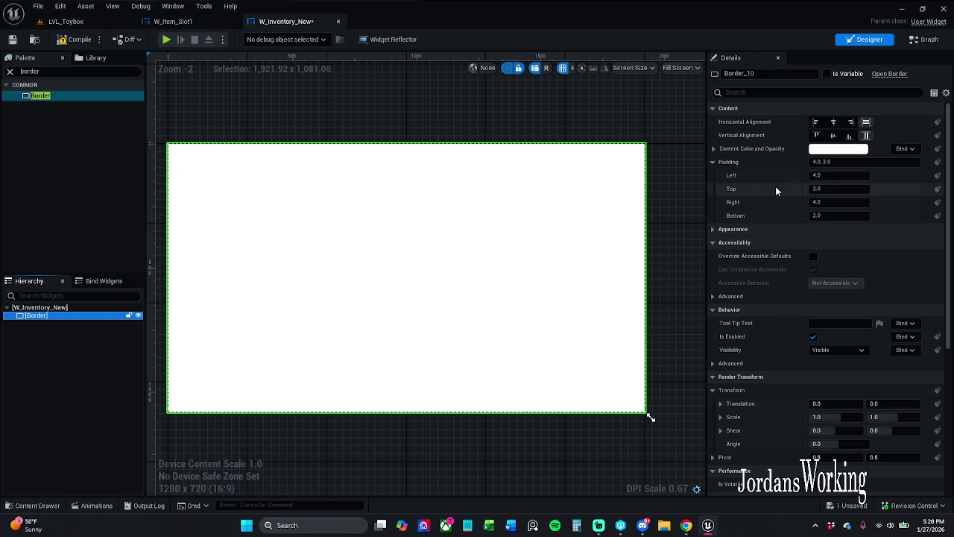
left_click(825, 93)
- Filter Details for 'br' and set the Border brush's Draw As to None
type("br")
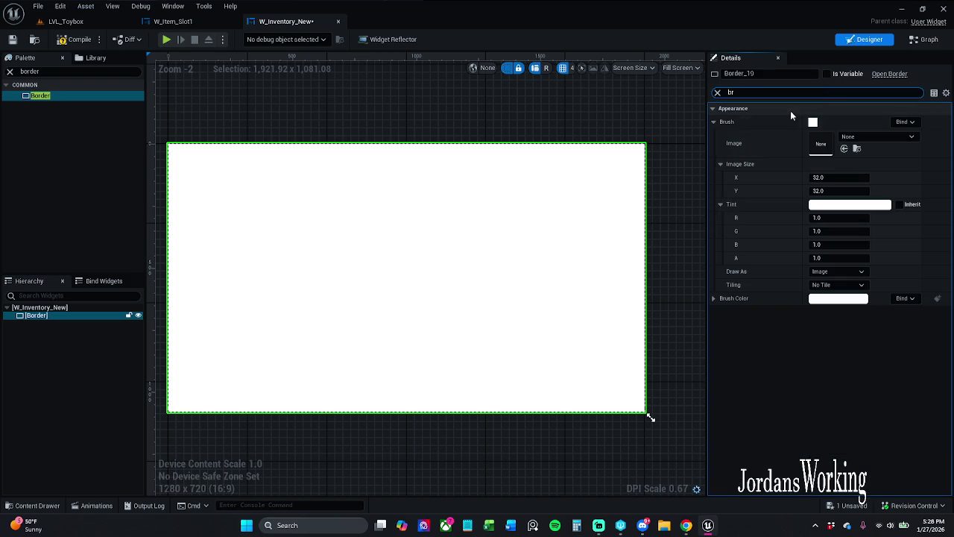
left_click(869, 137)
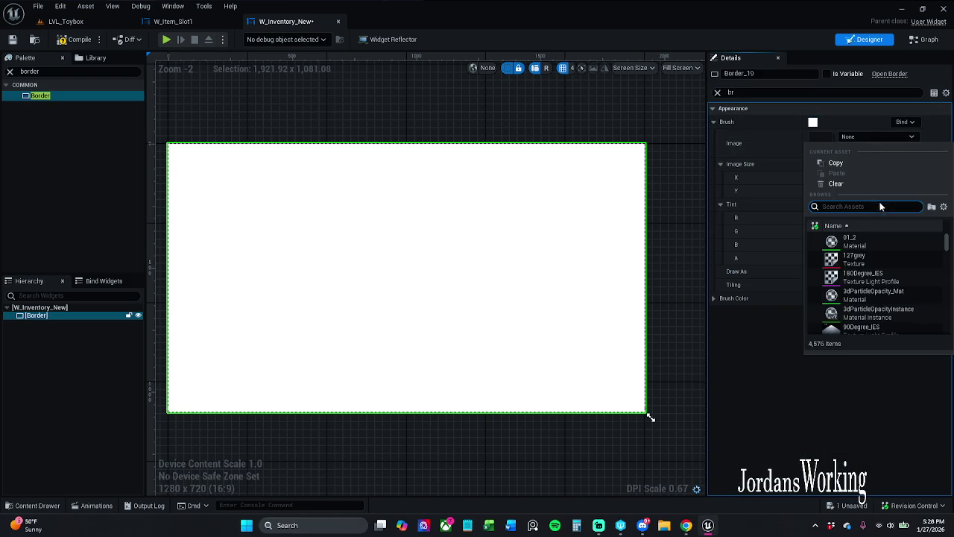
left_click(750, 181)
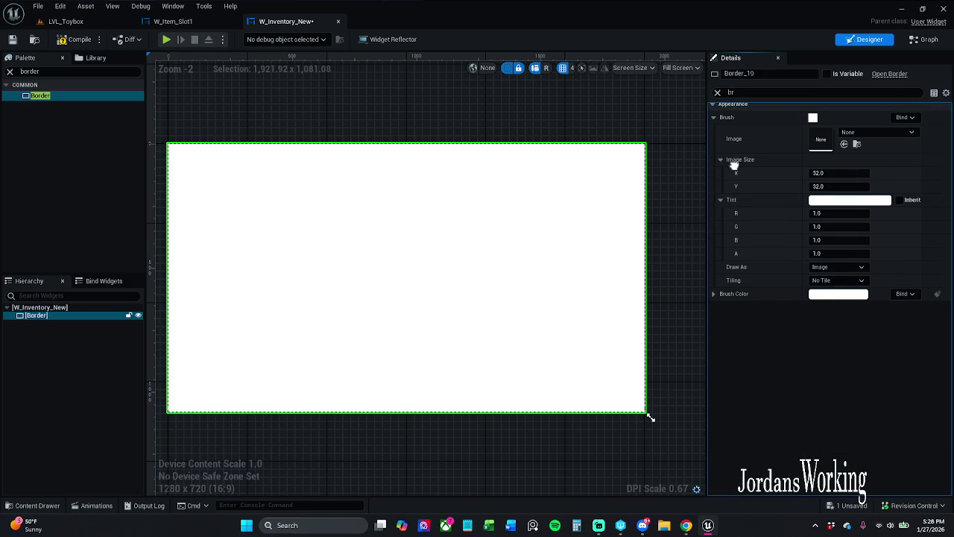
left_click(849, 272)
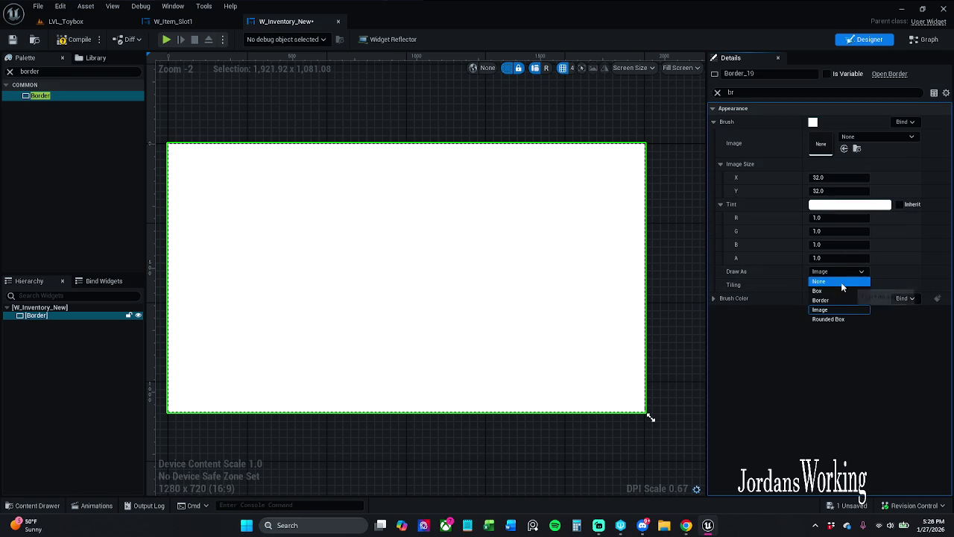
left_click(841, 281)
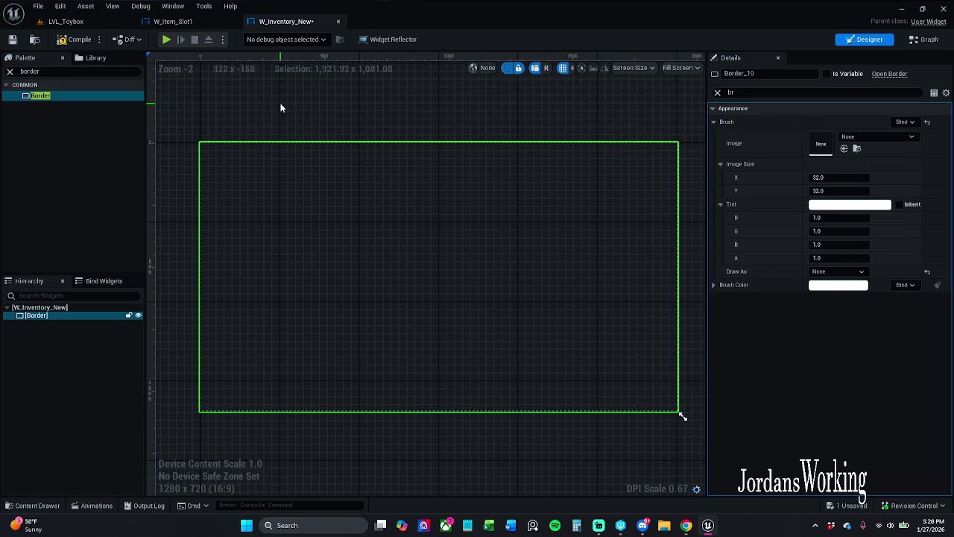
- Clear the Details property filter and the Palette search box
left_click(717, 93)
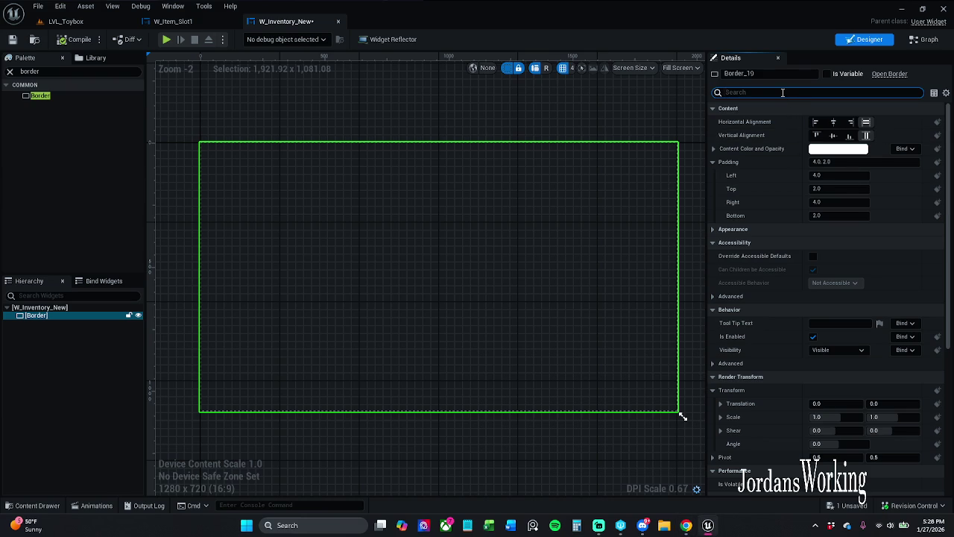
type("brush")
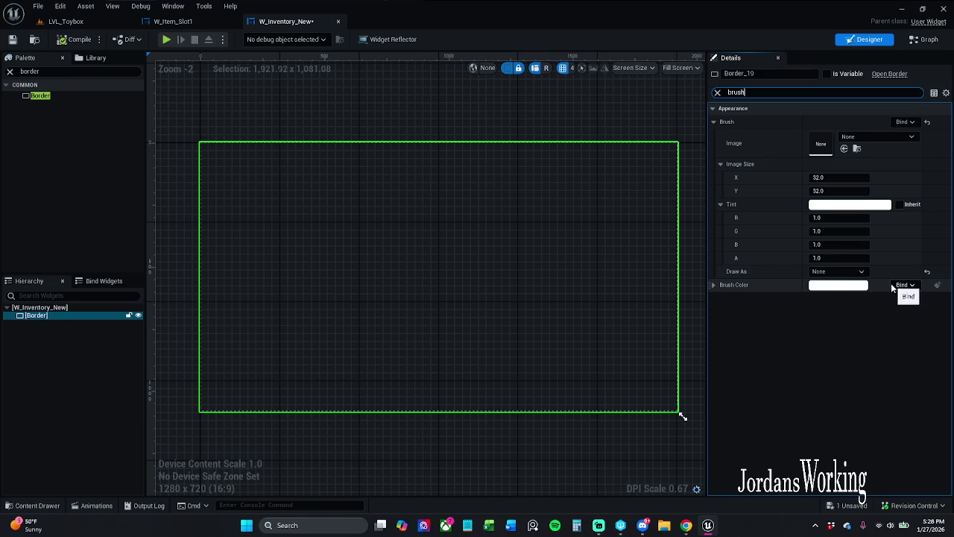
left_click(718, 93)
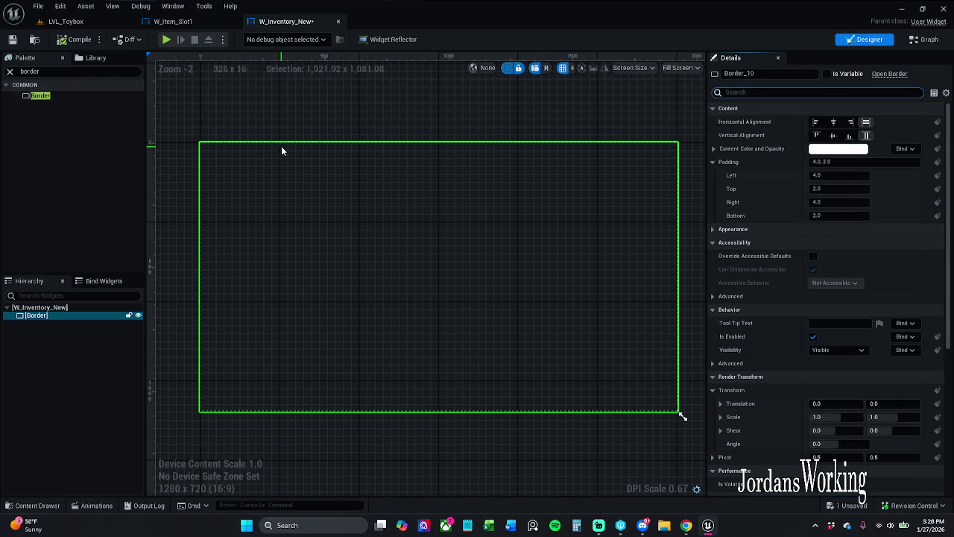
left_click(10, 71)
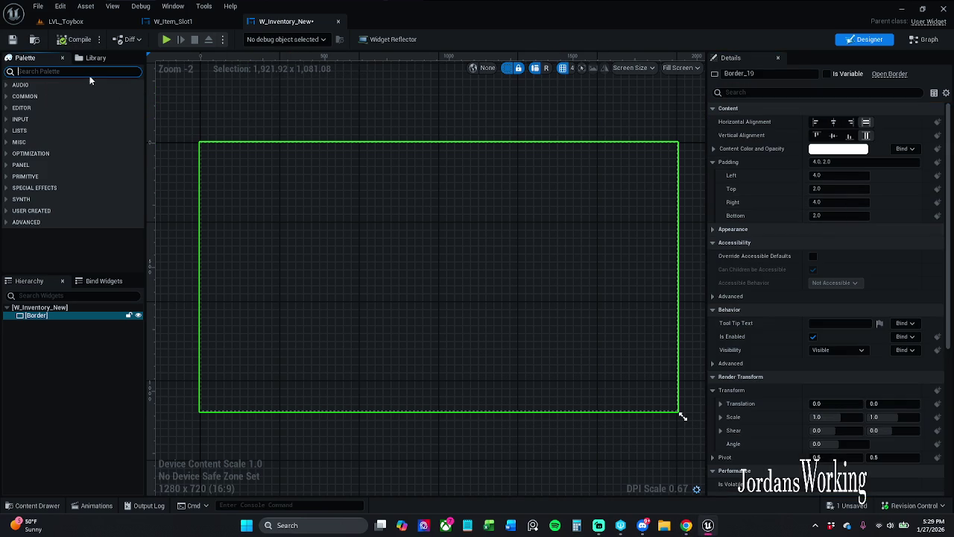
- Drop a Scroll Box from the Palette into the Border and select ScrollBox_32
type("scroll box")
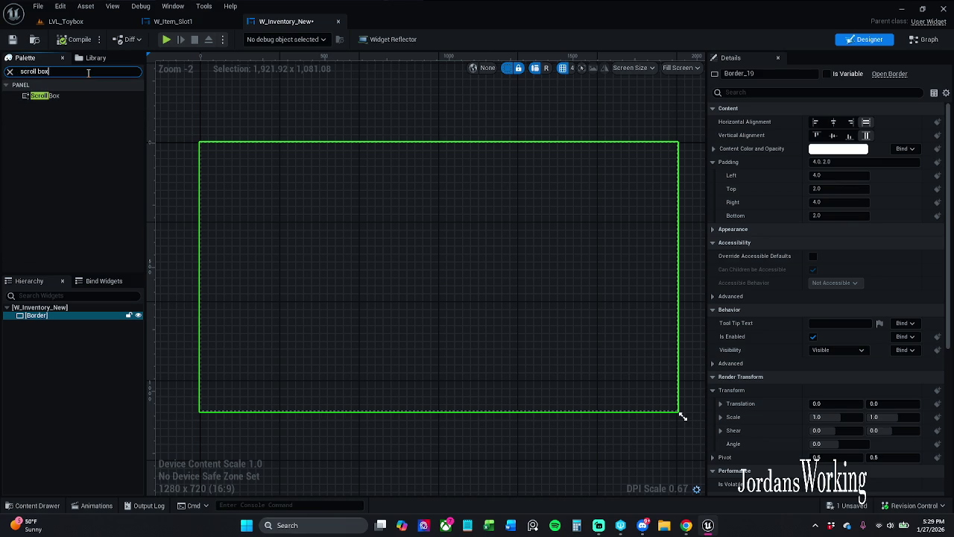
mouse_move(62, 91)
left_mouse_down()
mouse_move(78, 233)
mouse_move(59, 316)
left_mouse_up()
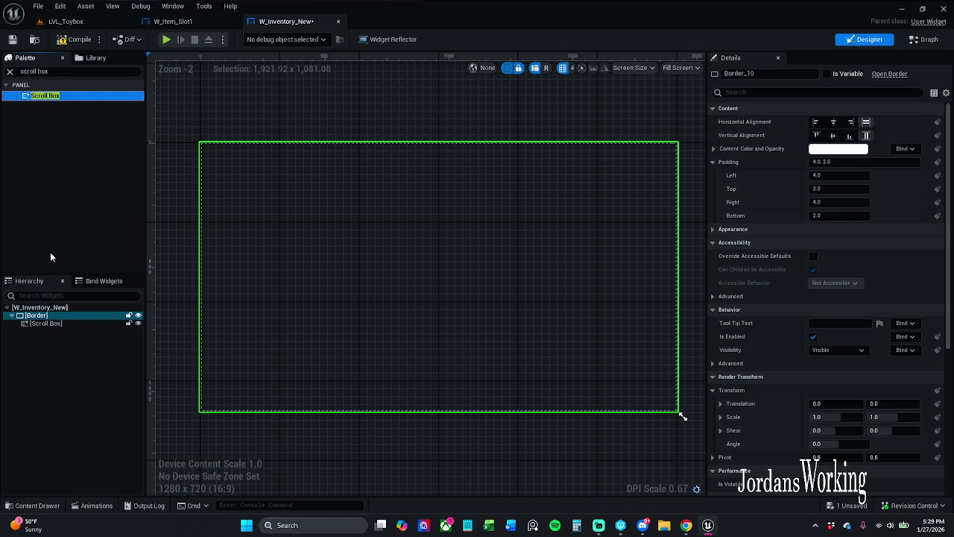
left_click(10, 71)
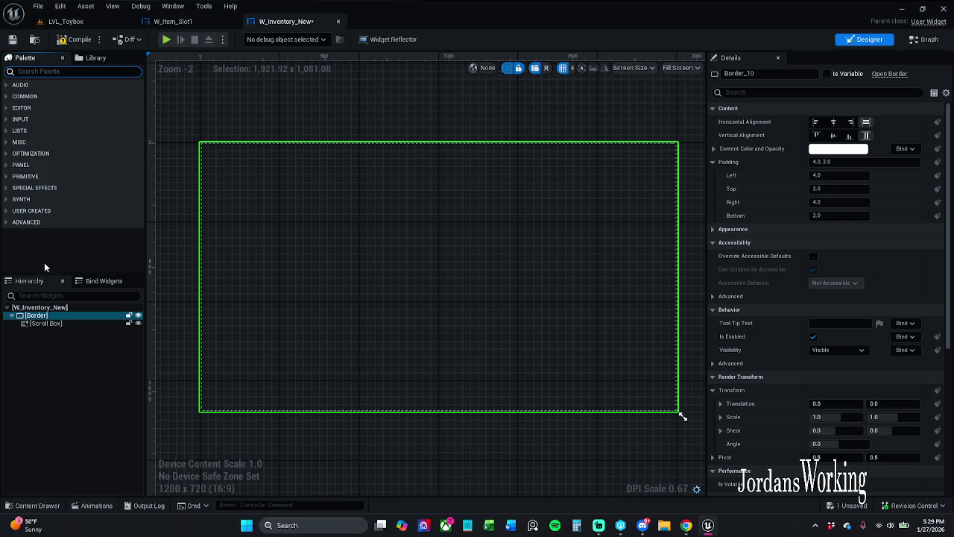
left_click(67, 324)
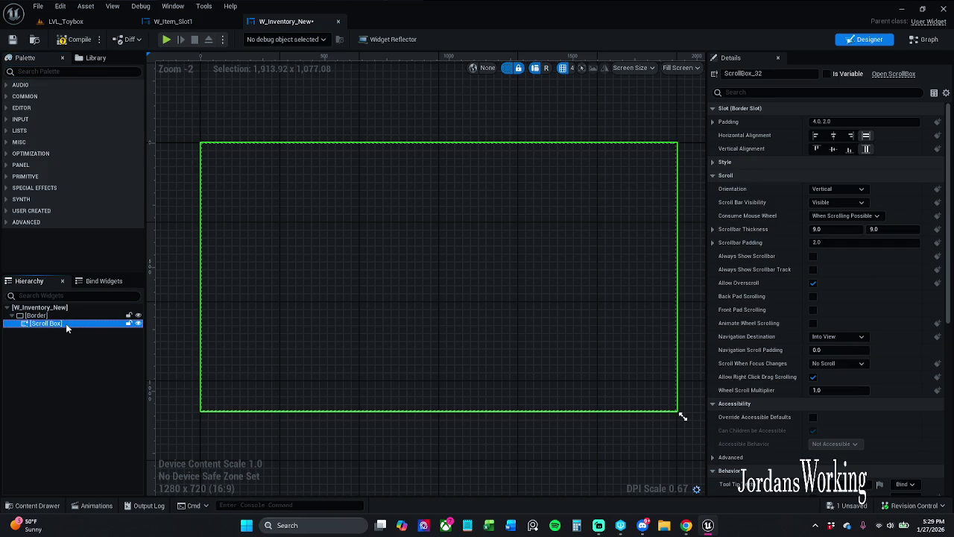
left_click(672, 68)
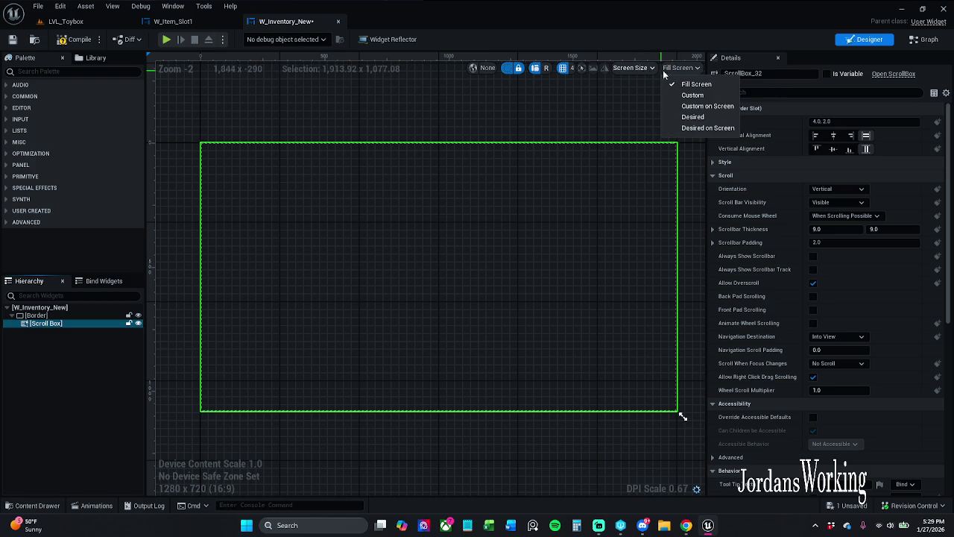
- Preview at Desired on Screen, set Scroll Box padding to 0.0, and save W_Inventory_New
left_click(708, 128)
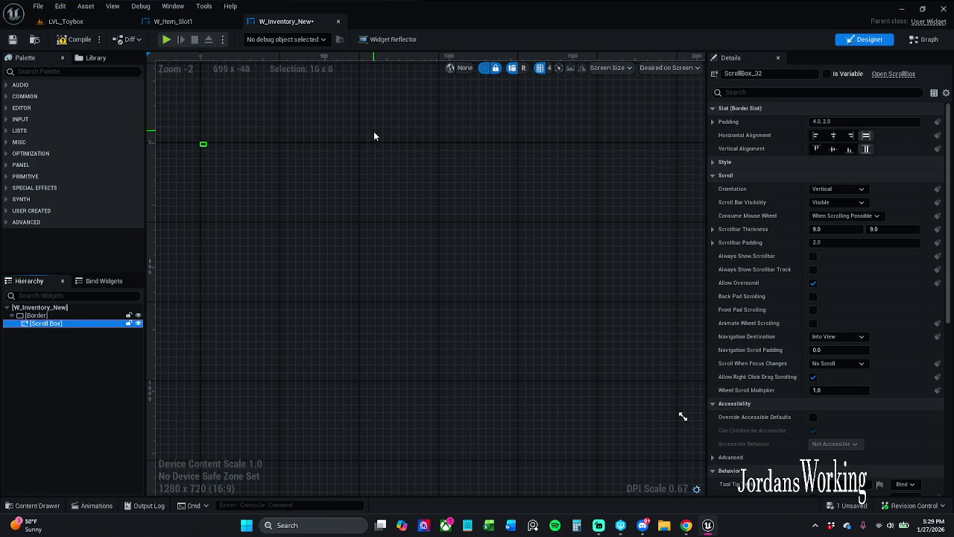
scroll(493, 138, "up", 11)
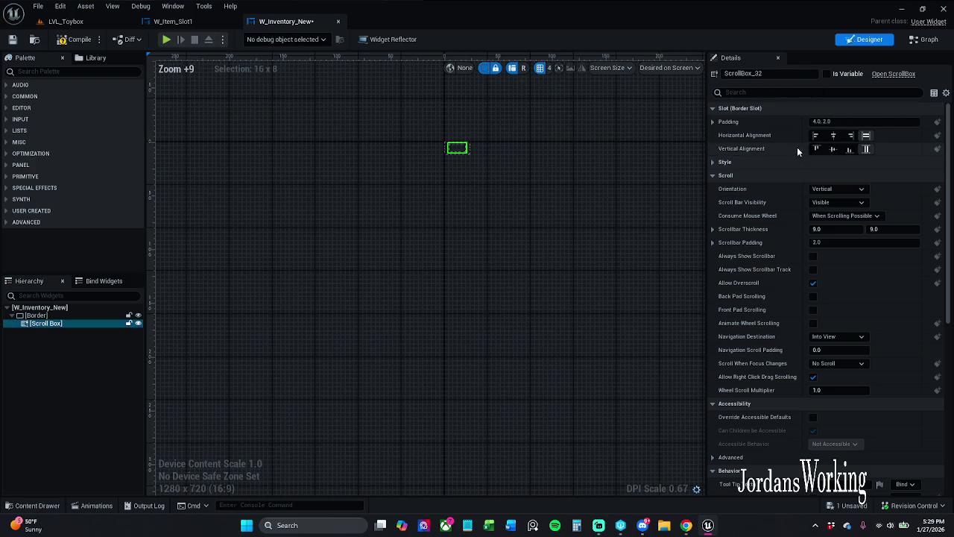
left_click(867, 121)
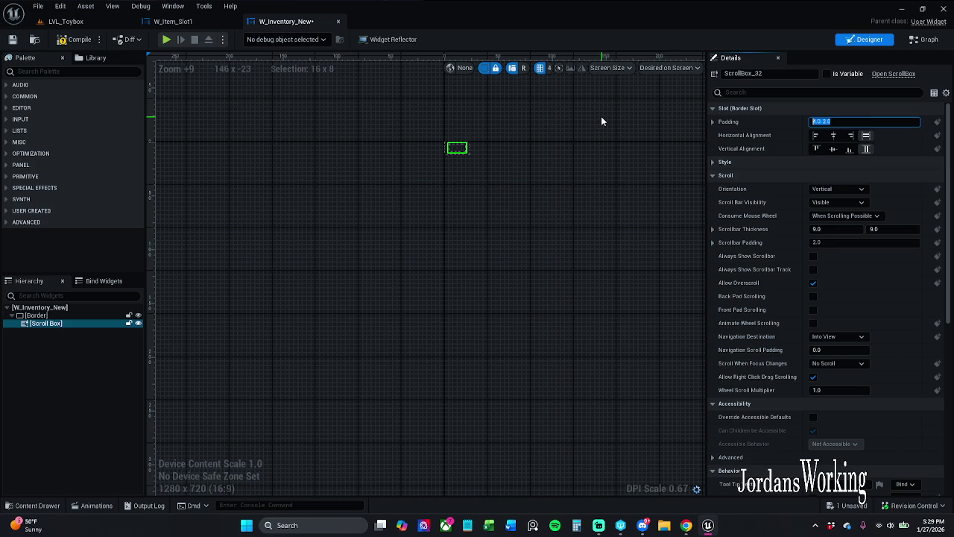
type("0")
key("Return")
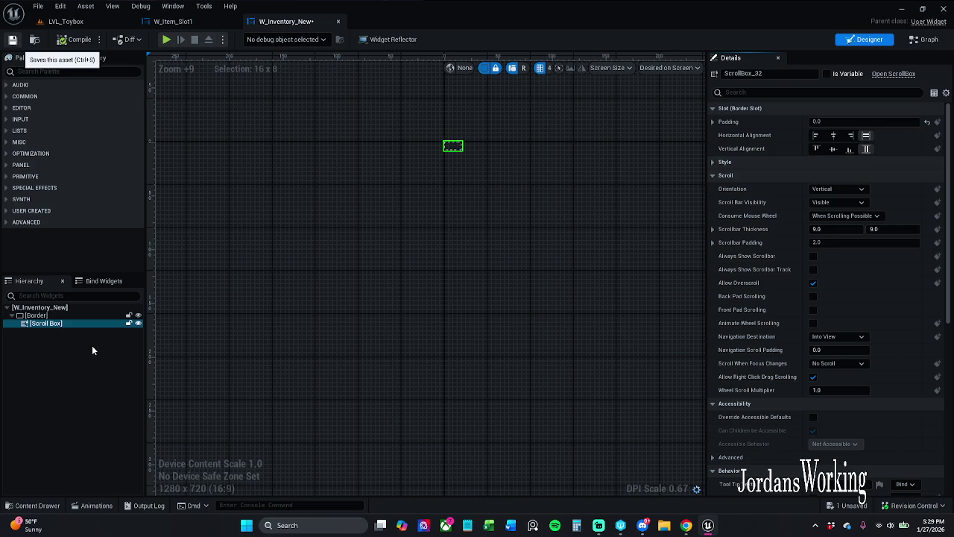
key("ctrl+s")
left_click(60, 316)
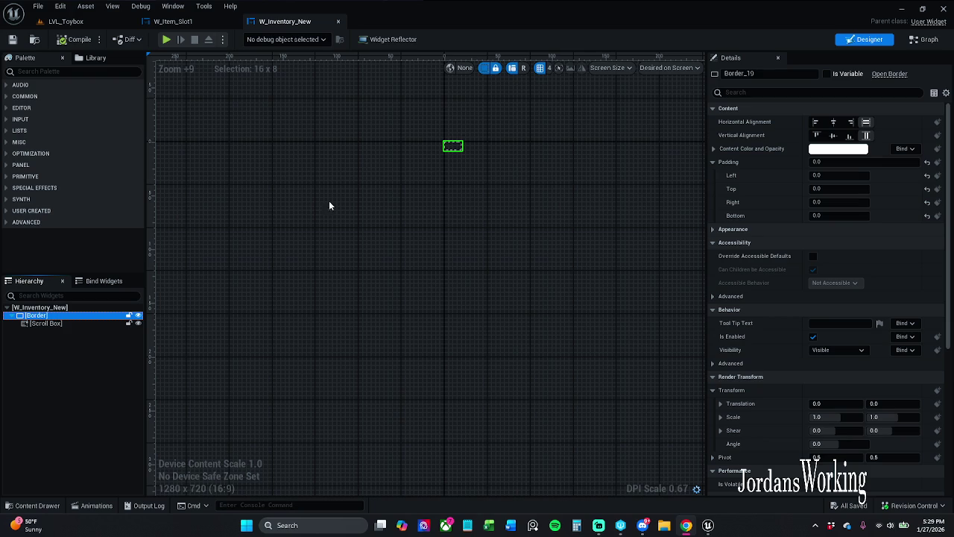
left_click(68, 330)
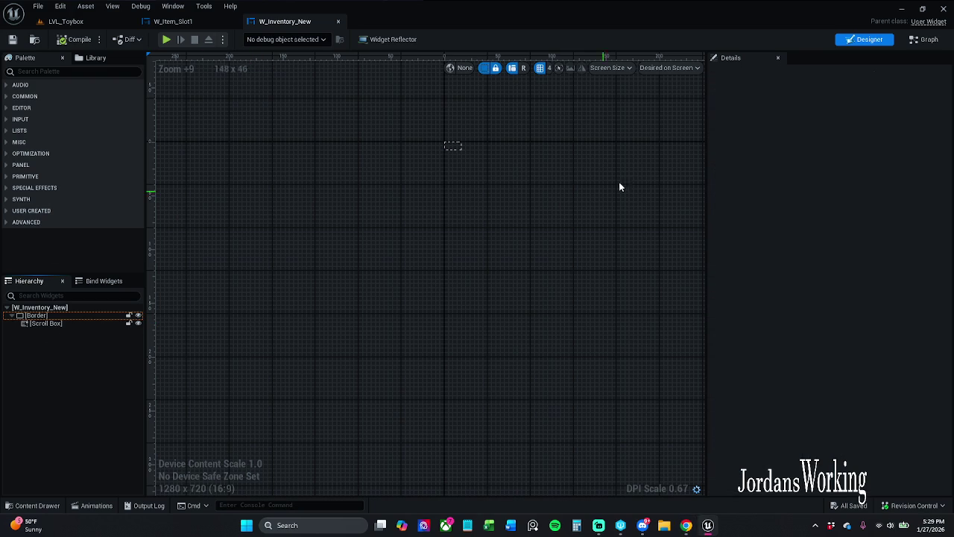
left_click(45, 324)
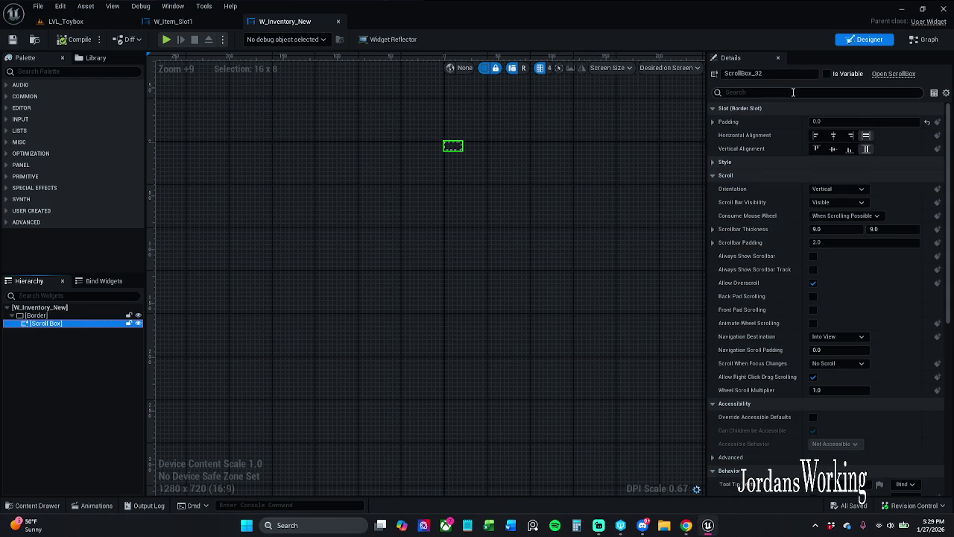
left_click(793, 91)
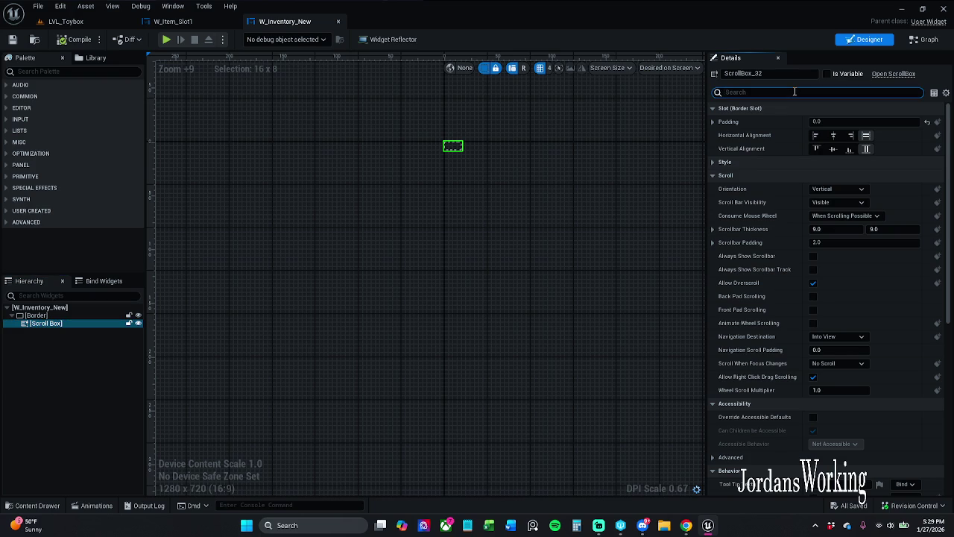
type("p")
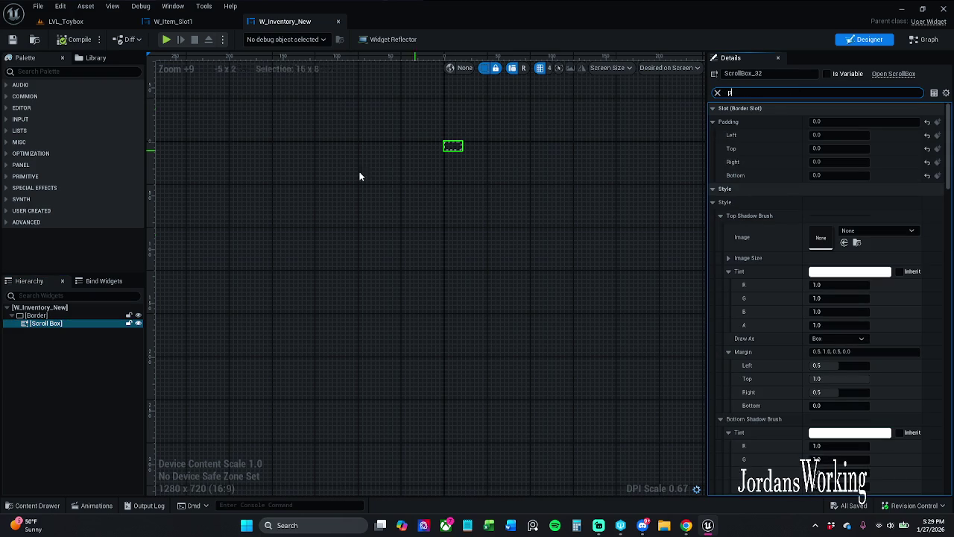
left_click(118, 317)
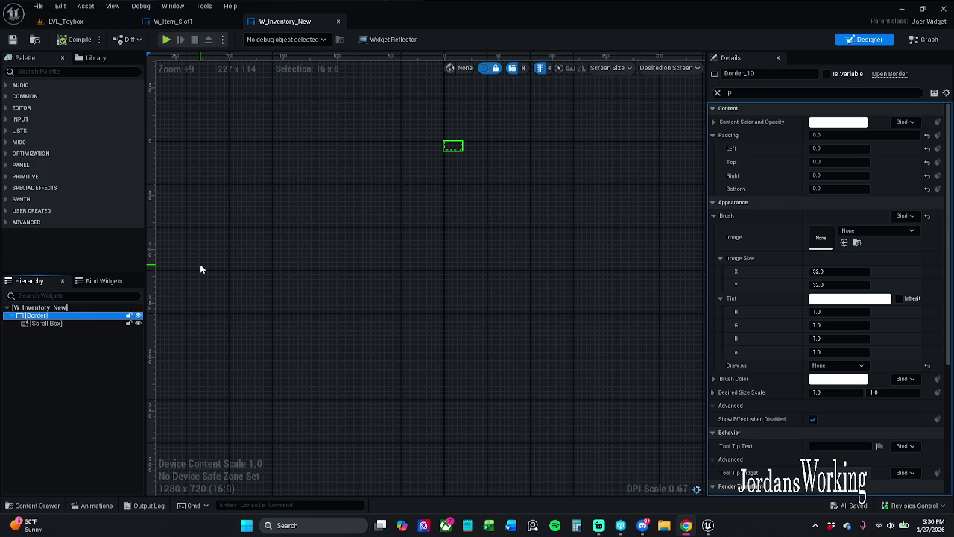
left_click(717, 92)
left_click(71, 323)
left_click(86, 316)
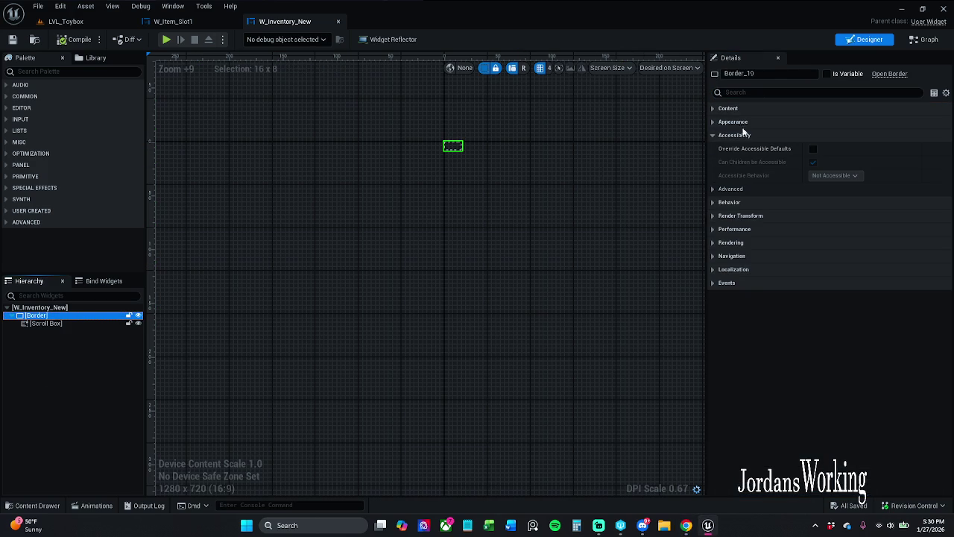
left_click(713, 108)
left_click(713, 336)
left_click(713, 325)
left_click(714, 309)
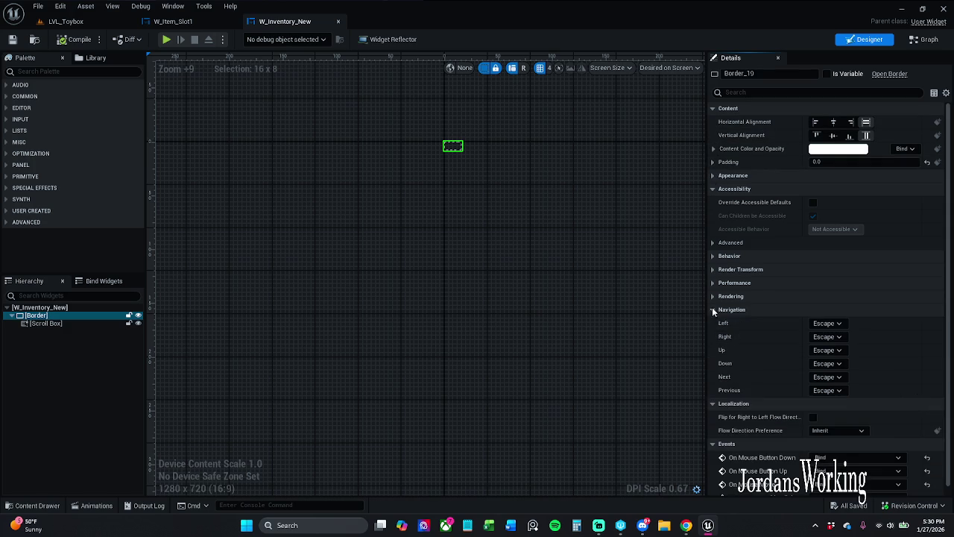
left_click(713, 296)
left_click(714, 282)
left_click(713, 269)
left_click(713, 255)
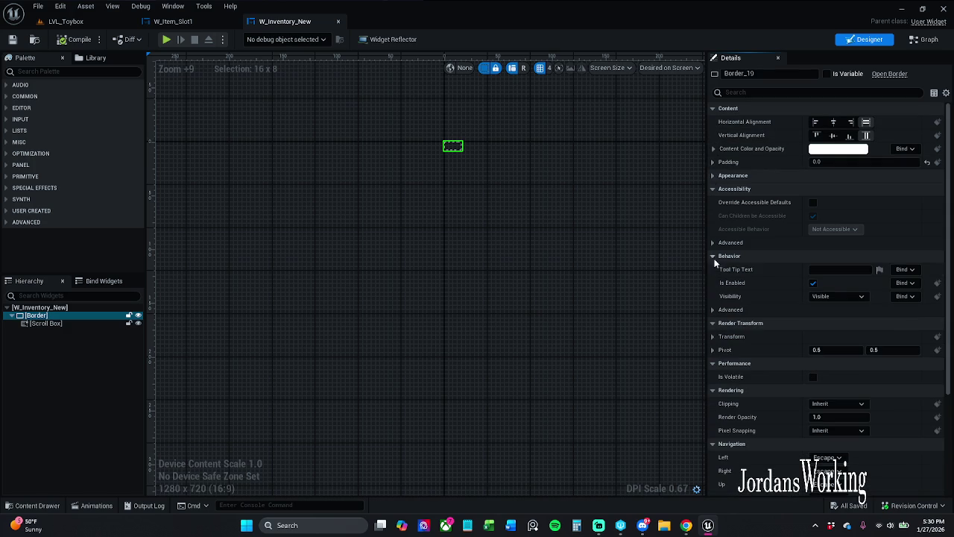
left_click(714, 175)
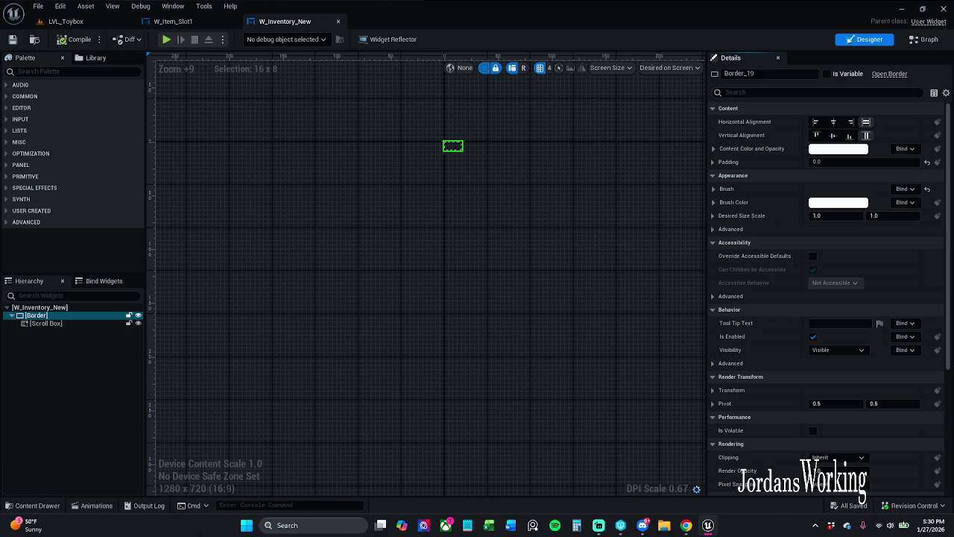
left_click_drag(209, 281, 225, 286)
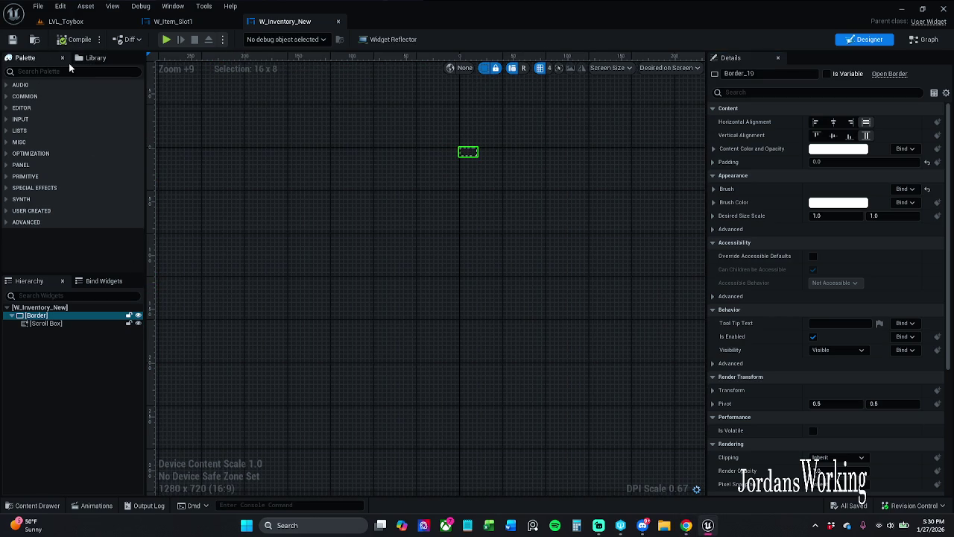
left_click(45, 72)
- Place a Grid Panel from the Palette inside the Scroll Box
type("grid")
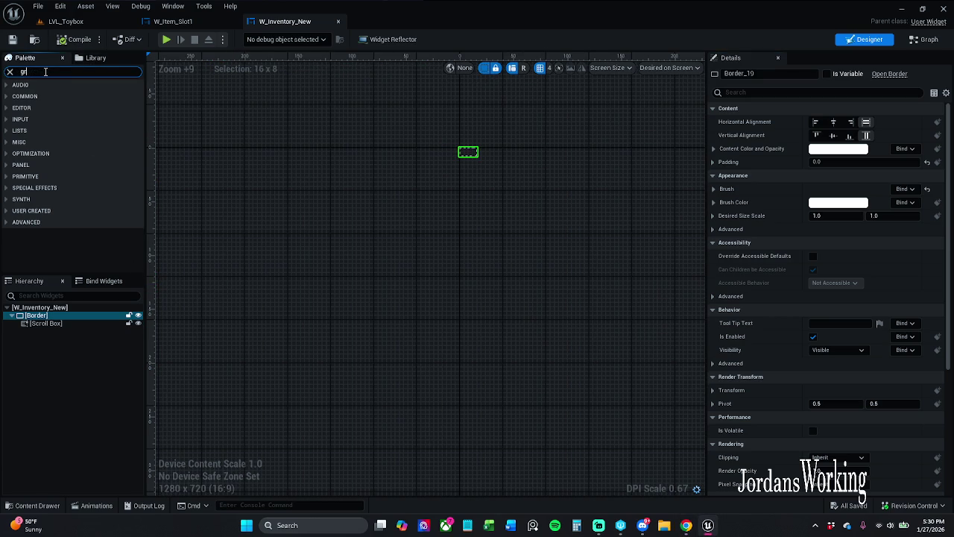
mouse_move(46, 95)
left_mouse_down()
mouse_move(57, 324)
mouse_move(66, 326)
left_mouse_up()
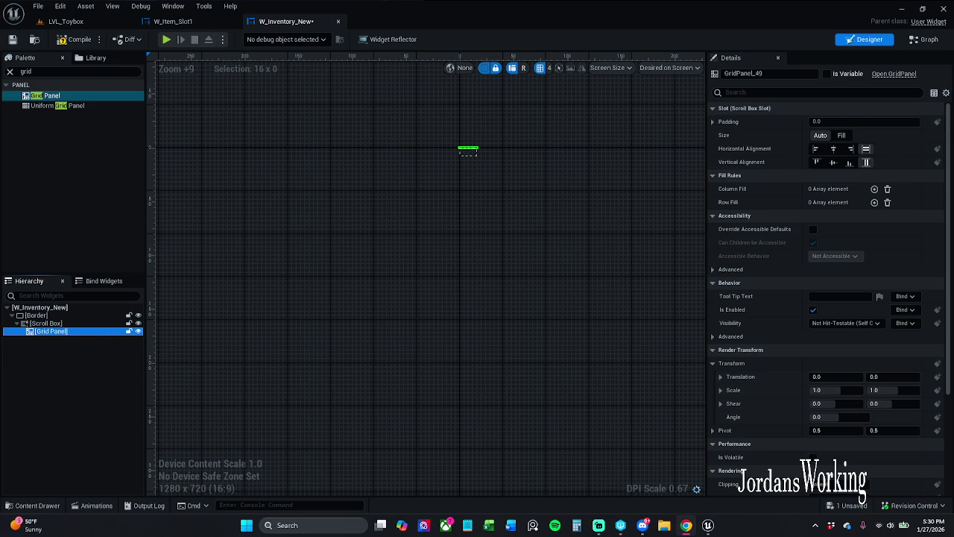
scroll(616, 257, "up", 1)
scroll(501, 182, "down", 1)
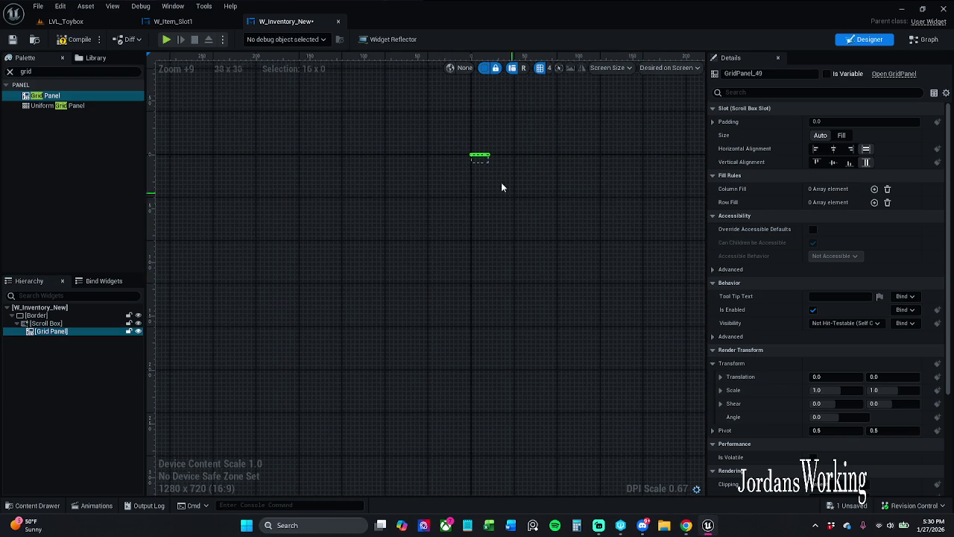
scroll(486, 161, "up", 3)
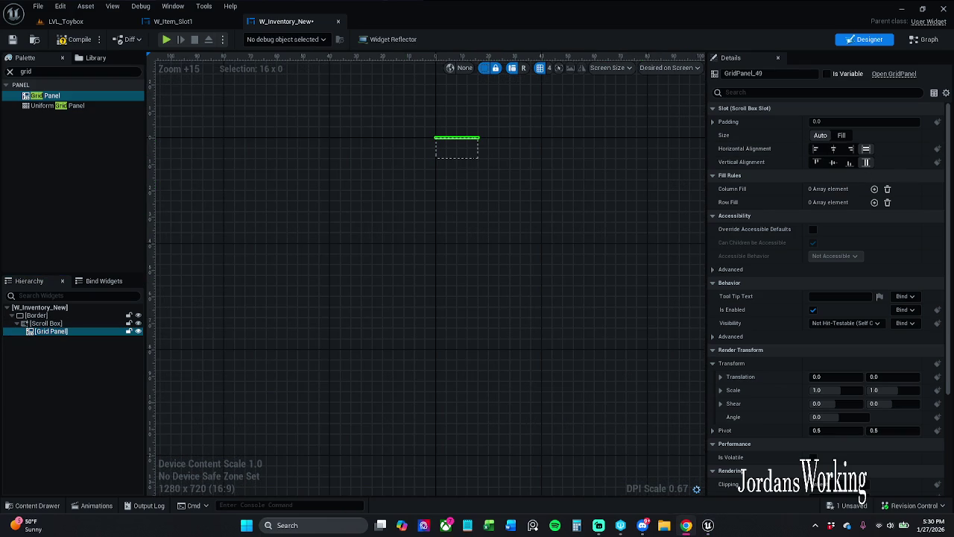
scroll(470, 183, "up", 2)
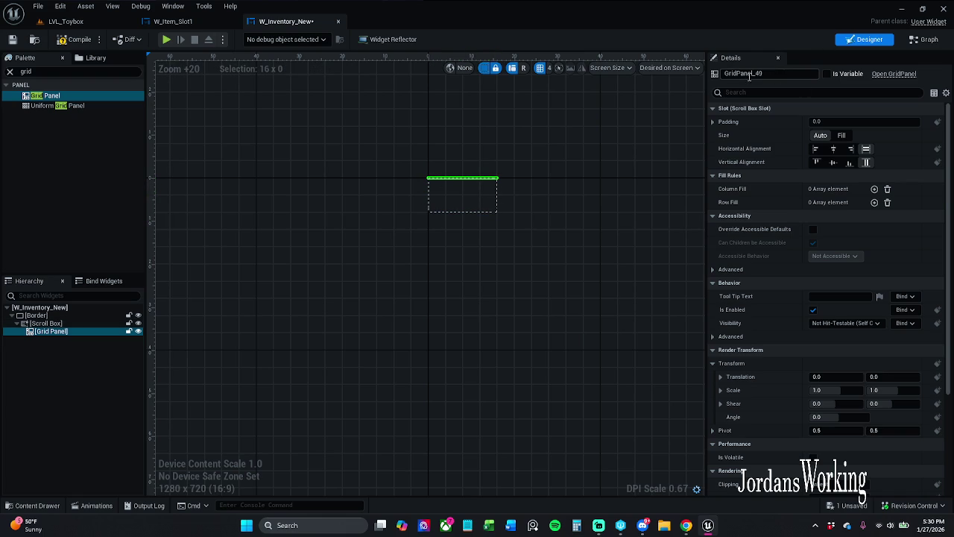
- Rename the Grid Panel to GridBox, tick Is Variable, save, and switch to the Graph
left_click_drag(737, 73, 786, 72)
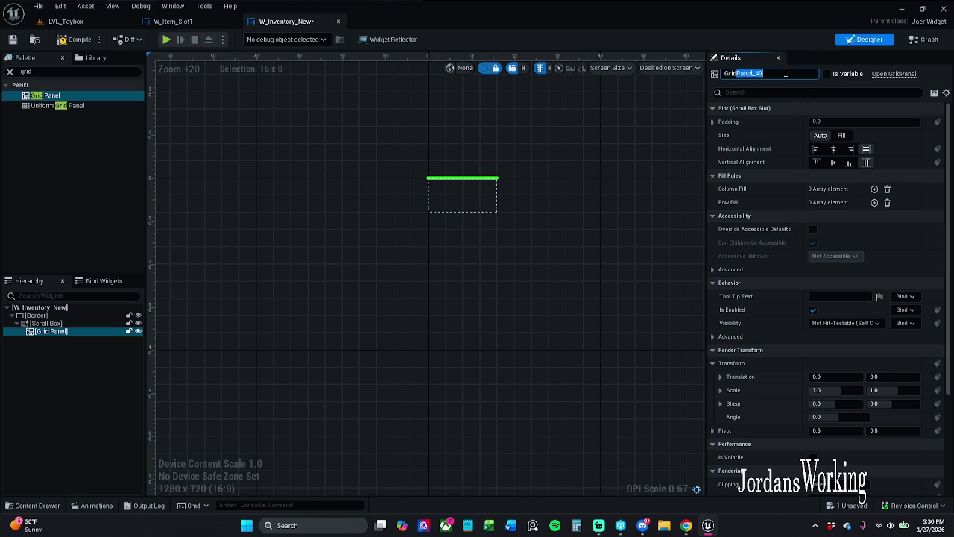
type("Box")
key("Return")
left_click(828, 75)
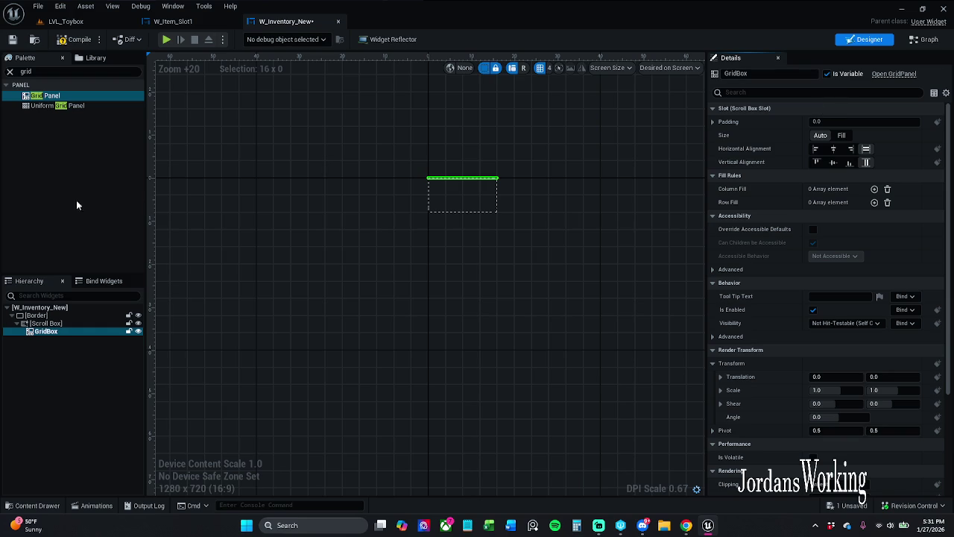
left_click(23, 58)
left_click(11, 72)
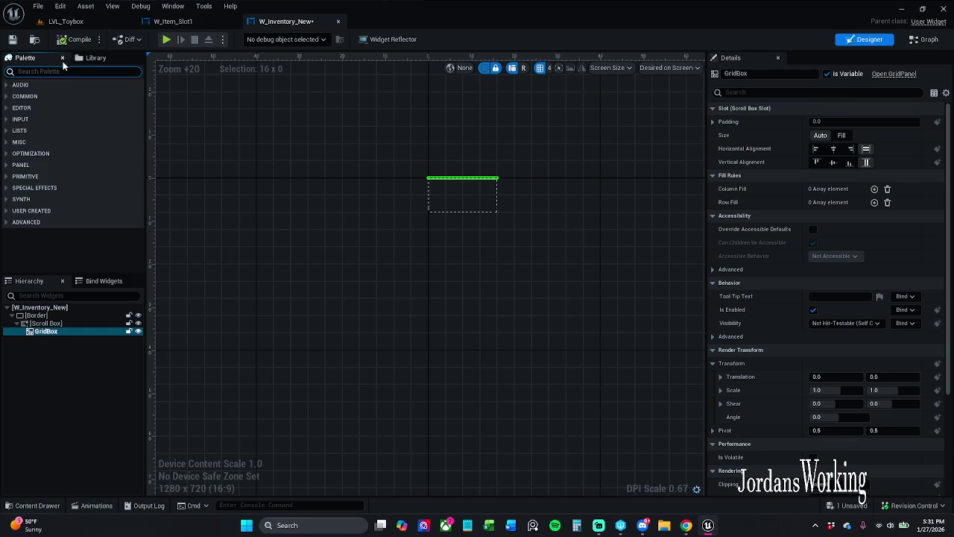
left_click(14, 41)
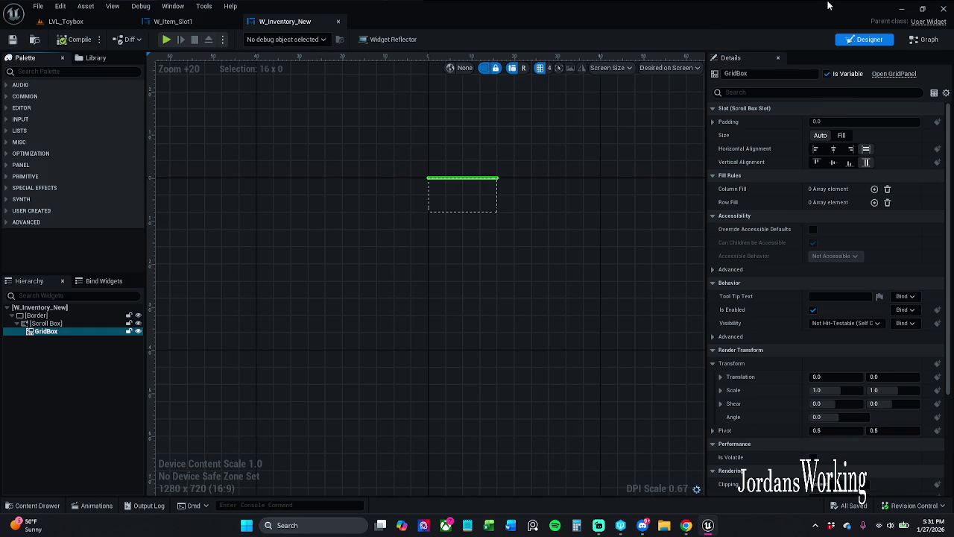
left_click(925, 39)
left_click_drag(358, 401, 619, 166)
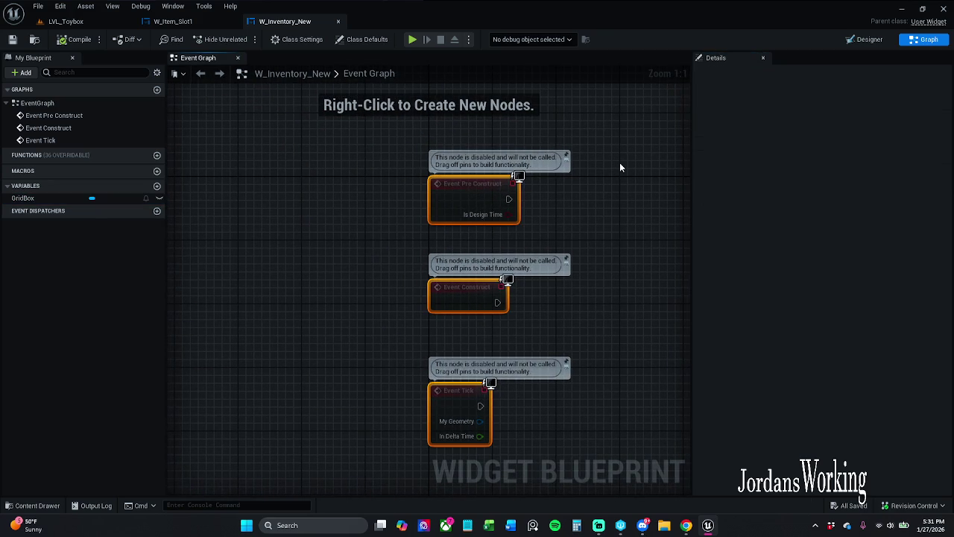
- Delete the three disabled default event nodes and add a Custom Event node
key("Delete")
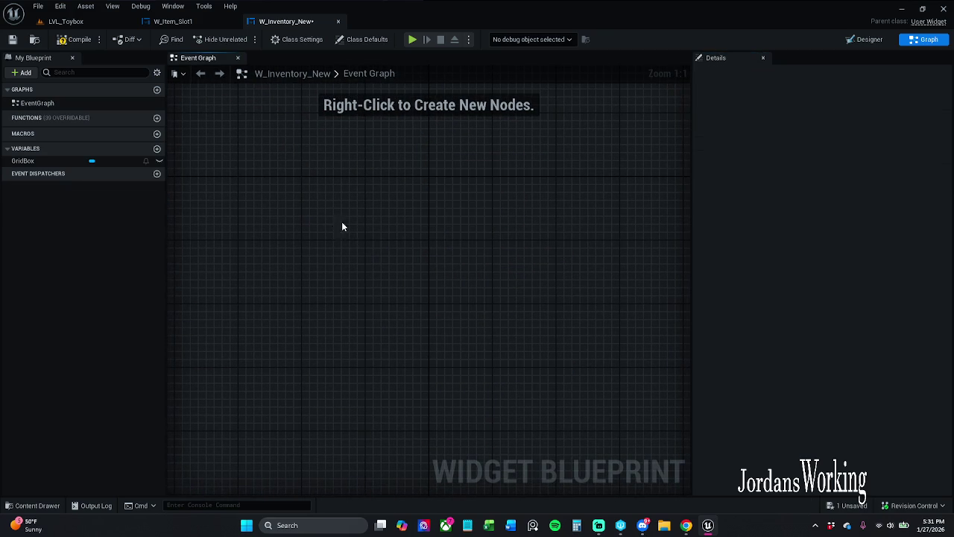
right_click(368, 214)
type("custom")
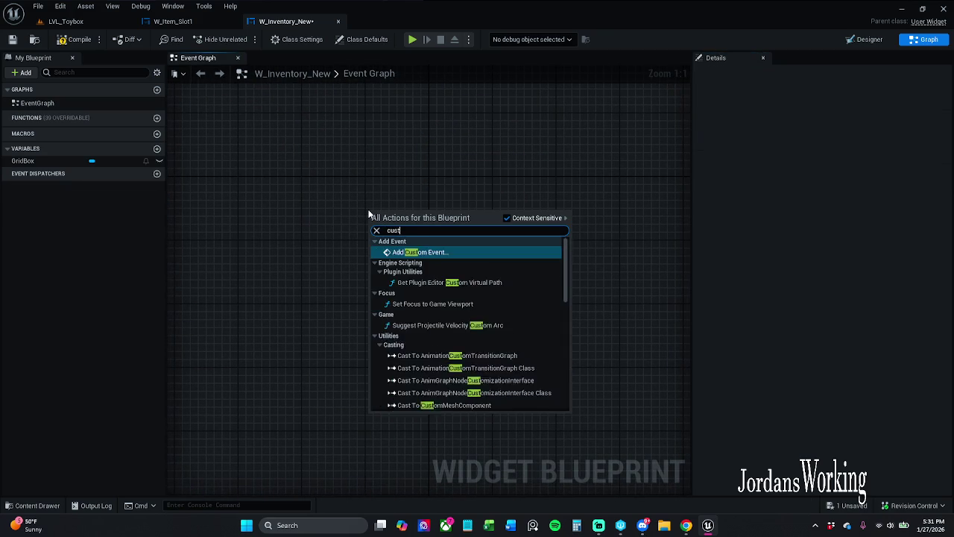
key("Escape")
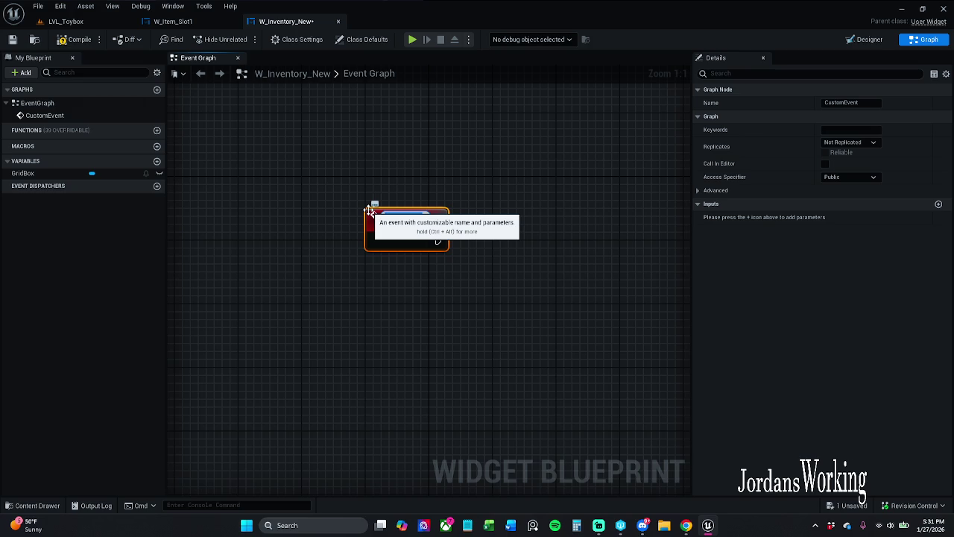
- Name the custom event DisplayInventory and nudge it into place
key("BackSpace")
type("Updat")
key("Return")
left_click(479, 228)
left_click_drag(397, 222, 397, 190)
left_click(437, 164)
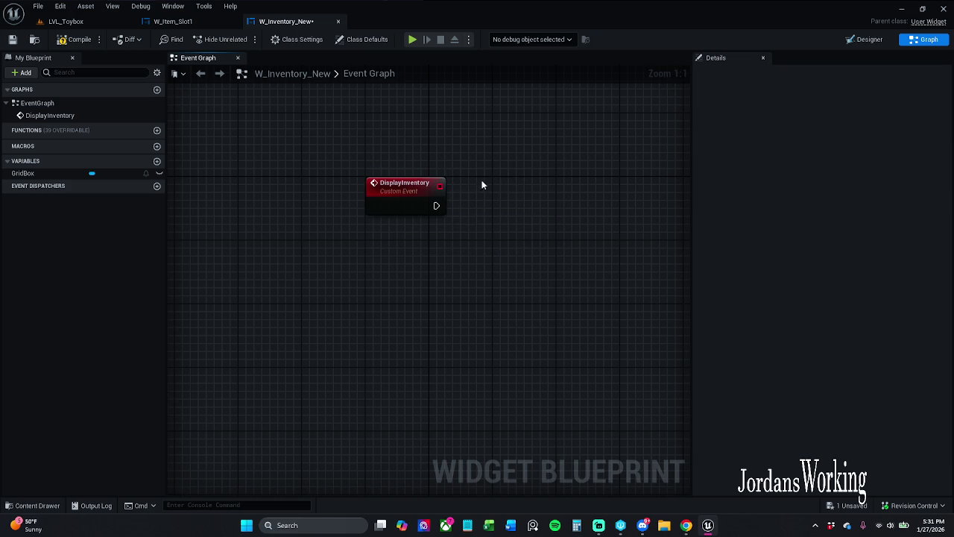
left_click_drag(481, 180, 460, 159)
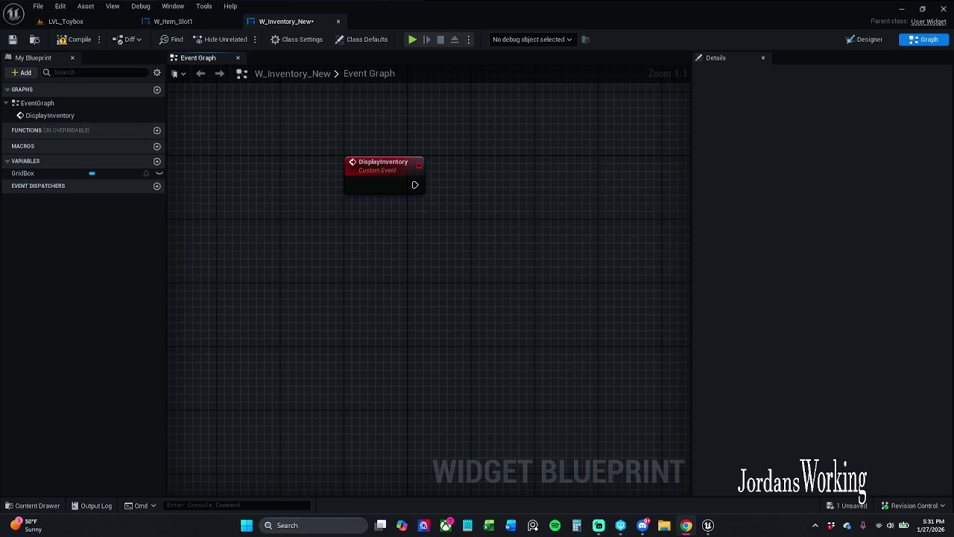
left_click_drag(428, 266, 355, 272)
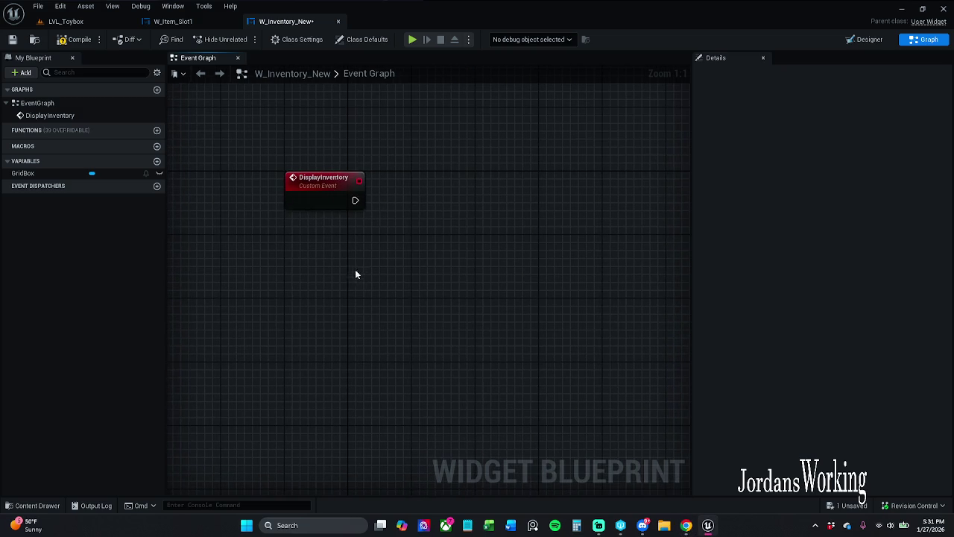
- Add a DisplayInventory input of type AC Item Data Object Reference
left_click(308, 189)
left_click(939, 204)
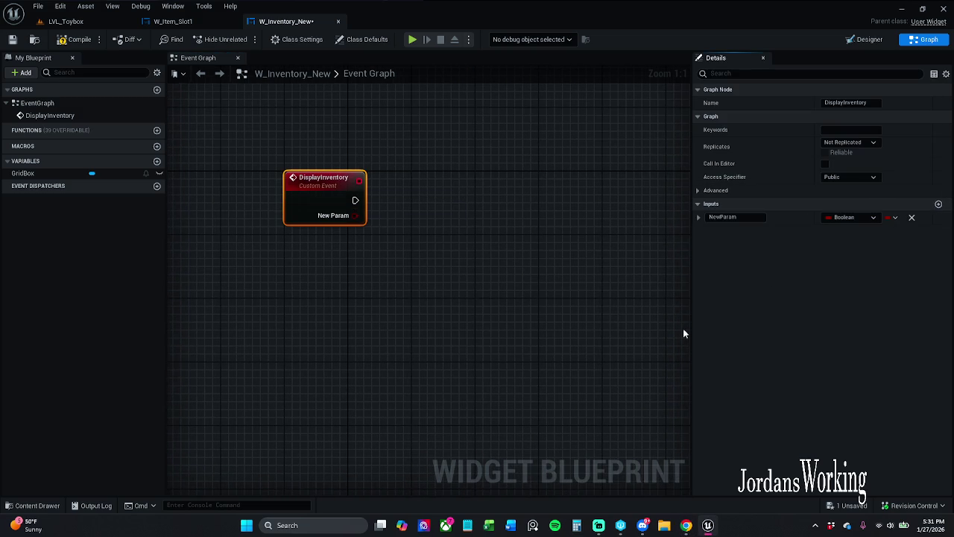
left_click(846, 217)
type("a")
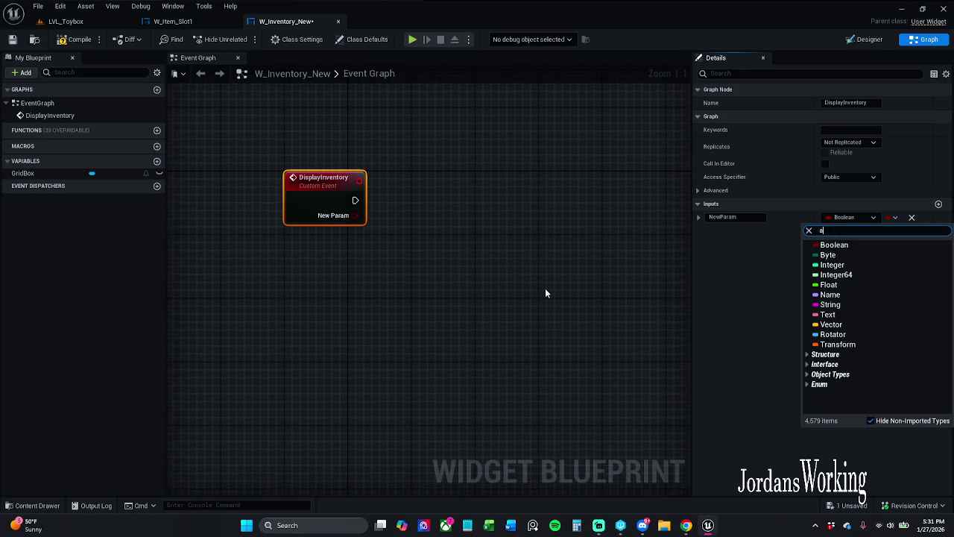
type("c itemD")
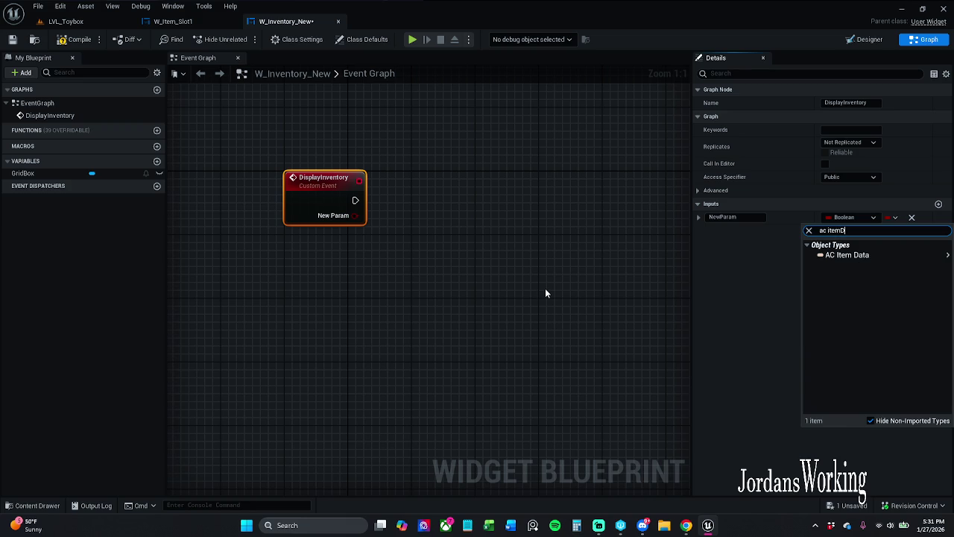
key("ctrl+a")
key("End")
type("ata")
left_click(849, 255)
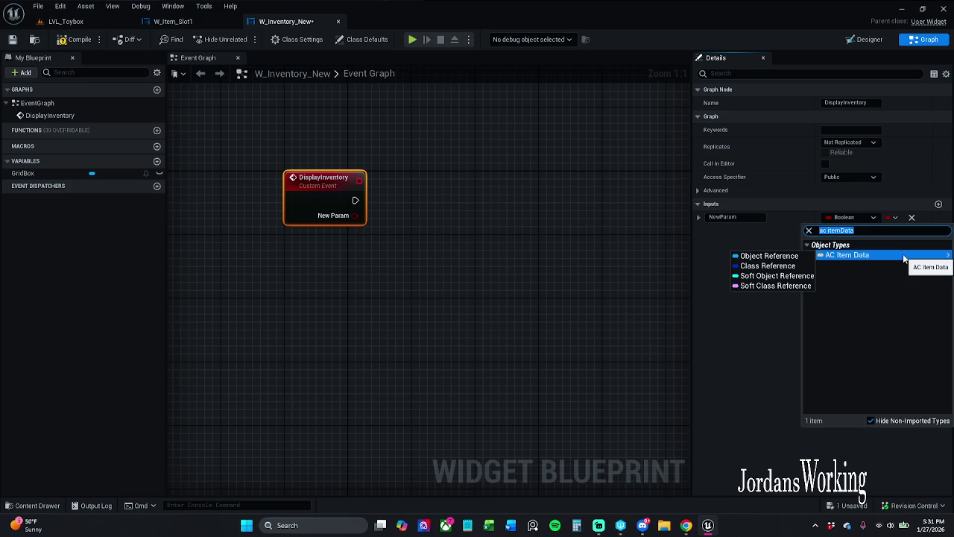
left_click(801, 256)
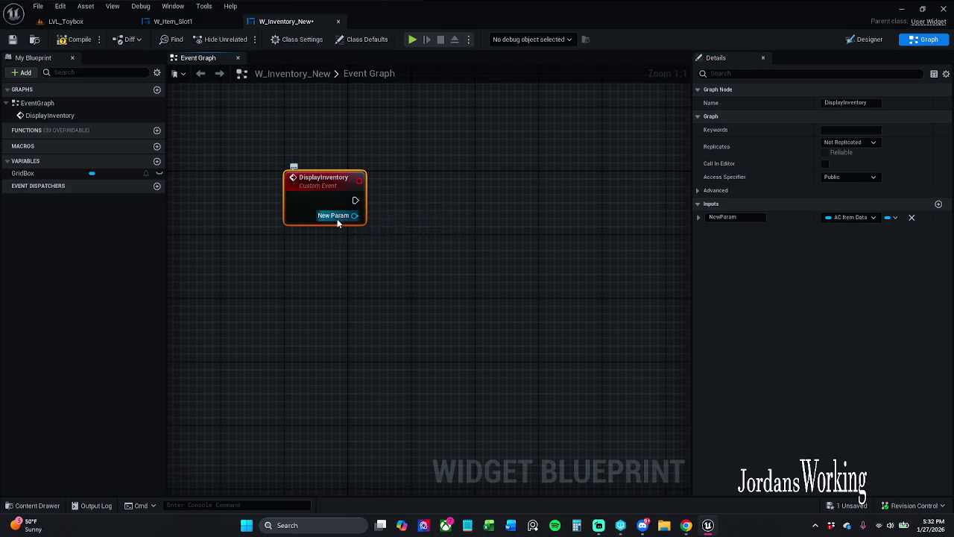
- Name the new input ItemData and save W_Inventory_New
left_click(738, 217)
type("ac ItemData")
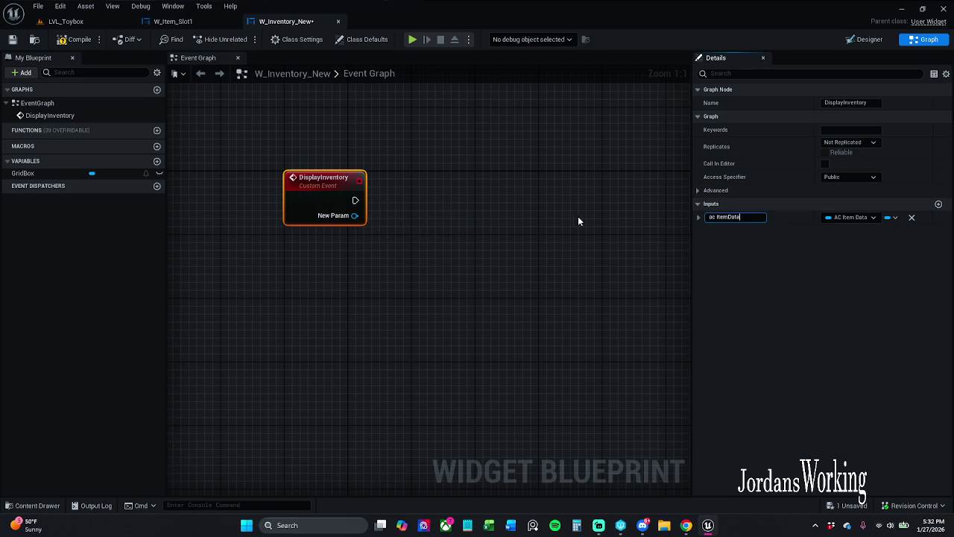
double_click(711, 217)
key("BackSpace")
key("Return")
left_click(13, 39)
left_click(338, 145)
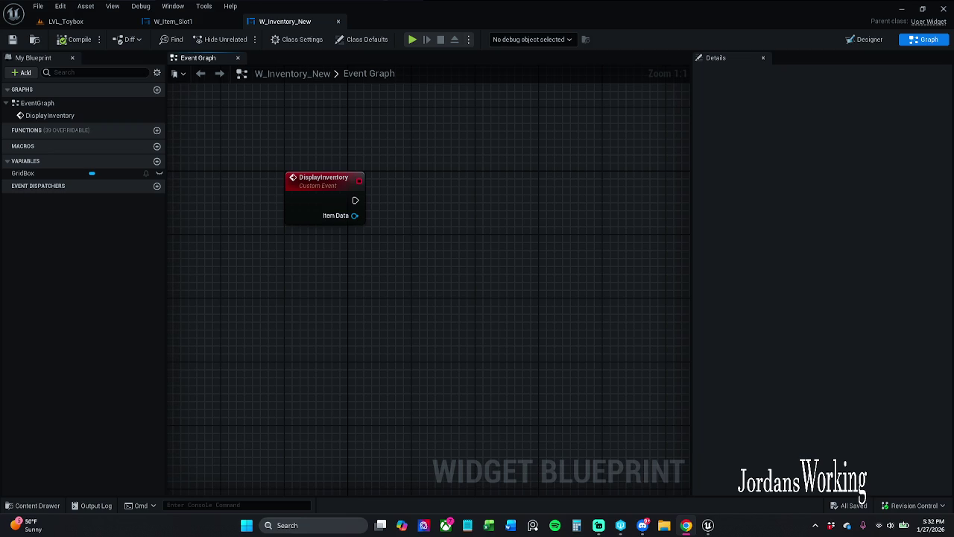
- Promote the event's Item Data pin to a stored Item Data variable
left_click_drag(273, 221, 316, 223)
left_click(382, 266)
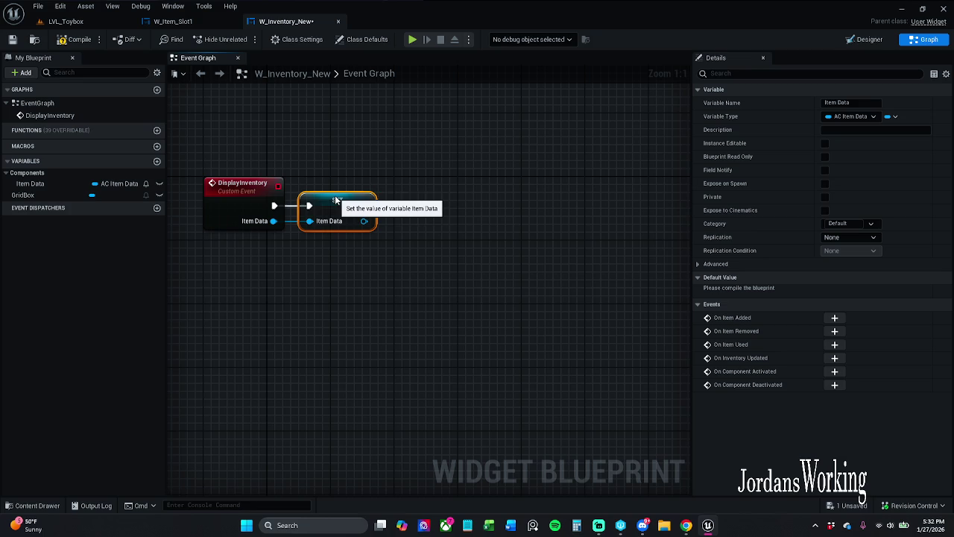
left_click_drag(335, 197, 343, 197)
left_click(431, 182)
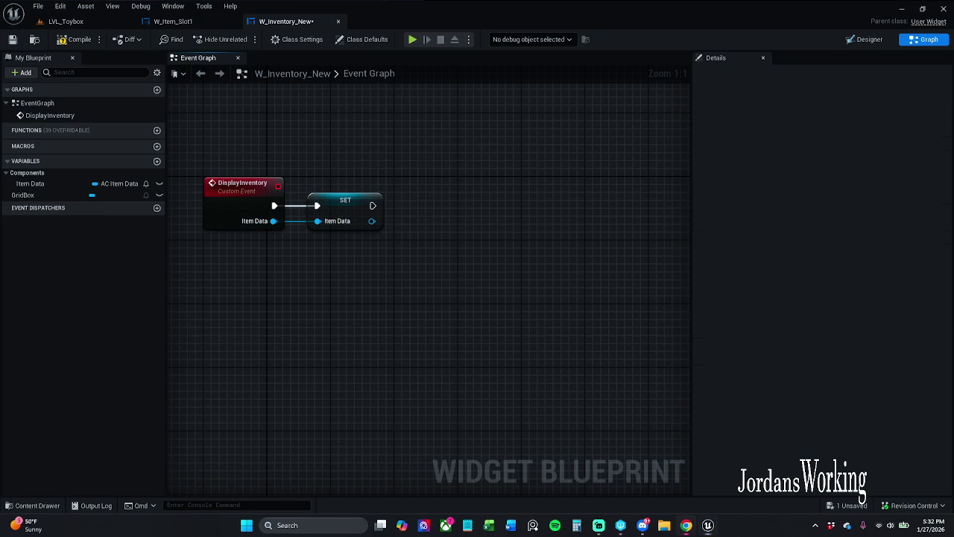
- Get Player Items from Item Data and run a For Each Loop over it after SET
left_click_drag(321, 231, 363, 246)
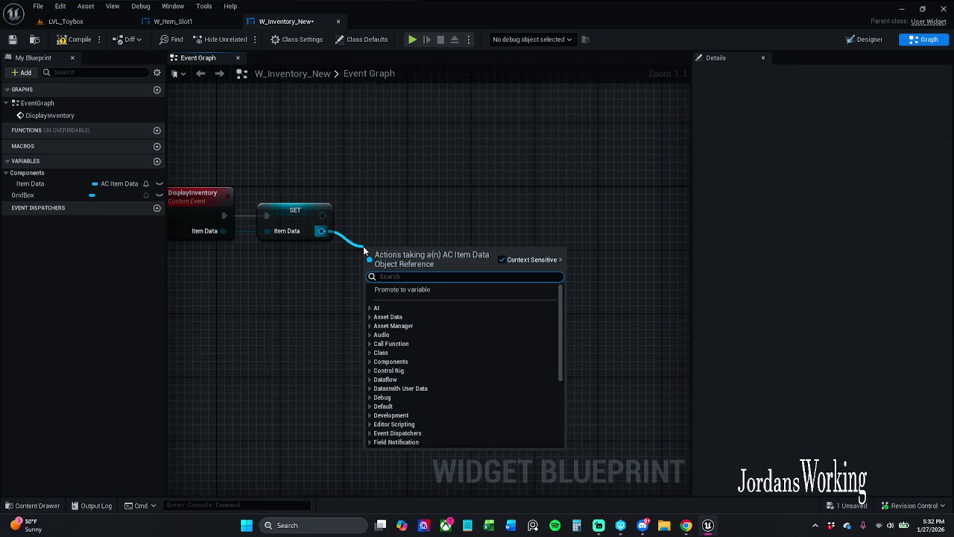
type("player")
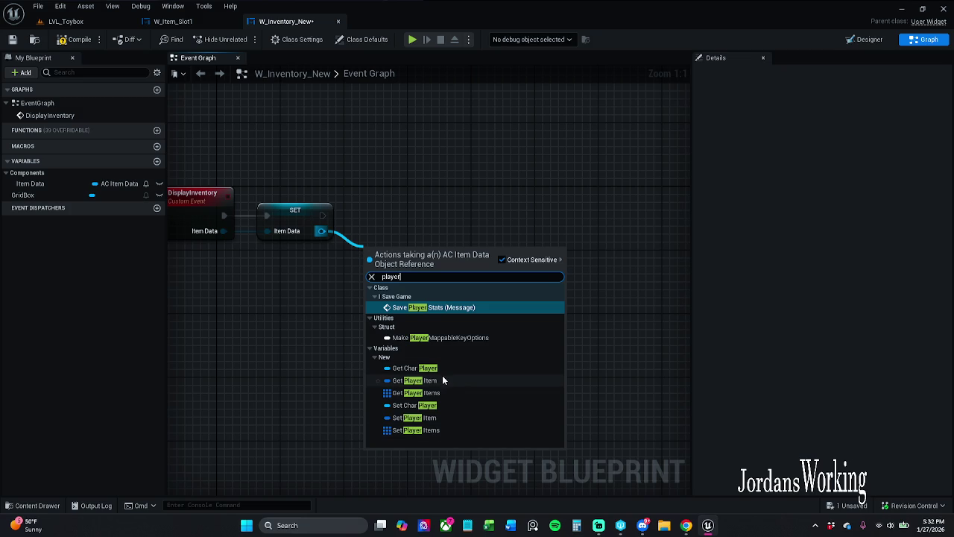
left_click(448, 391)
mouse_move(452, 252)
left_mouse_down()
mouse_move(487, 252)
mouse_move(492, 223)
left_mouse_up()
type("for")
key("Return")
mouse_move(497, 239)
left_mouse_down()
mouse_move(313, 215)
mouse_move(323, 216)
left_mouse_up()
left_click(303, 220)
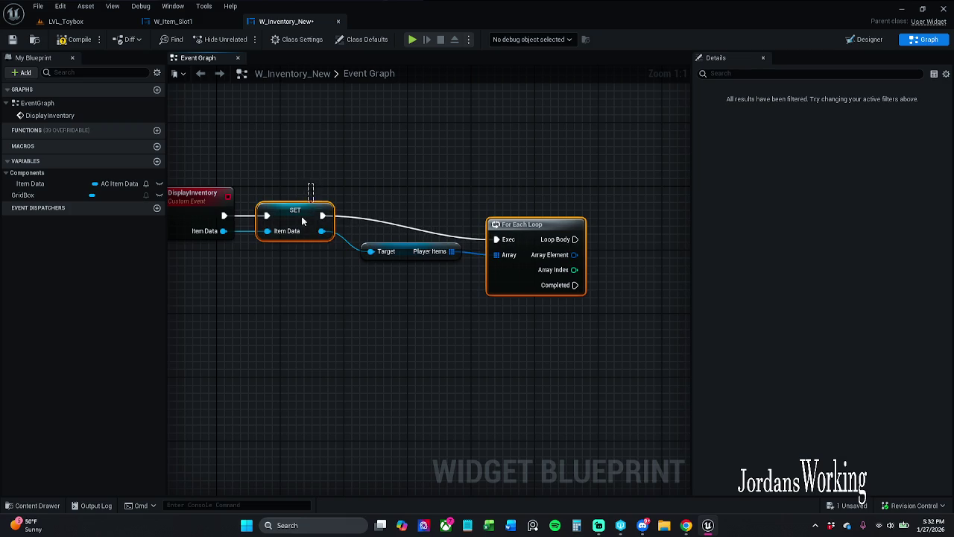
mouse_move(519, 224)
left_mouse_down()
mouse_move(528, 217)
mouse_move(514, 202)
left_mouse_up()
left_click(514, 179)
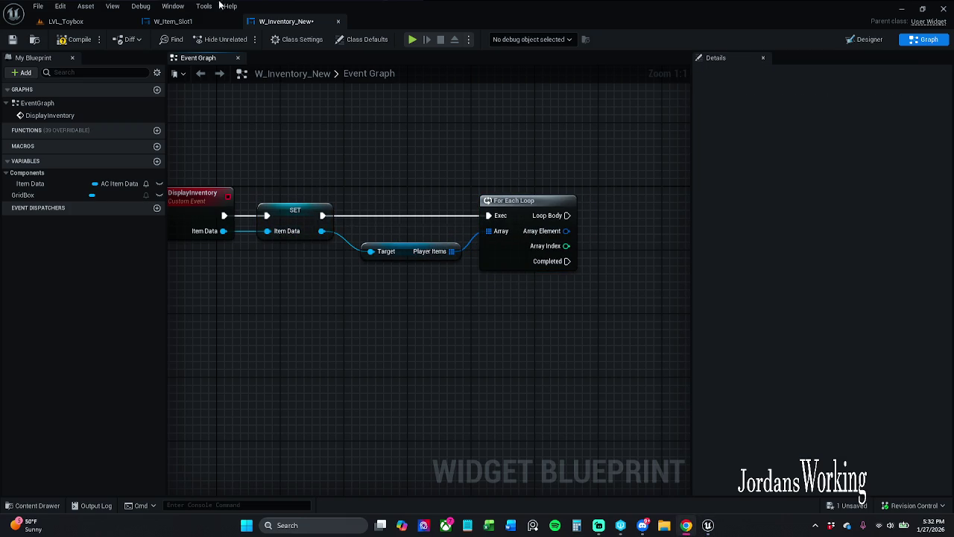
- Save the W_Inventory_New blueprint
left_click(12, 41)
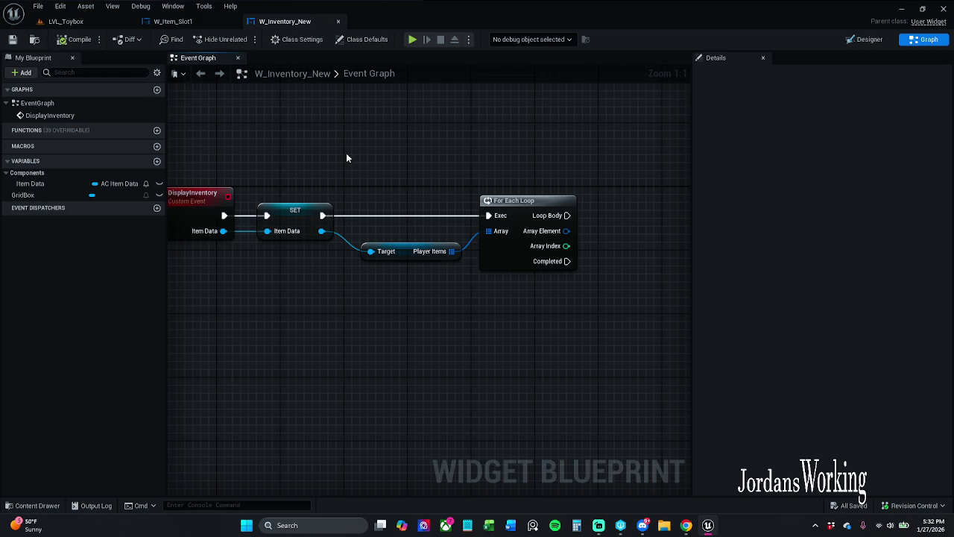
left_click_drag(360, 153, 314, 151)
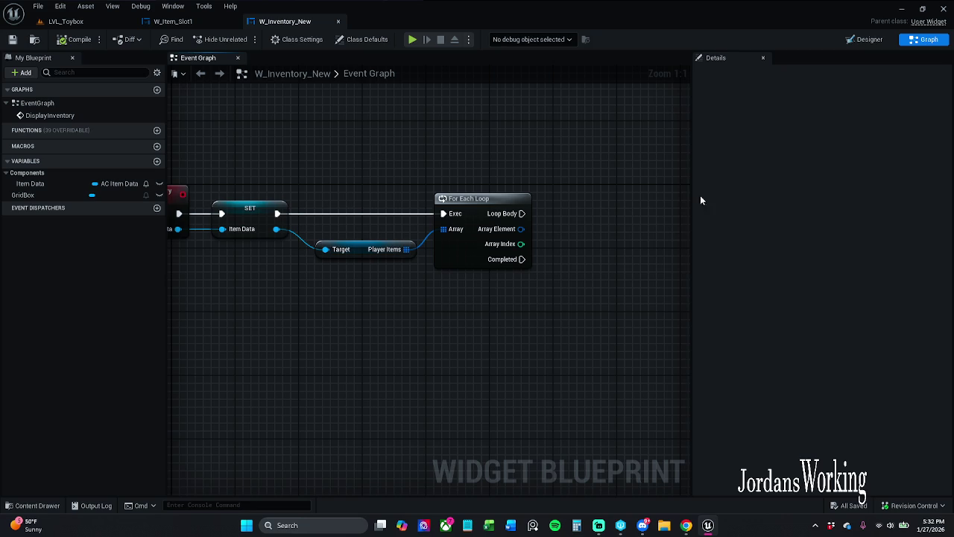
left_click_drag(604, 186, 530, 183)
- Add a Create Widget node on Loop Body with class W Item Slot, fed Array Element
left_click_drag(447, 210, 492, 213)
type("create widget")
key("Return")
mouse_move(530, 225)
left_mouse_down()
mouse_move(540, 208)
mouse_move(554, 210)
left_mouse_up()
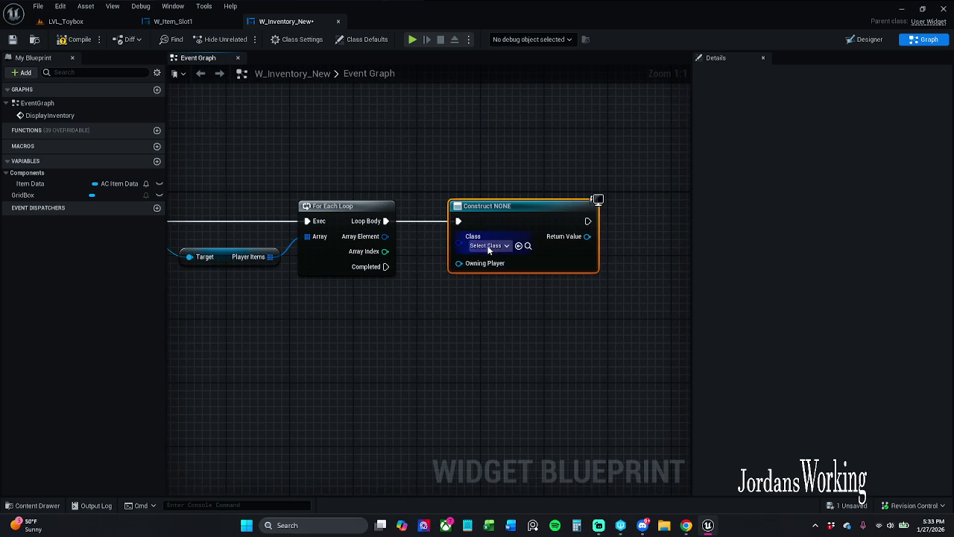
left_click(489, 247)
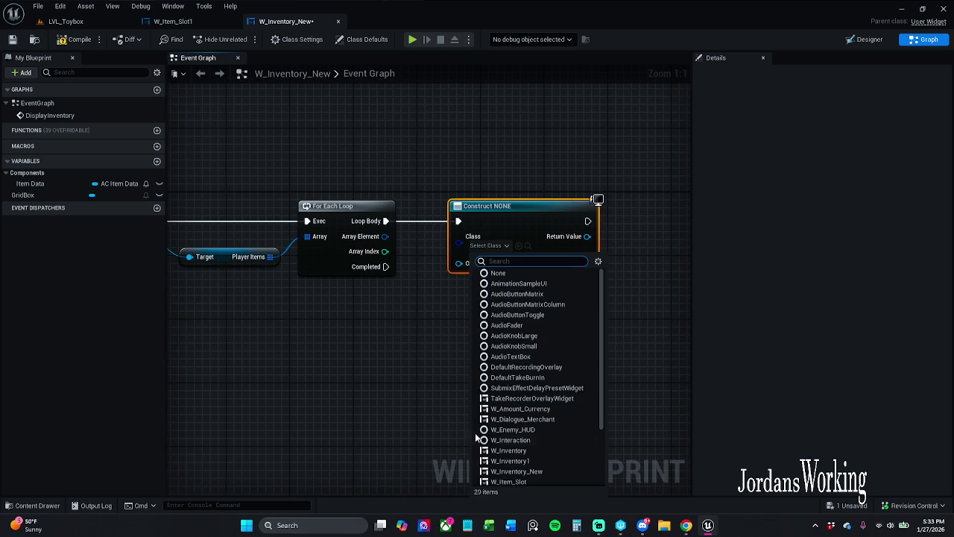
left_click(528, 480)
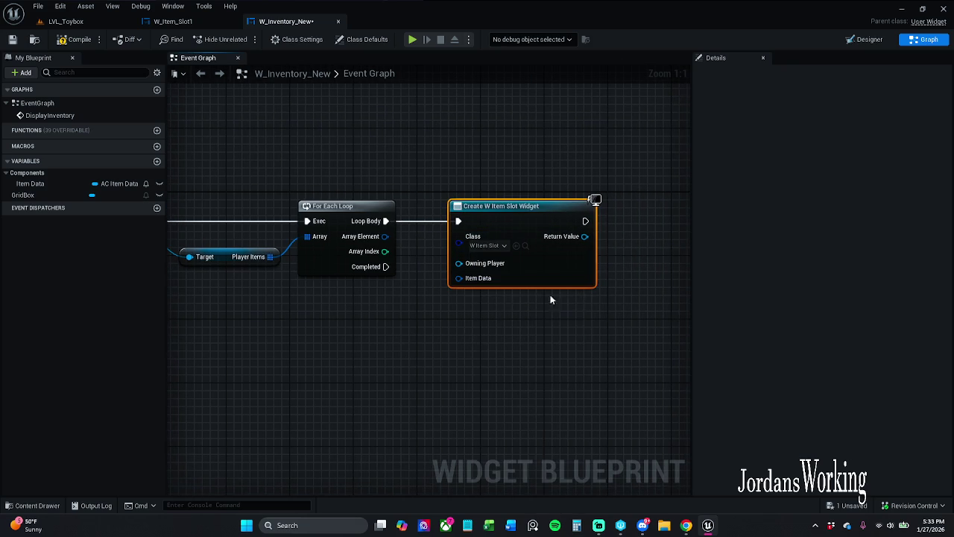
mouse_move(458, 278)
left_mouse_down()
mouse_move(413, 273)
mouse_move(385, 237)
left_mouse_up()
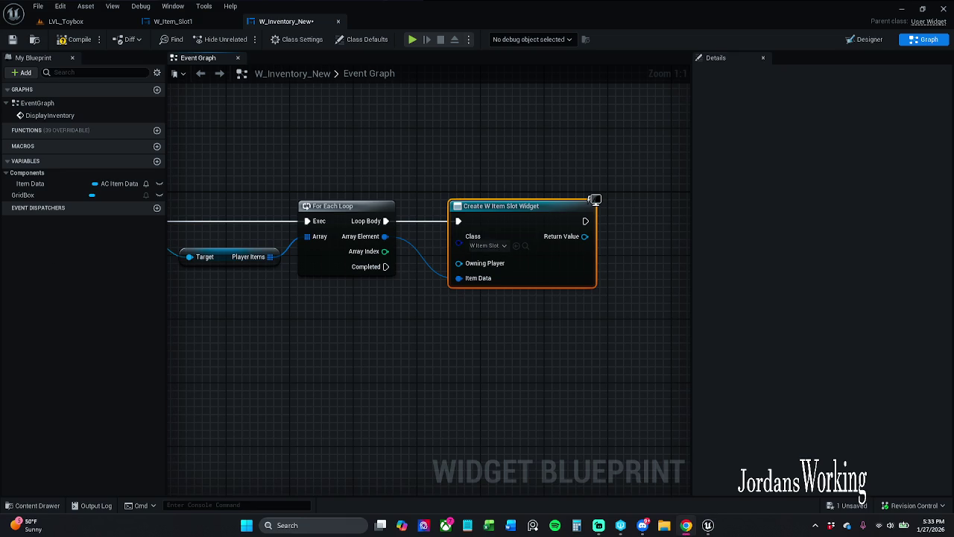
- Split and recombine the Array Element and Item Data pins, rewire them, then open W_Item_Slot1
left_click_drag(413, 384, 370, 372)
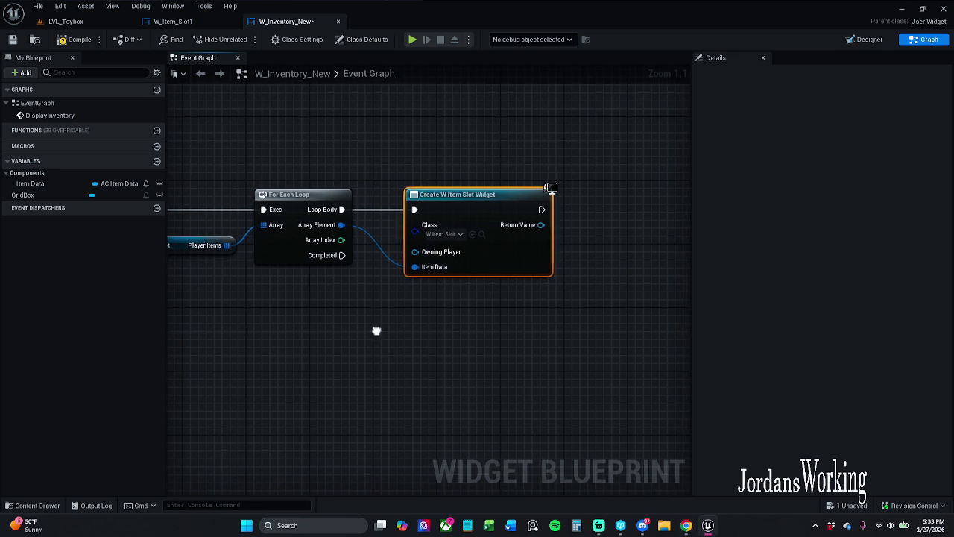
left_click(418, 266, "alt")
left_click_drag(462, 194, 534, 195)
right_click(340, 225)
left_click(377, 258)
right_click(501, 266)
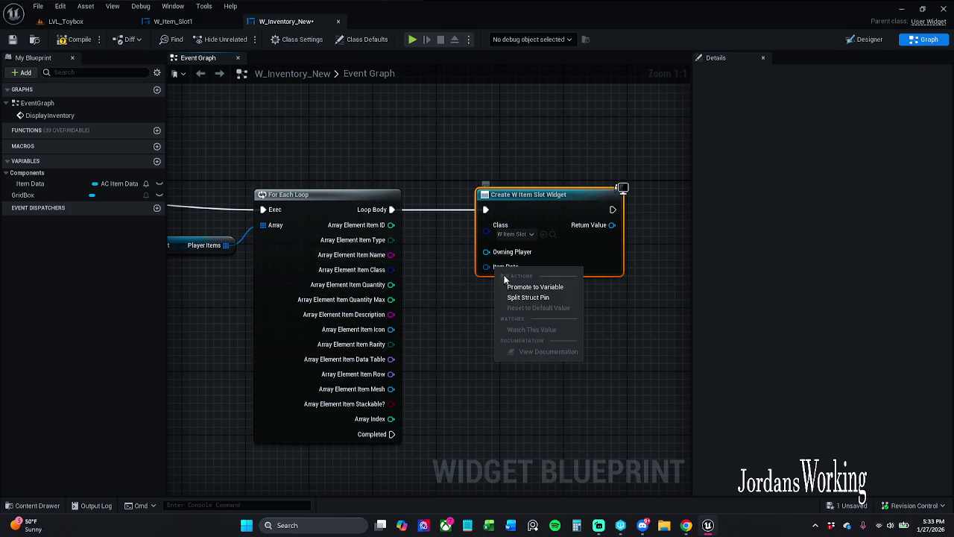
left_click(532, 298)
left_click_drag(422, 254, 395, 191)
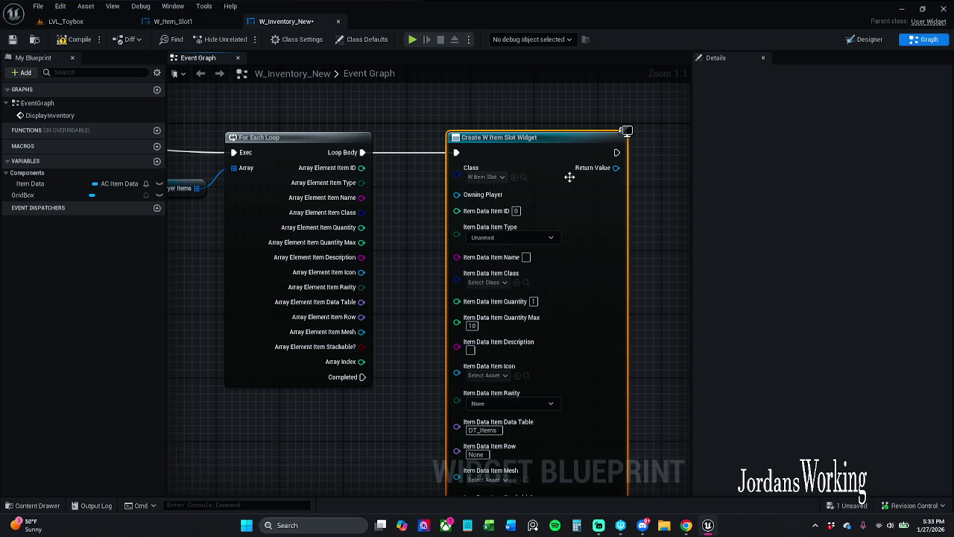
right_click(481, 216)
left_click(496, 246)
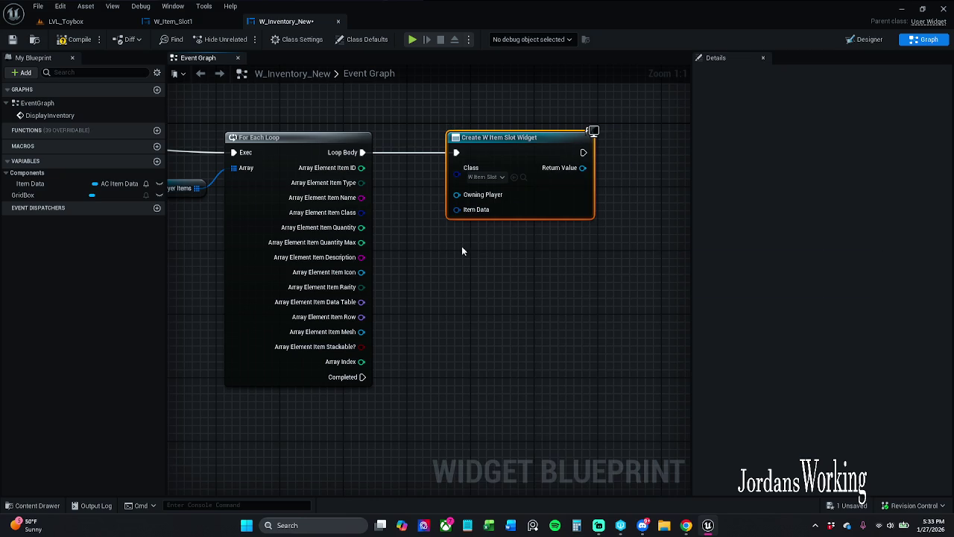
right_click(361, 201)
left_click(398, 229)
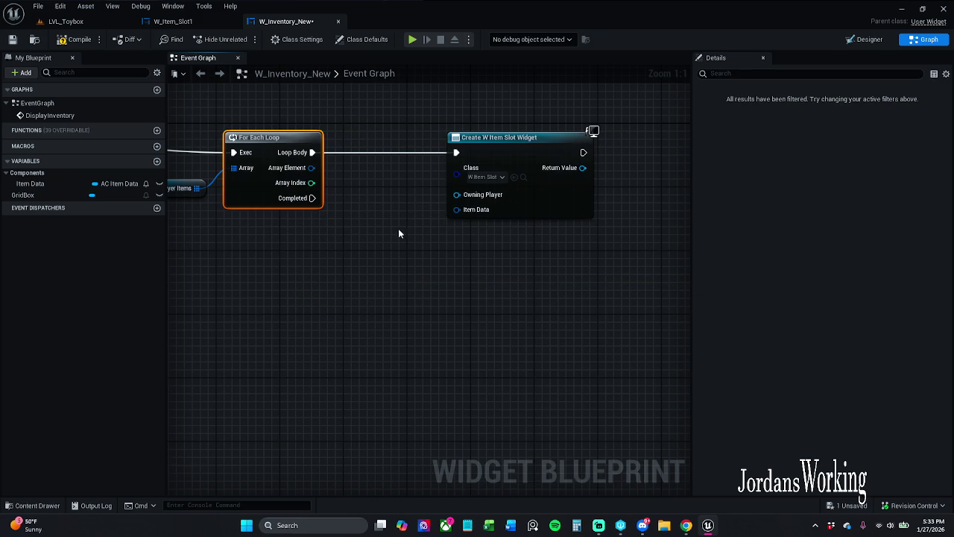
mouse_move(456, 210)
left_mouse_down()
mouse_move(362, 203)
mouse_move(311, 169)
left_mouse_up()
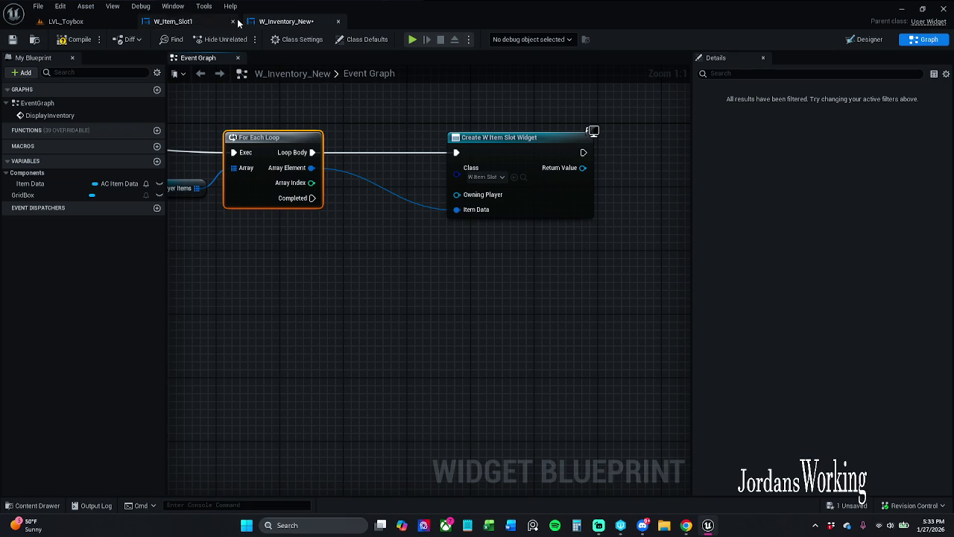
left_click(173, 21)
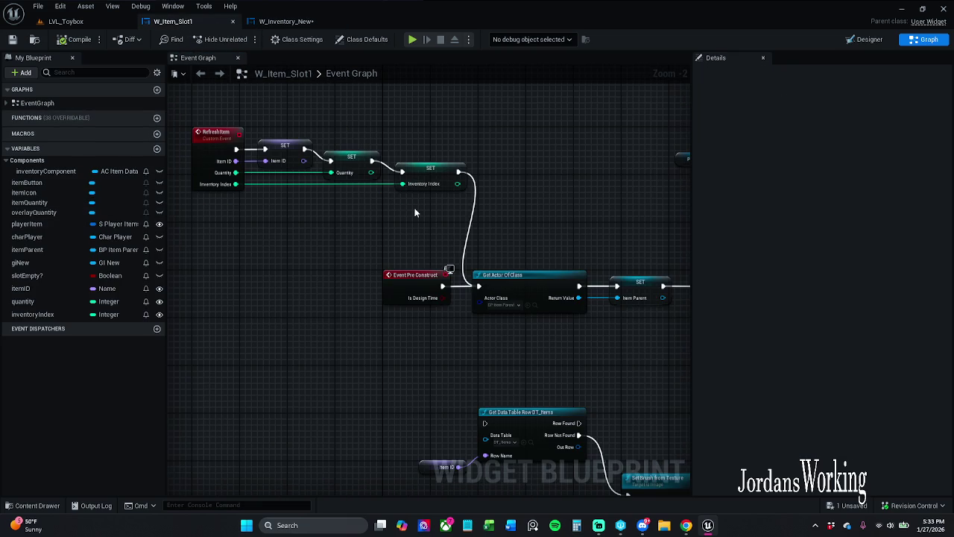
- Inspect W_Item_Slot1's quantity, inventoryIndex and itemID variables
left_click(351, 160)
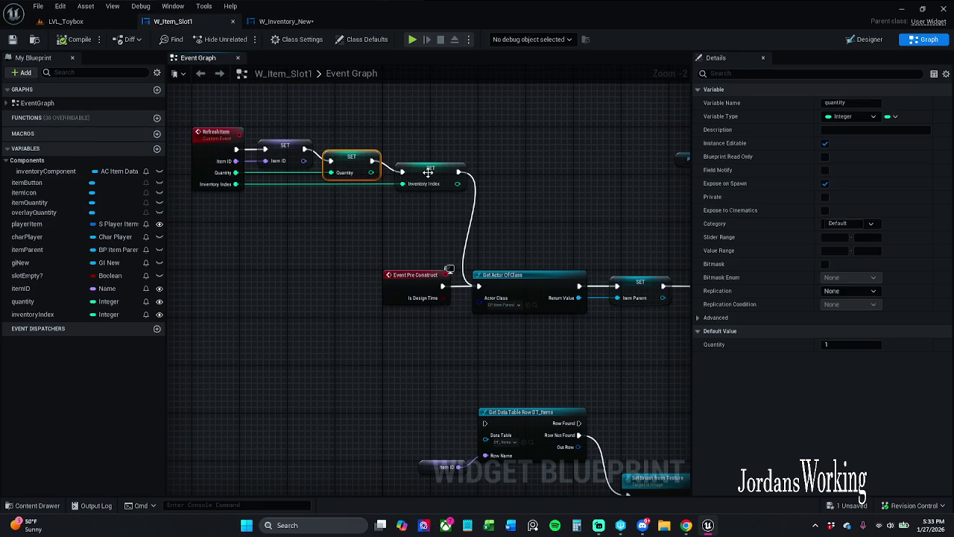
left_click(452, 189)
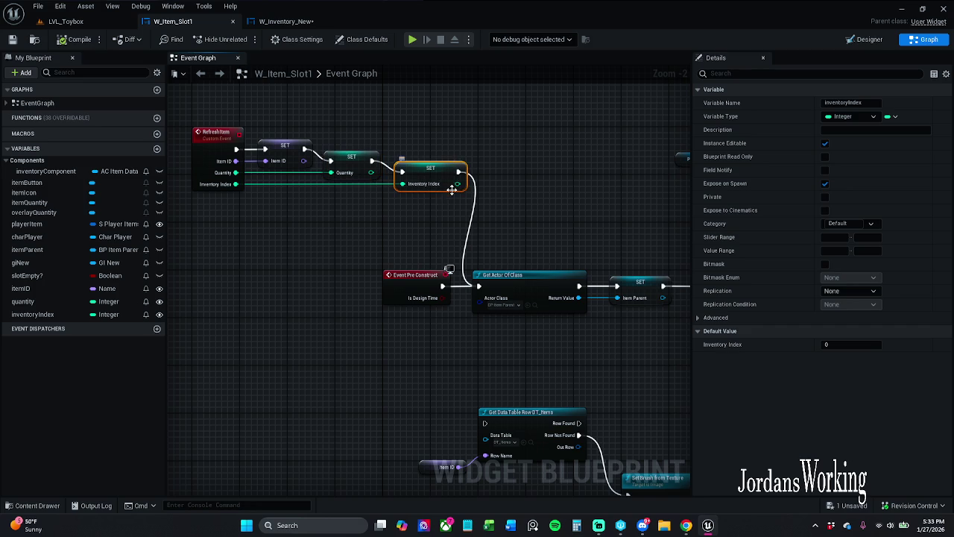
left_click(284, 153)
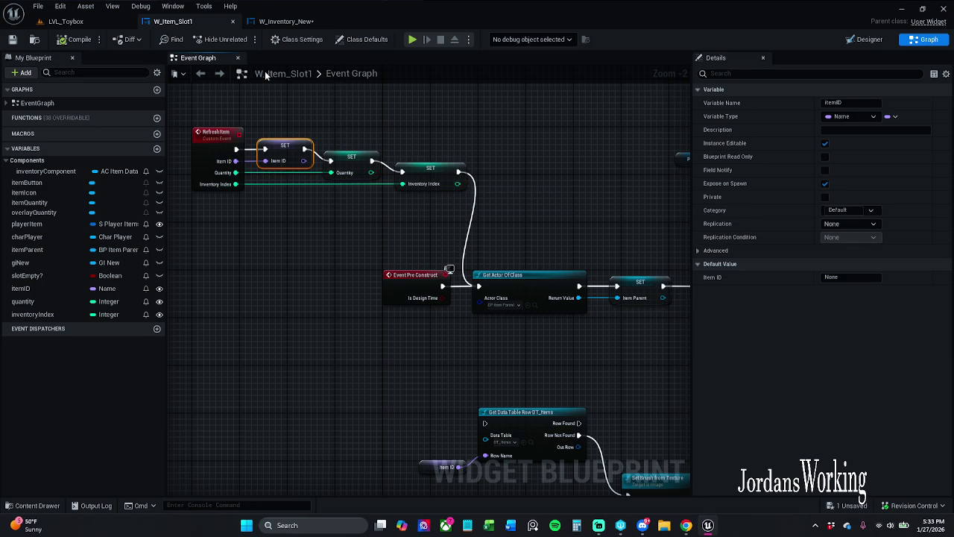
- Check the slot widget's Designer layout, then return to W_Inventory_New's loop nodes
left_click(865, 40)
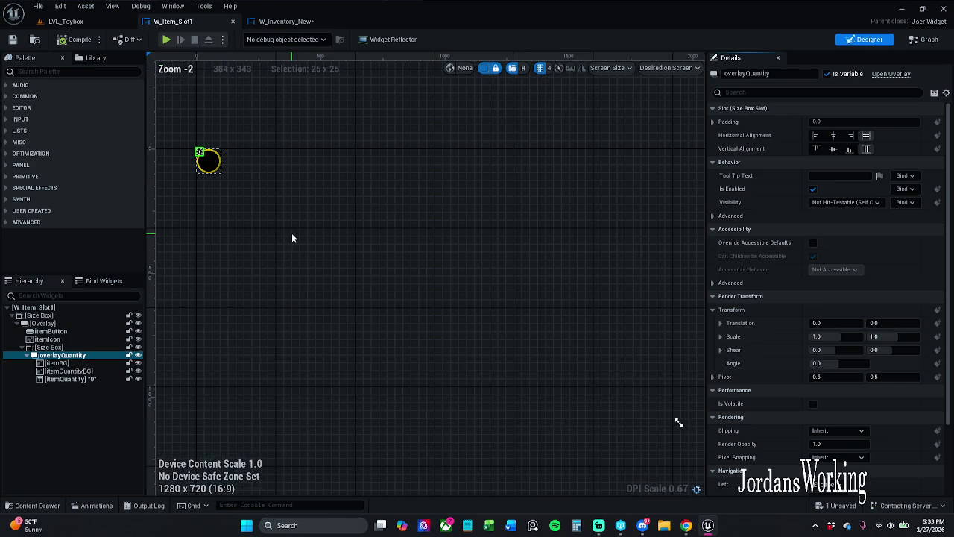
scroll(373, 224, "up", 4)
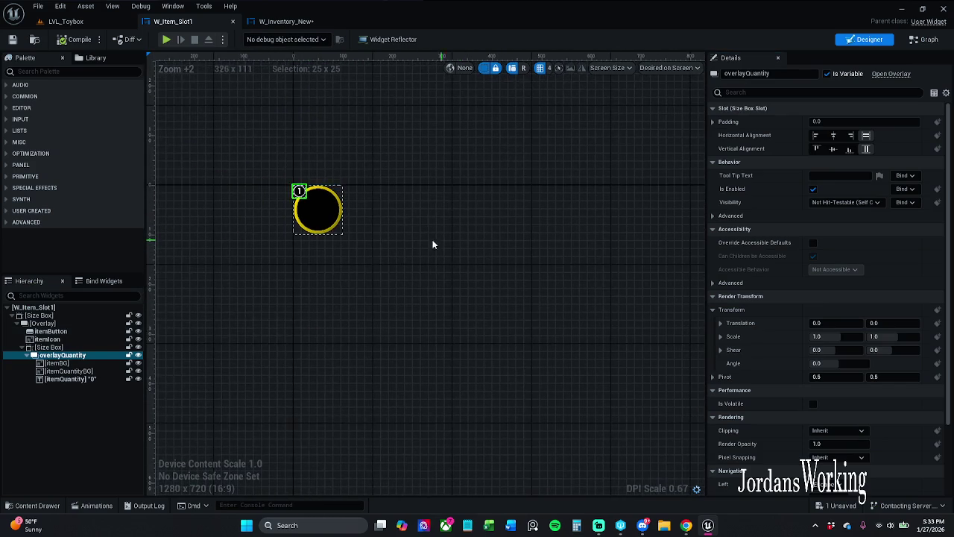
scroll(370, 234, "up", 2)
scroll(315, 219, "up", 1)
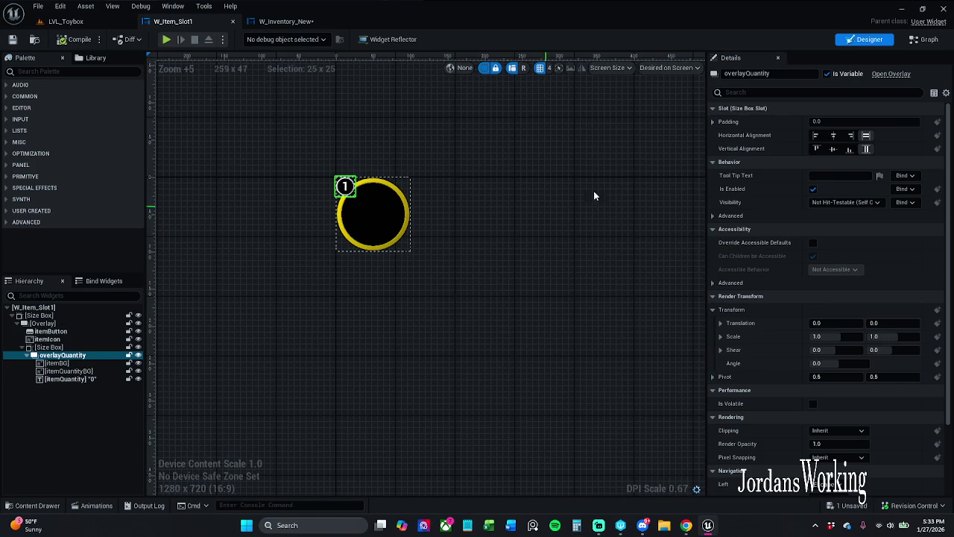
left_click(924, 40)
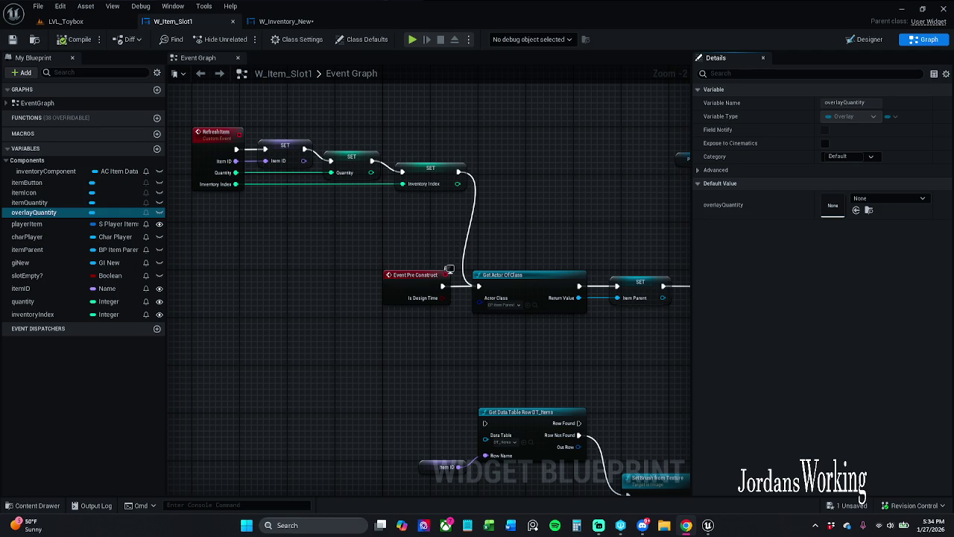
left_click(298, 21)
left_click_drag(369, 158, 352, 183)
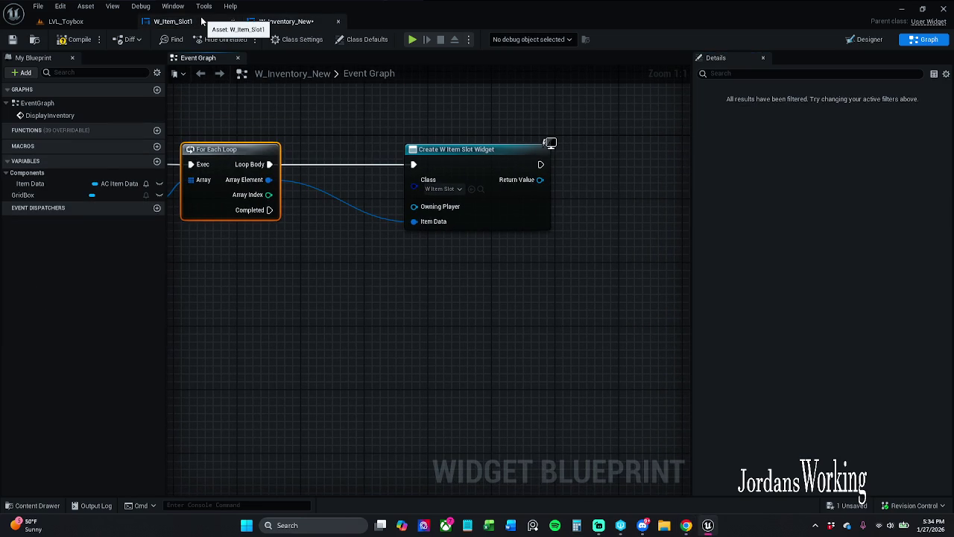
- Set the Create Widget class to W_Item_Slot1 and refresh the node
left_click(443, 189)
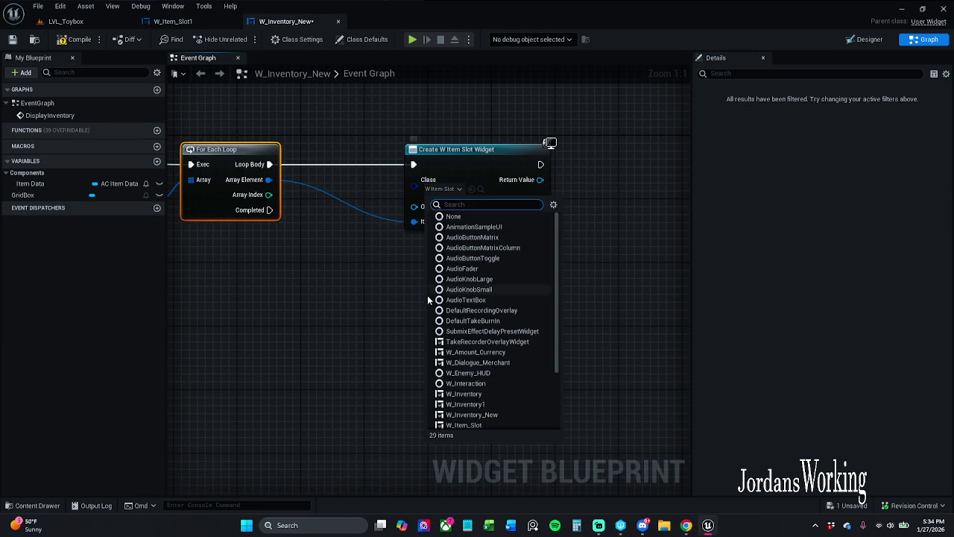
scroll(481, 384, "down", 1)
left_click(492, 419)
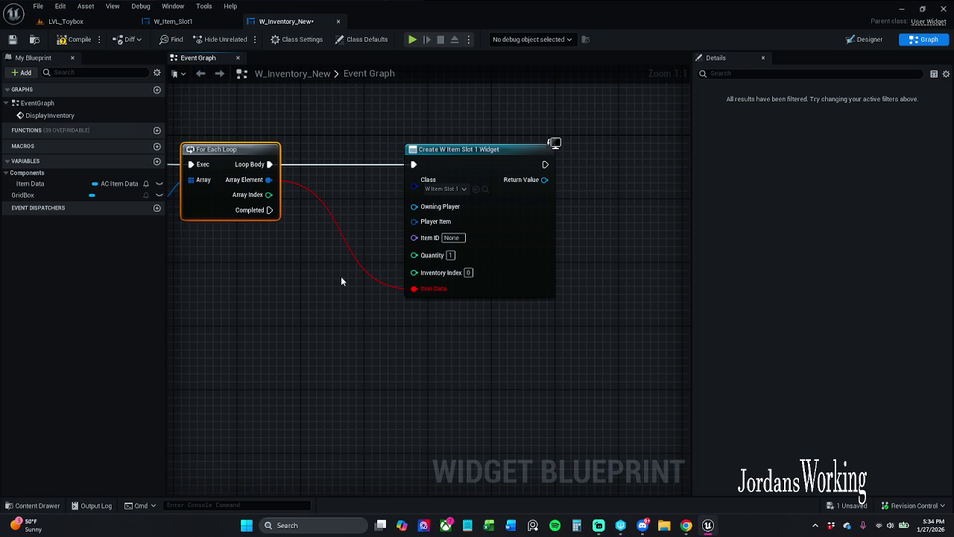
left_click(508, 192)
right_click(509, 218)
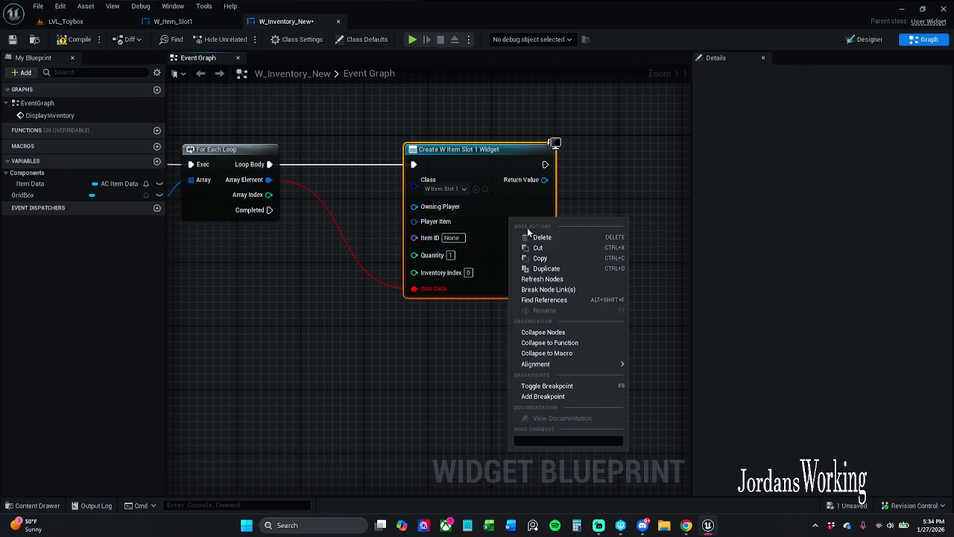
left_click(565, 284)
- Wire the loop's Array Element into the widget's Player Item input
left_click_drag(404, 321, 485, 309)
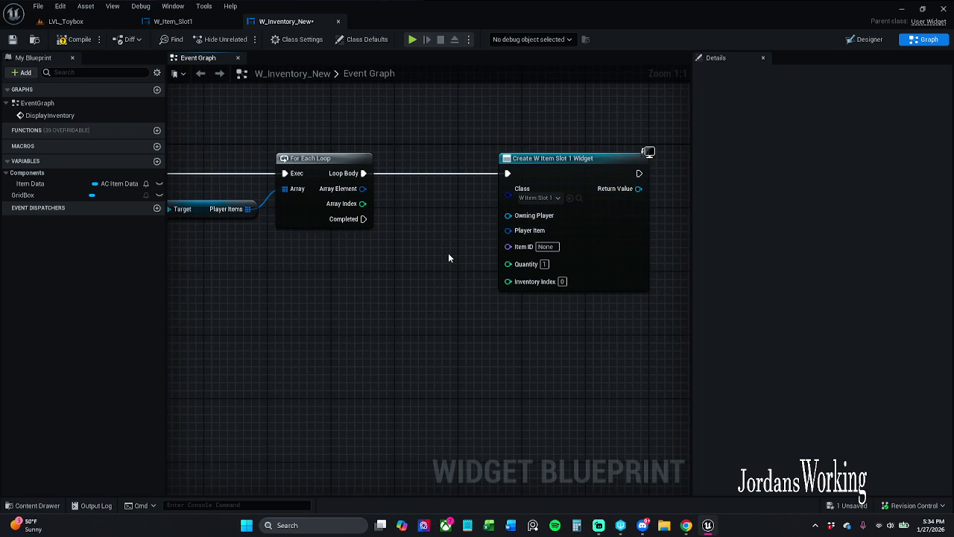
left_click_drag(508, 231, 363, 188)
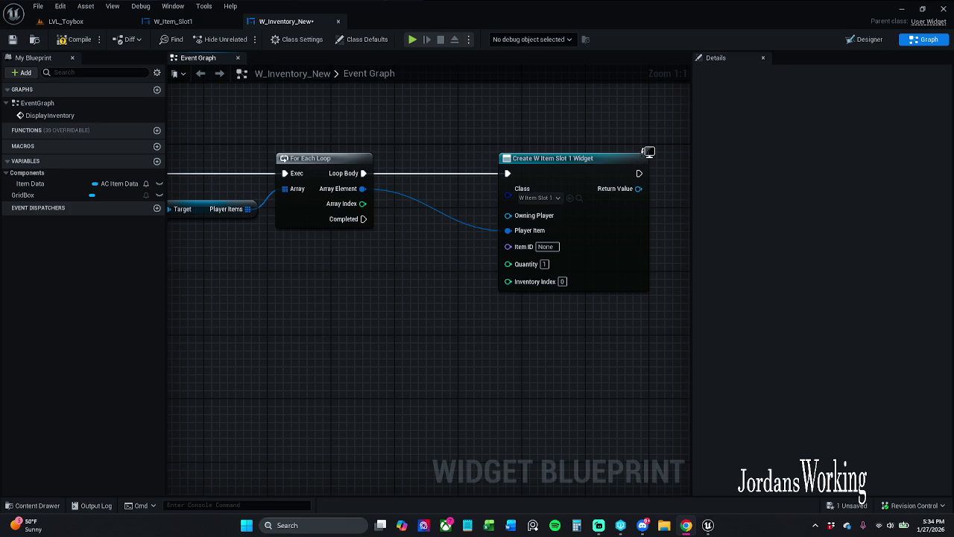
left_click_drag(504, 296, 426, 302)
left_click_drag(470, 181, 495, 181)
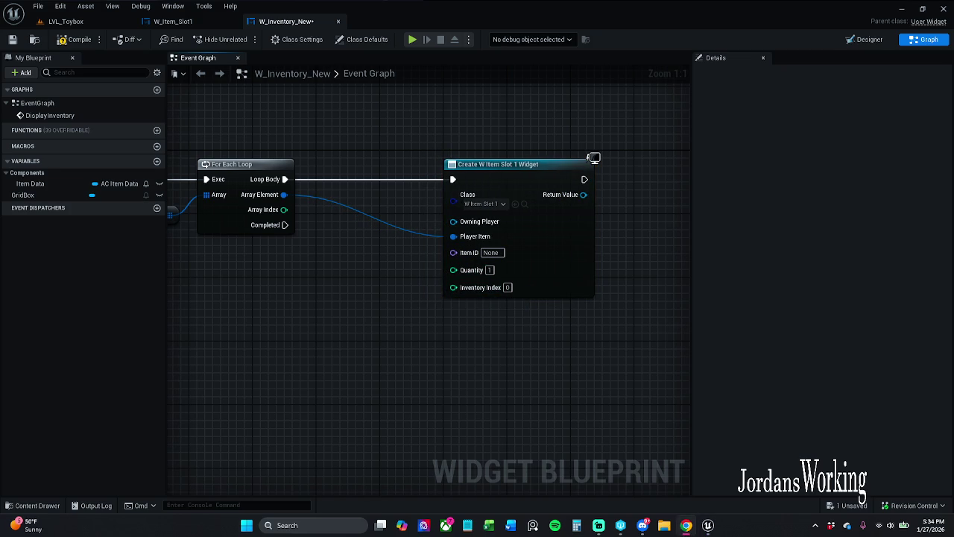
scroll(330, 396, "up", 2)
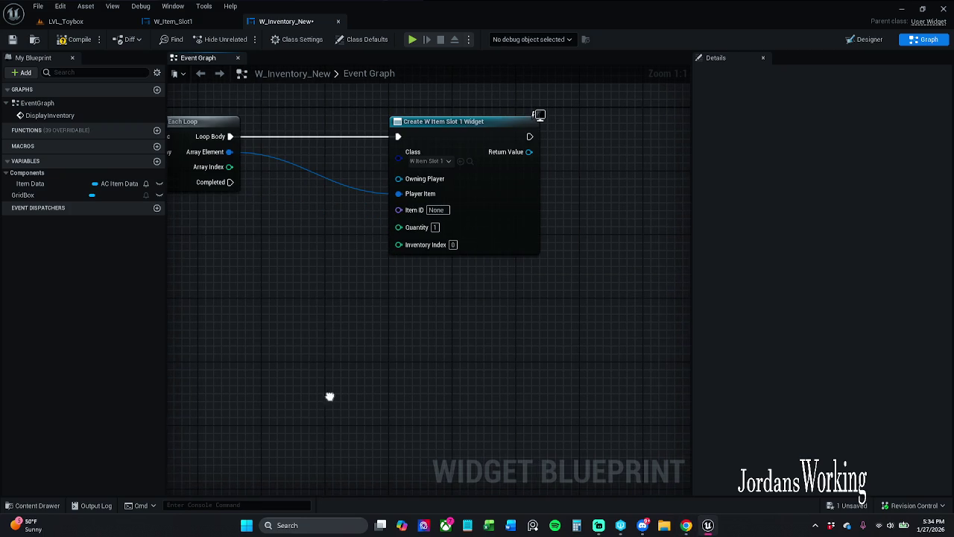
- Break Array Element with Break S_Player_Items and wire Item Name into Item ID
scroll(352, 224, "down", 2)
left_click_drag(281, 223, 274, 317)
type("bre")
key("Return")
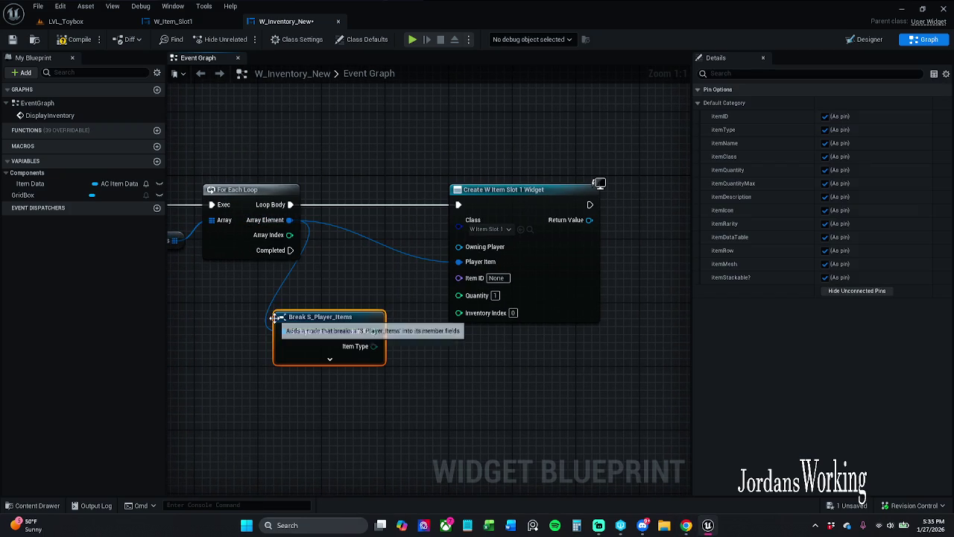
left_click_drag(380, 374, 333, 343)
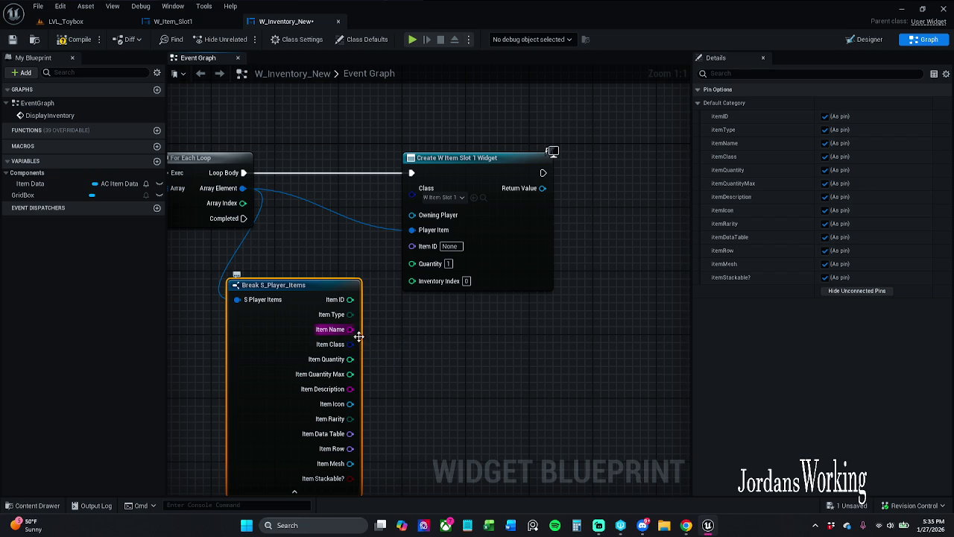
left_click_drag(349, 333, 415, 246)
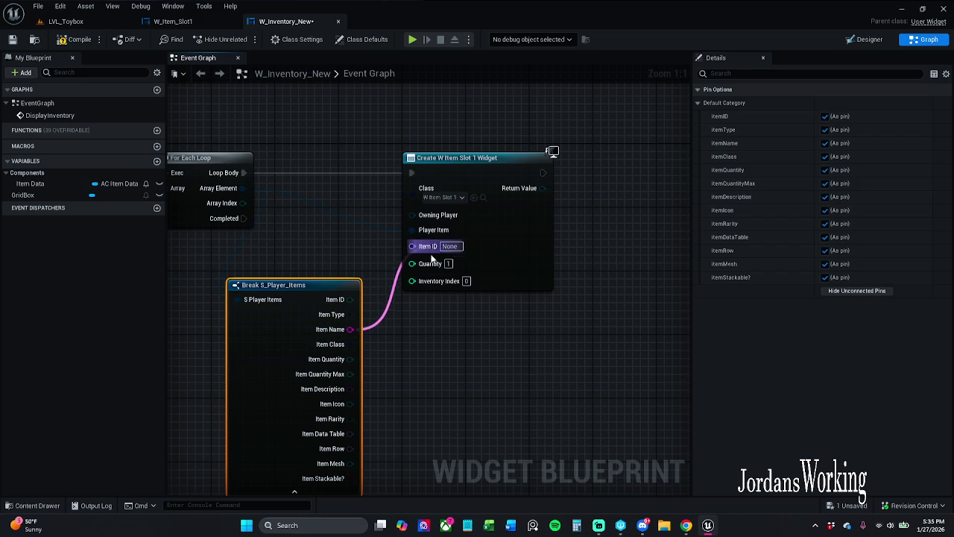
left_click_drag(399, 298, 446, 238)
left_click_drag(390, 161, 390, 185)
left_click_drag(342, 236, 300, 225)
- Wire Item Quantity to Quantity and Array Index to Inventory Index, aligning the widget node
left_click(424, 227)
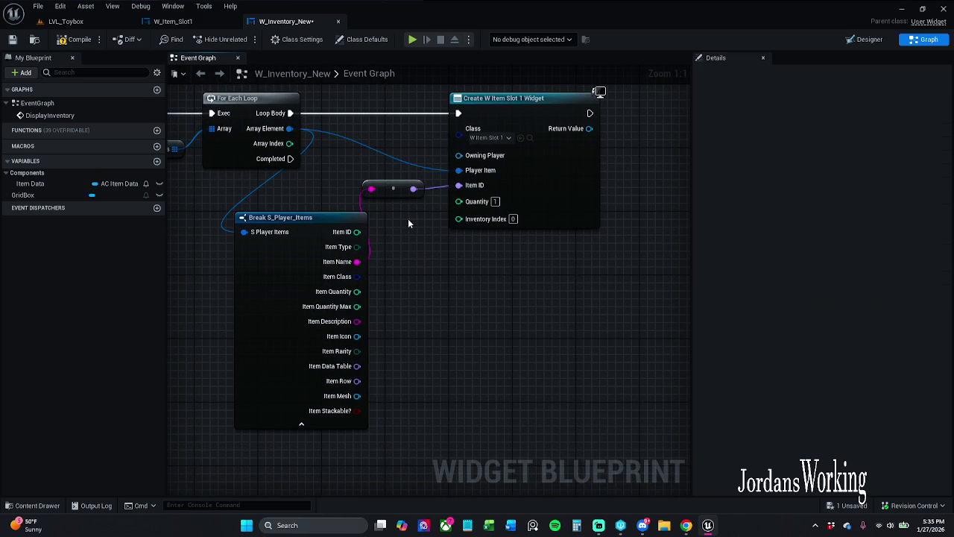
mouse_move(462, 205)
left_mouse_down()
mouse_move(405, 221)
mouse_move(485, 213)
mouse_move(445, 219)
mouse_move(366, 330)
mouse_move(357, 292)
left_mouse_up()
left_click_drag(399, 263, 438, 337)
left_click(343, 173, "ctrl")
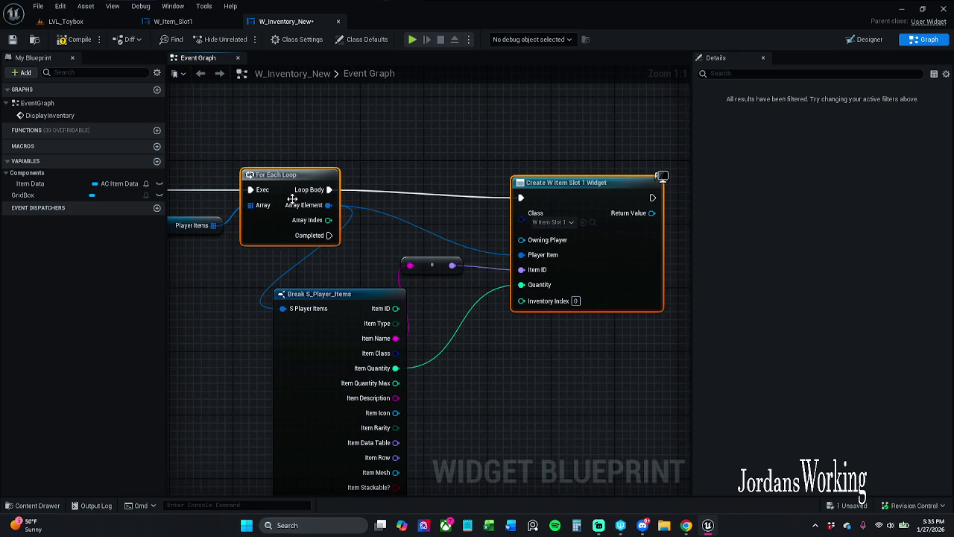
key("q")
left_click(560, 154)
key("q")
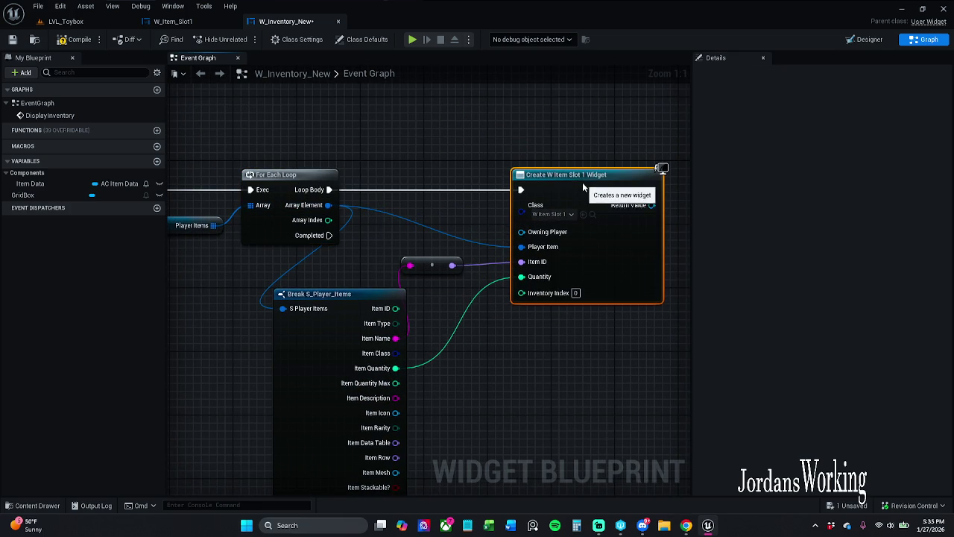
left_click(497, 154)
mouse_move(581, 192)
left_mouse_down()
mouse_move(577, 183)
mouse_move(554, 193)
mouse_move(563, 192)
left_mouse_up()
left_click(515, 168)
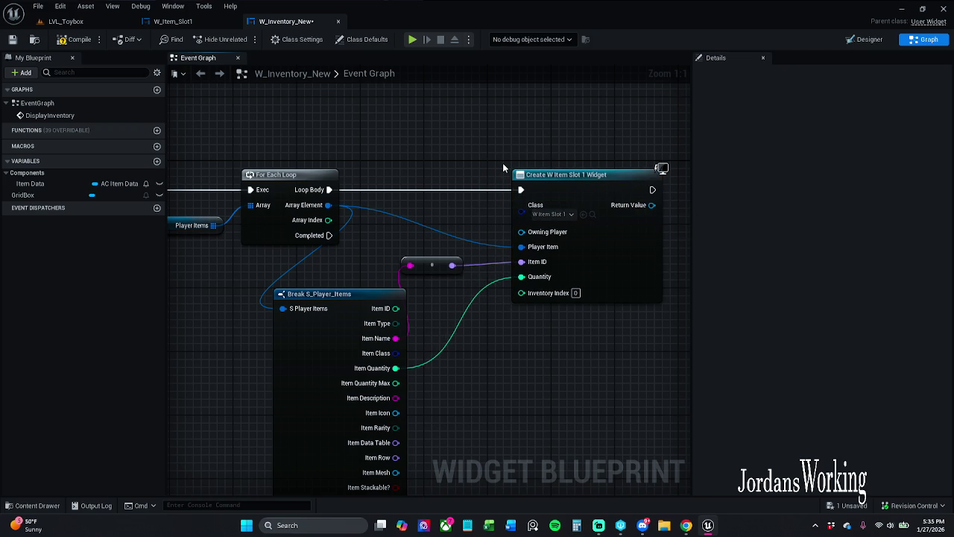
left_click_drag(328, 220, 522, 291)
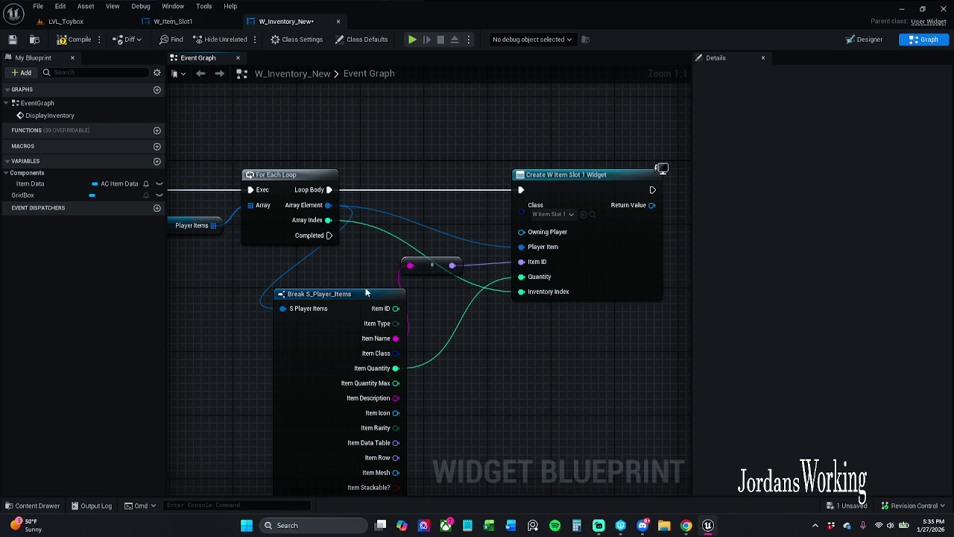
scroll(352, 234, "down", 1)
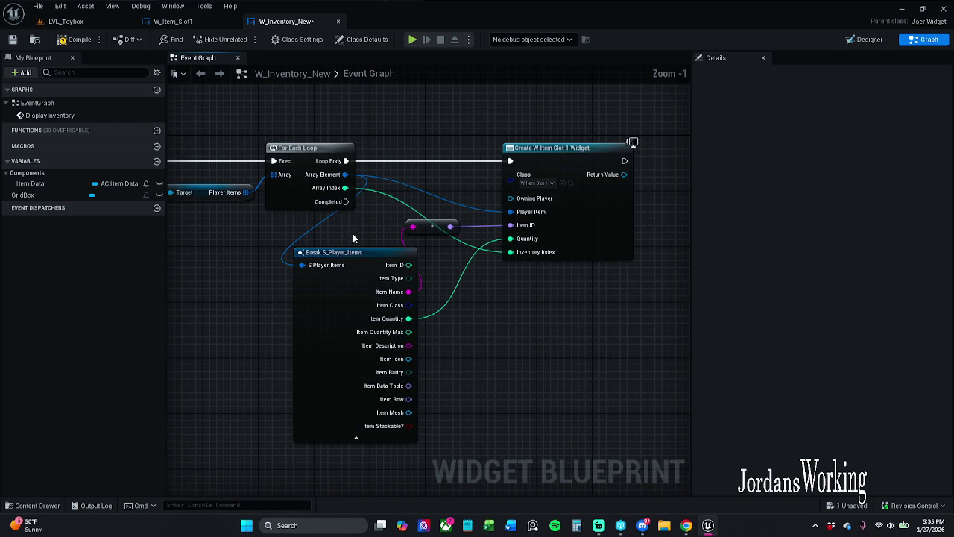
- Hide the Break node's unconnected pins and tidy the Break and conversion nodes
left_click(341, 410)
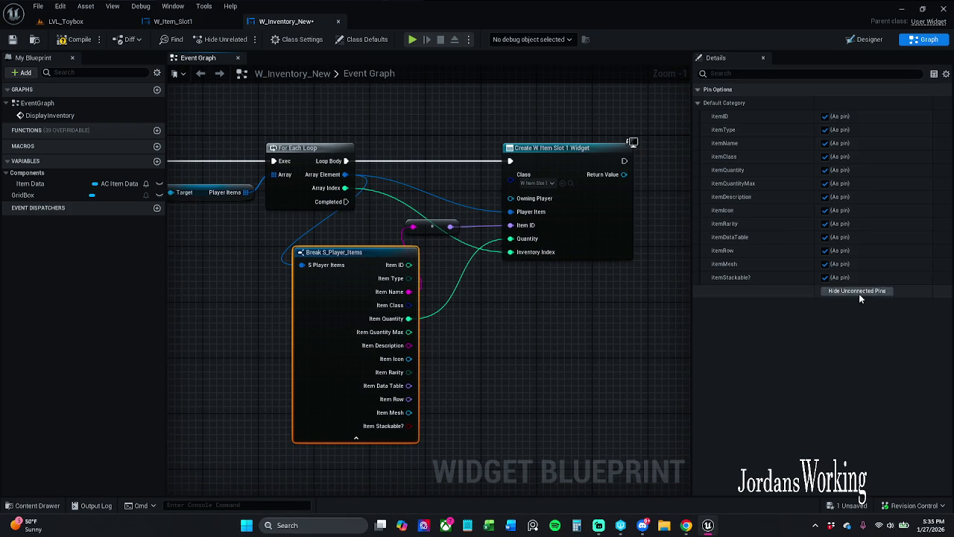
left_click(858, 290)
left_click(463, 354)
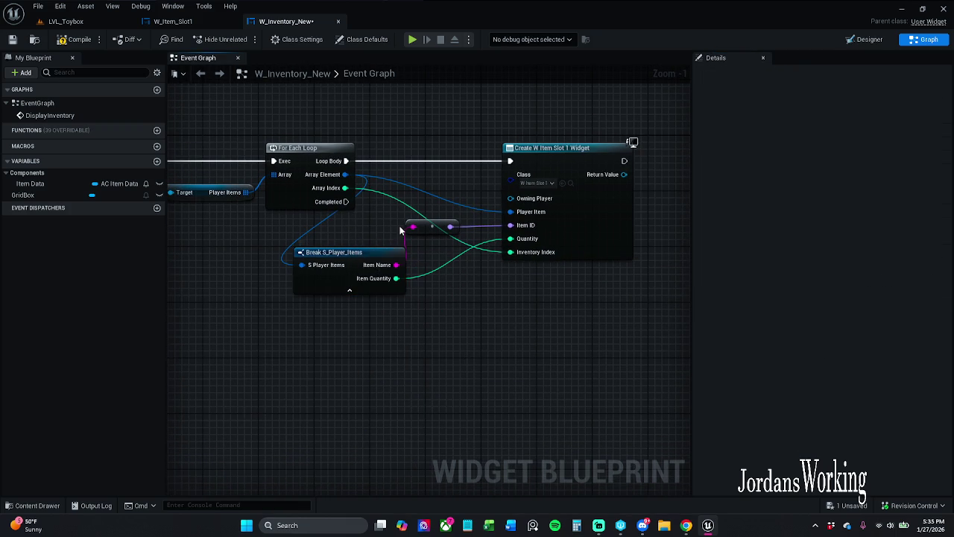
mouse_move(369, 269)
left_mouse_down()
mouse_move(355, 248)
mouse_move(363, 255)
left_mouse_up()
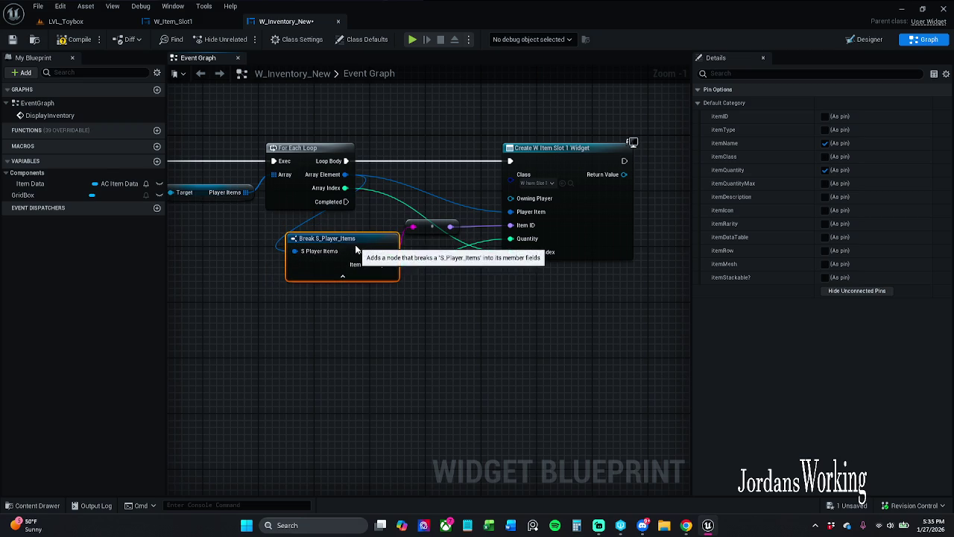
left_click(432, 242)
mouse_move(314, 324)
left_mouse_down()
mouse_move(436, 241)
mouse_move(406, 244)
mouse_move(410, 236)
left_mouse_up()
left_click(406, 244)
left_click(328, 240, "ctrl")
left_click_drag(328, 240, 322, 246)
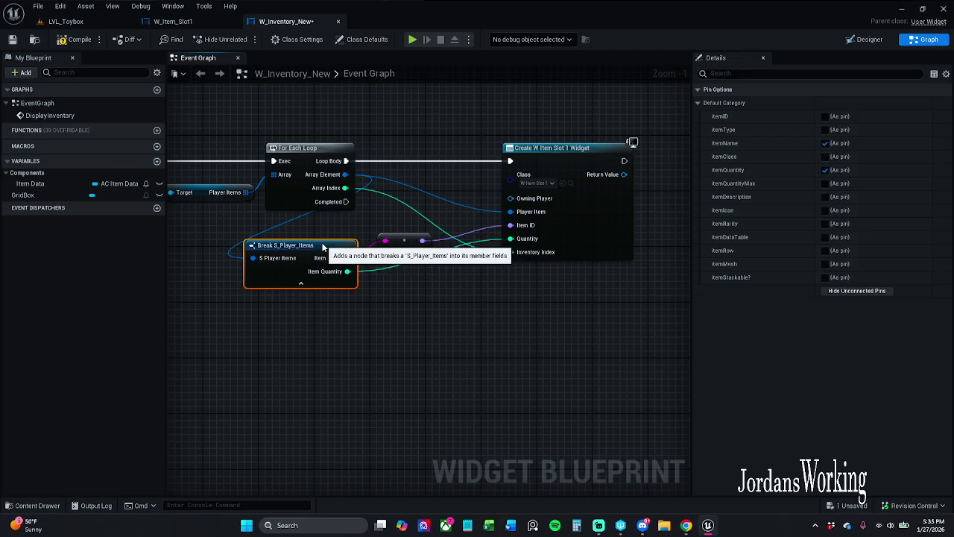
left_click(387, 319)
left_click(686, 524)
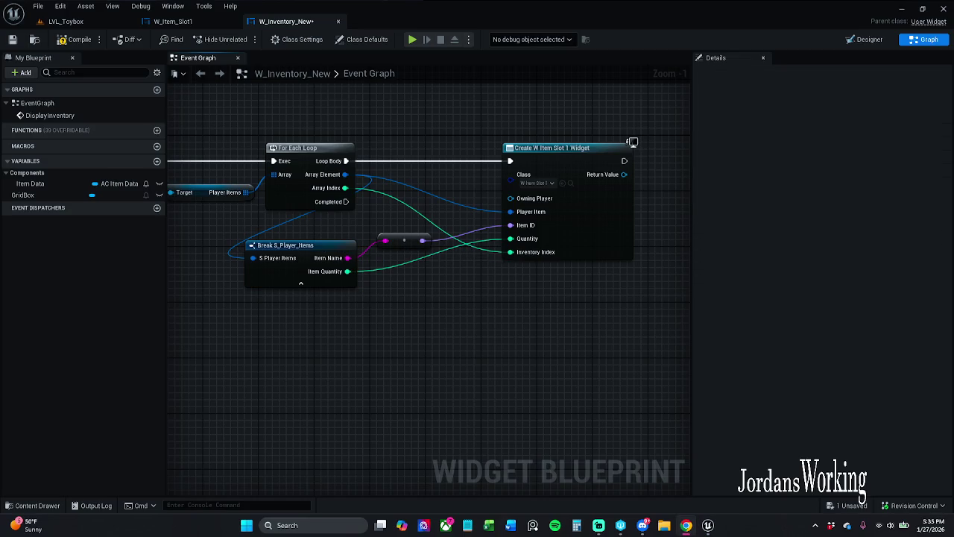
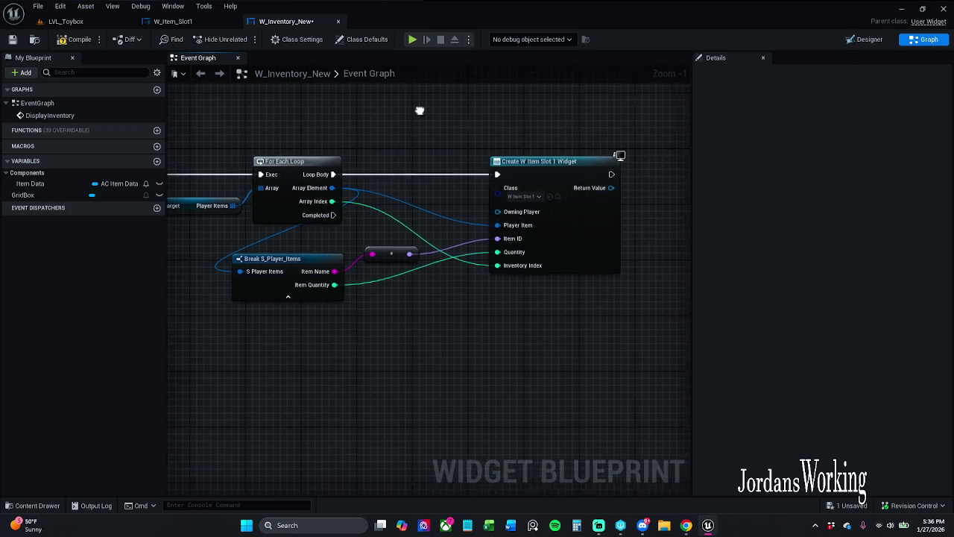
- In W_Item_Slot1, make inventoryComponent Instance Editable and Expose on Spawn, then save the blueprint
left_click(185, 22)
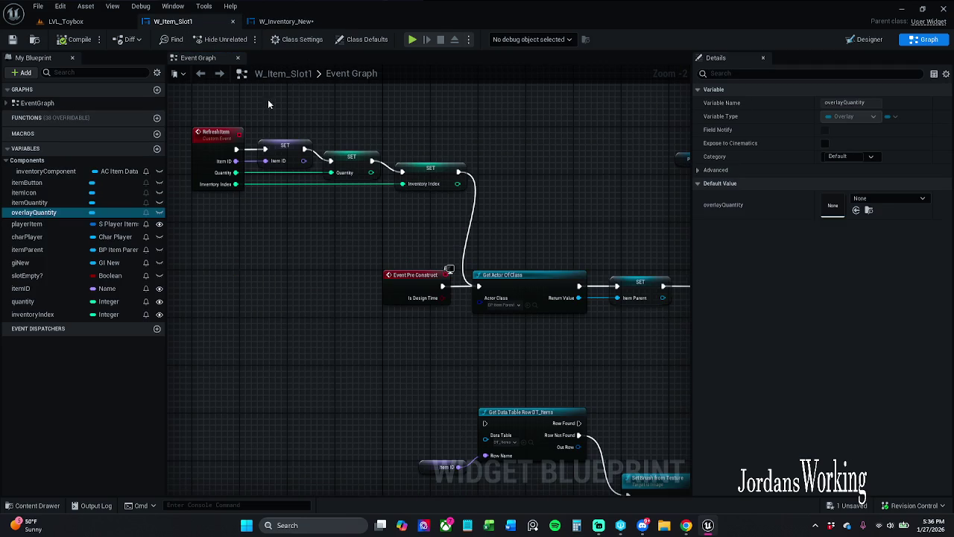
left_click(44, 172)
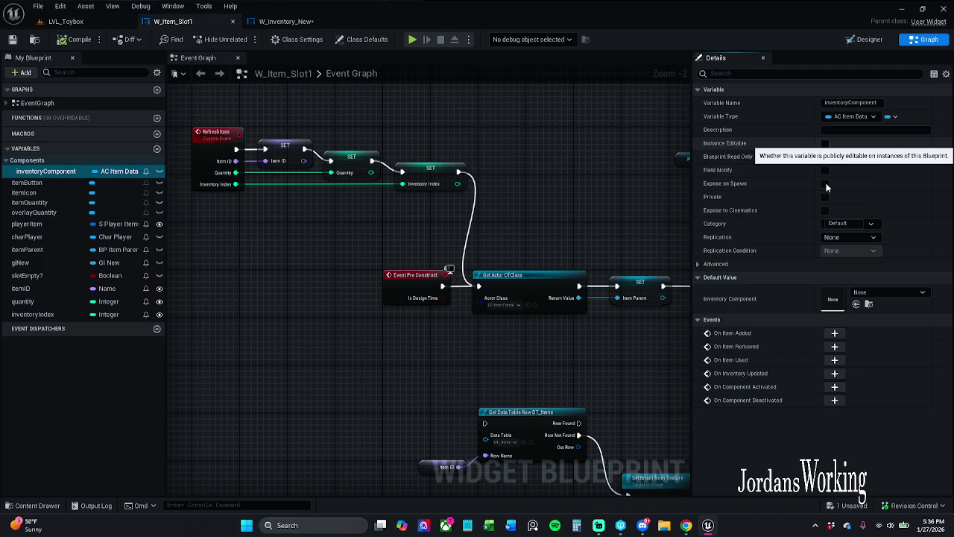
left_click(826, 183)
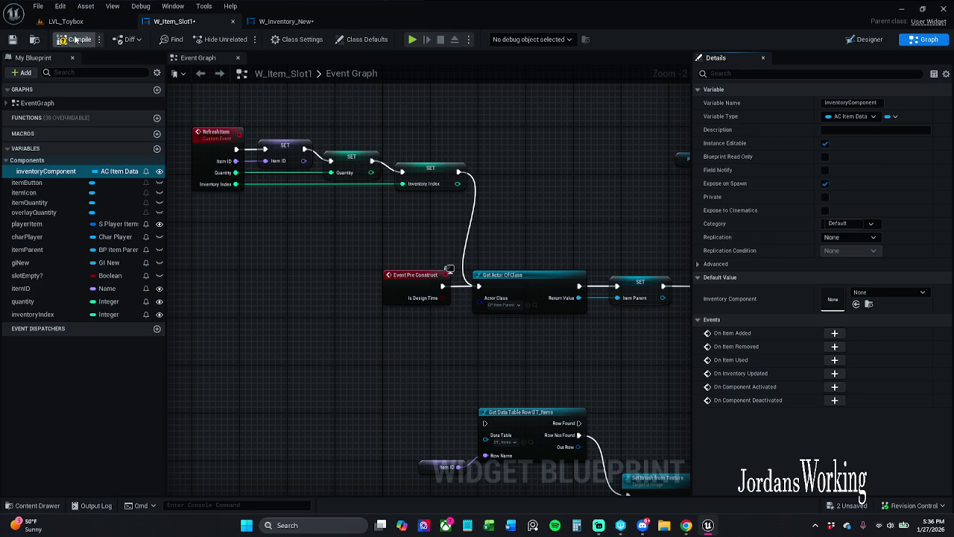
left_click(12, 39)
left_click(287, 22)
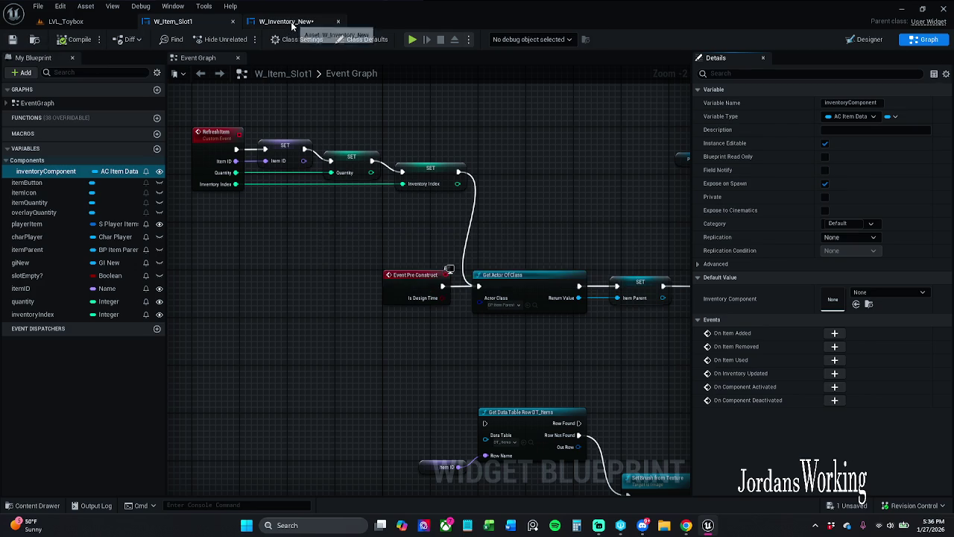
- Refresh the Create W Item Slot 1 Widget node, wire Item Data into Inventory Component, and save
scroll(449, 114, "down", 5)
mouse_move(337, 108)
left_mouse_down()
mouse_move(441, 166)
mouse_move(516, 170)
left_mouse_up()
scroll(505, 136, "up", 5)
right_click(509, 112)
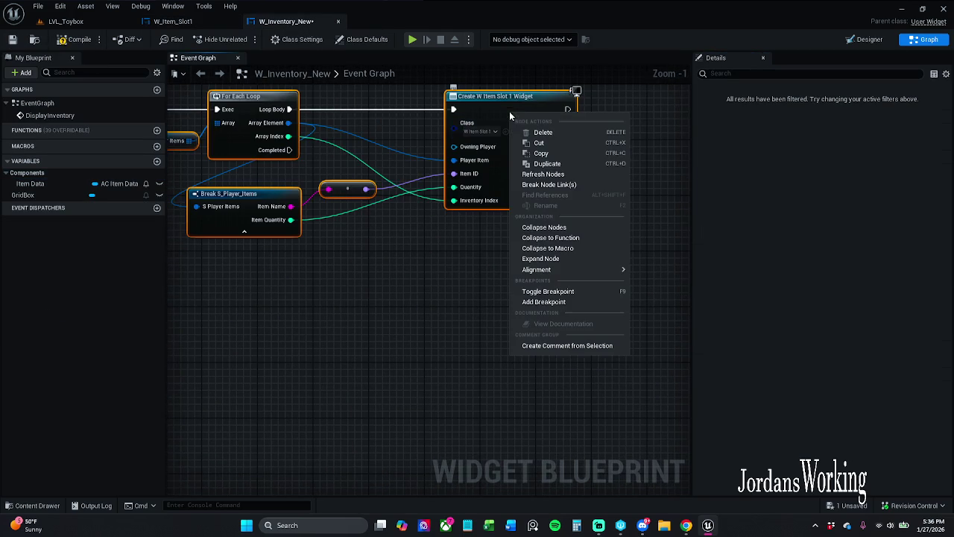
left_click(561, 174)
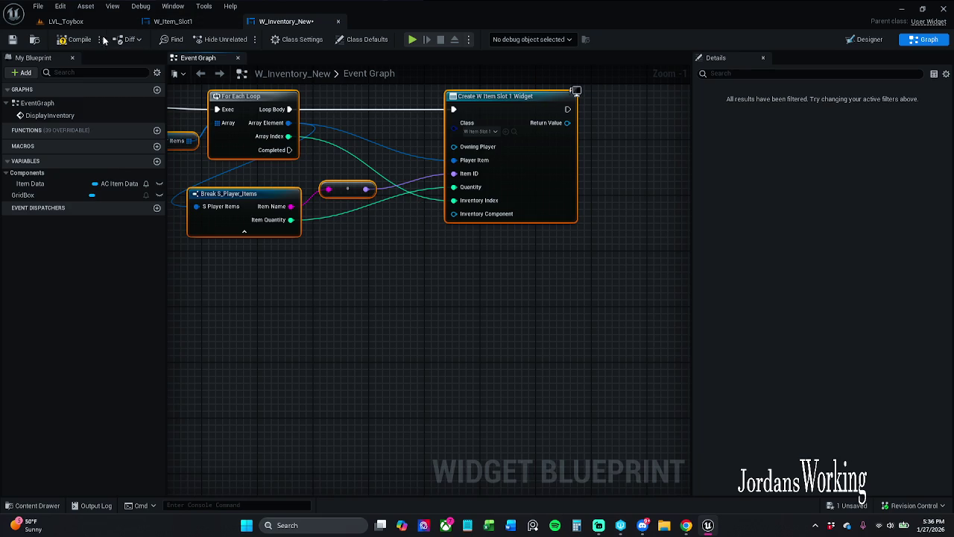
mouse_move(29, 183)
left_mouse_down()
mouse_move(464, 246)
mouse_move(454, 214)
left_mouse_up()
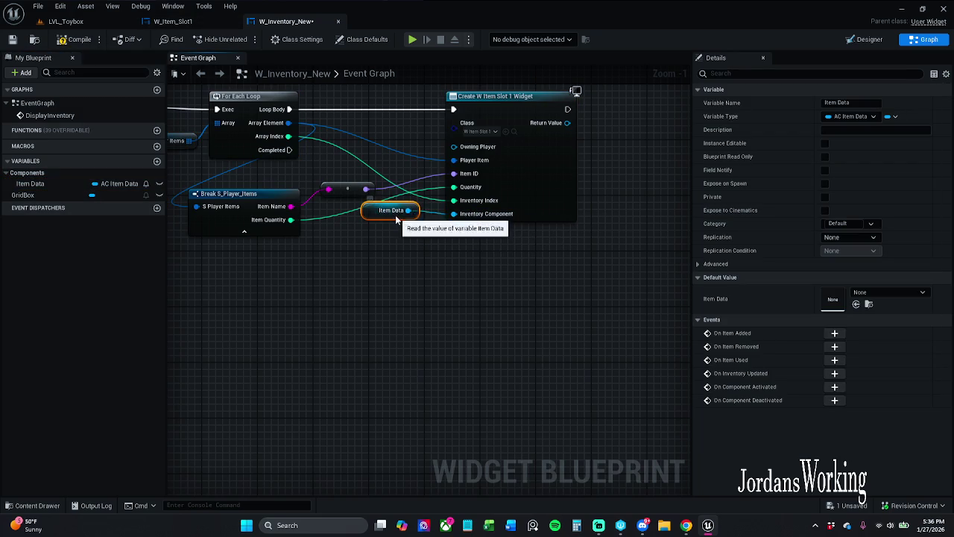
left_click_drag(395, 215, 435, 236)
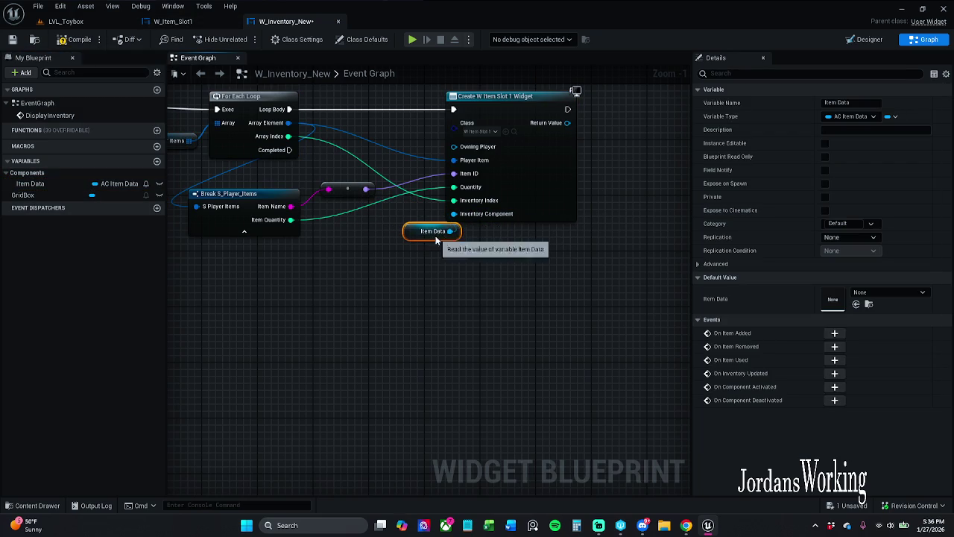
left_click(13, 40)
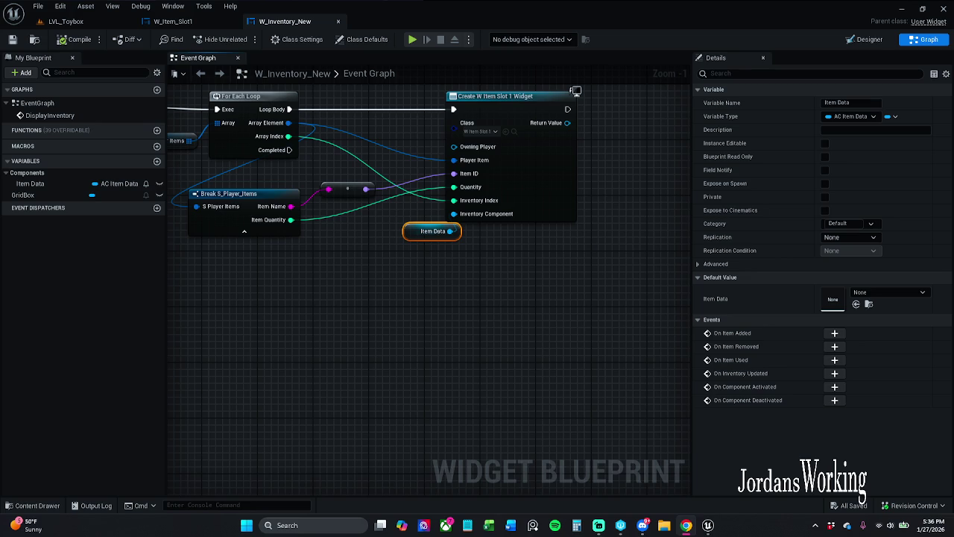
- Pull a wire from the For Each Loop's Array Index output
scroll(237, 388, "down", 1)
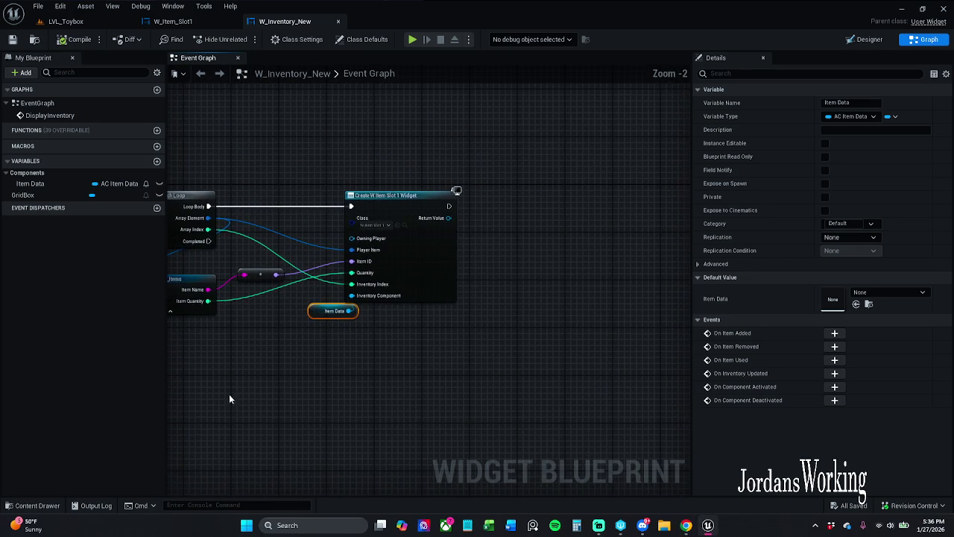
left_click_drag(250, 382, 426, 398)
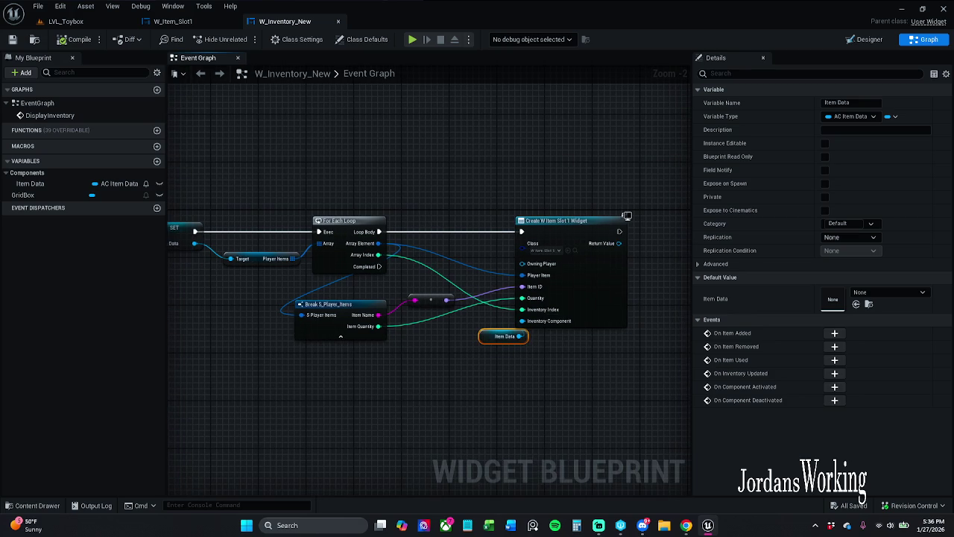
left_click_drag(464, 134, 405, 127)
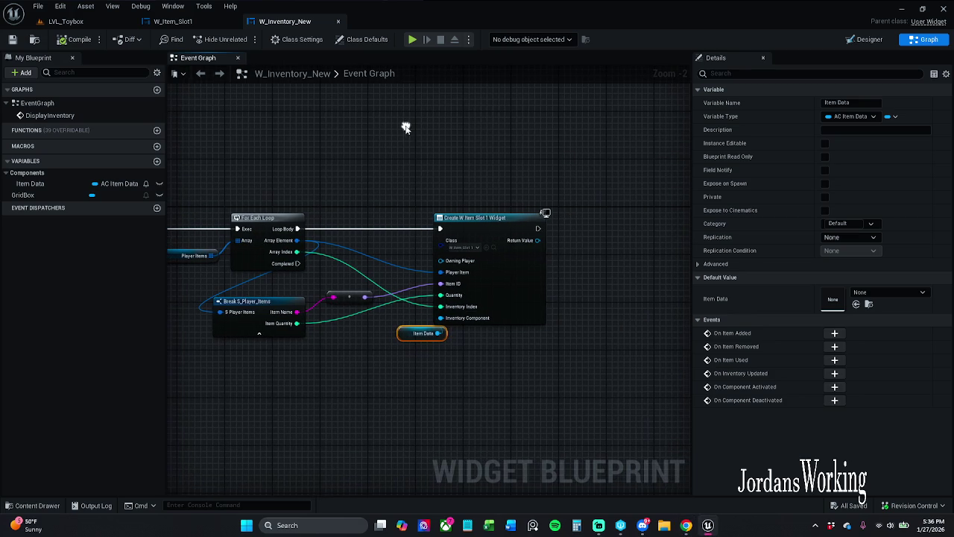
mouse_move(297, 251)
left_mouse_down()
mouse_move(343, 195)
mouse_move(335, 179)
mouse_move(331, 188)
mouse_move(597, 181)
mouse_move(568, 190)
mouse_move(581, 229)
mouse_move(592, 226)
left_mouse_up()
- Route Array Index through reroute knots into a new arrayIndex variable set after Create Widget, then compile and save
left_click(545, 210)
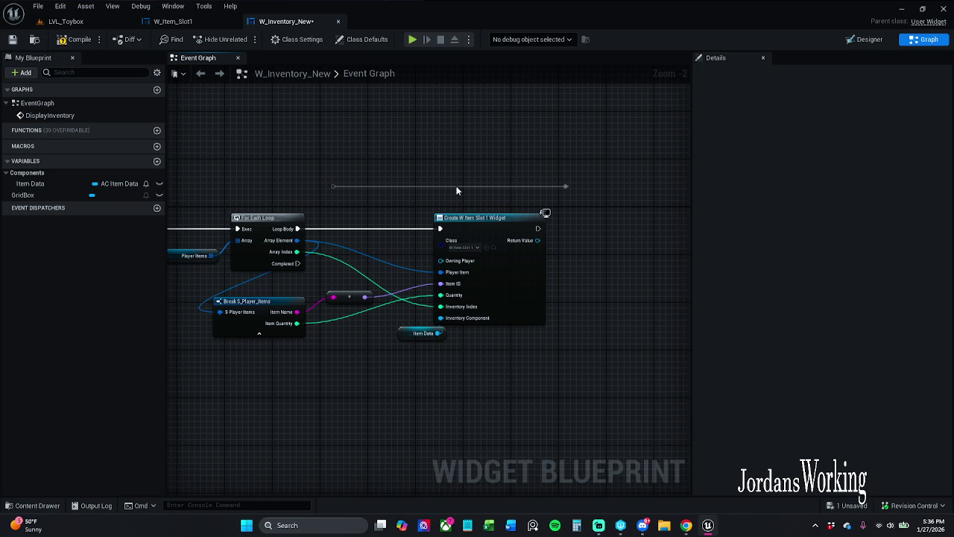
mouse_move(333, 187)
left_mouse_down()
mouse_move(317, 243)
mouse_move(296, 252)
left_mouse_up()
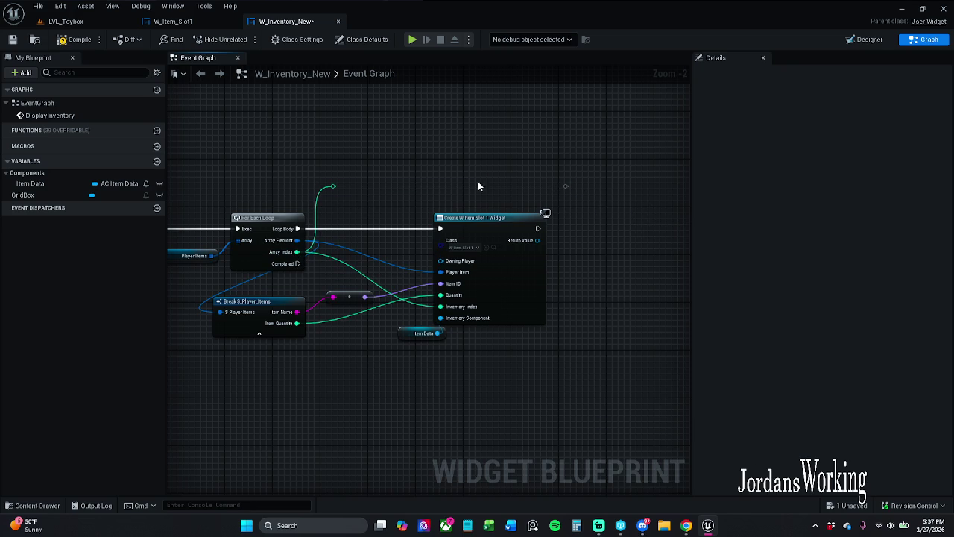
mouse_move(334, 187)
left_mouse_down()
mouse_move(567, 188)
mouse_move(585, 229)
mouse_move(538, 229)
left_mouse_up()
left_click(648, 255)
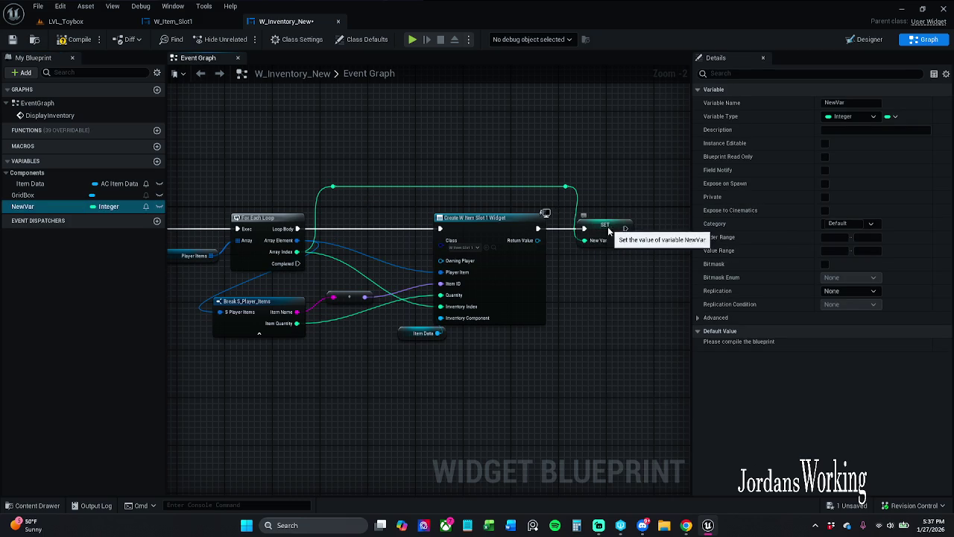
left_click(605, 233)
left_click(850, 102)
type("arrayIndex")
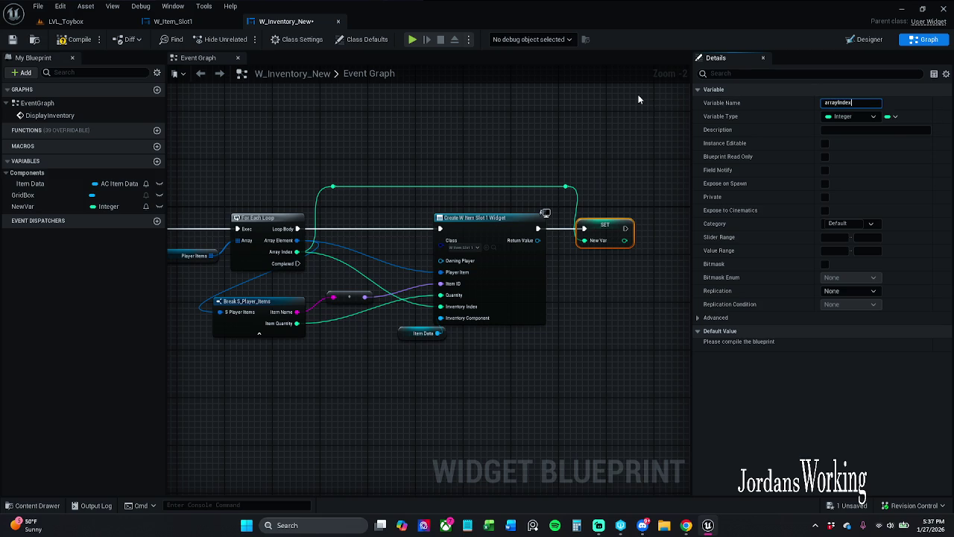
key("Return")
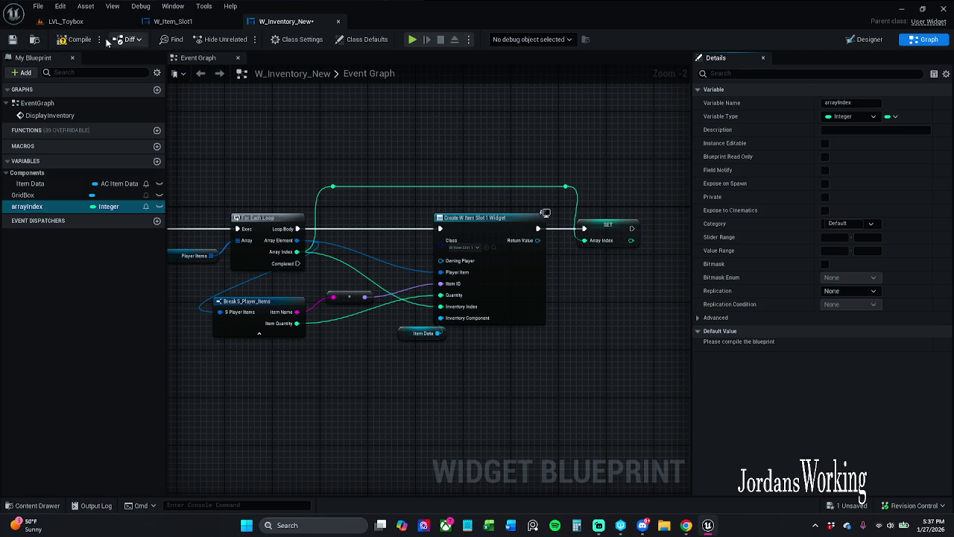
left_click(68, 42)
left_click(12, 40)
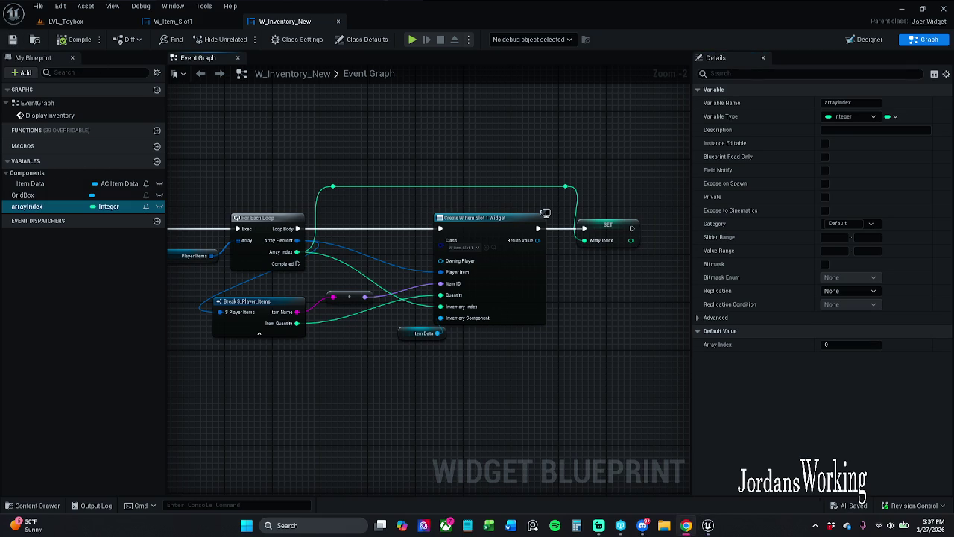
- Nudge the SET arrayIndex node into place and save W_Inventory_New again
left_click_drag(477, 175, 402, 164)
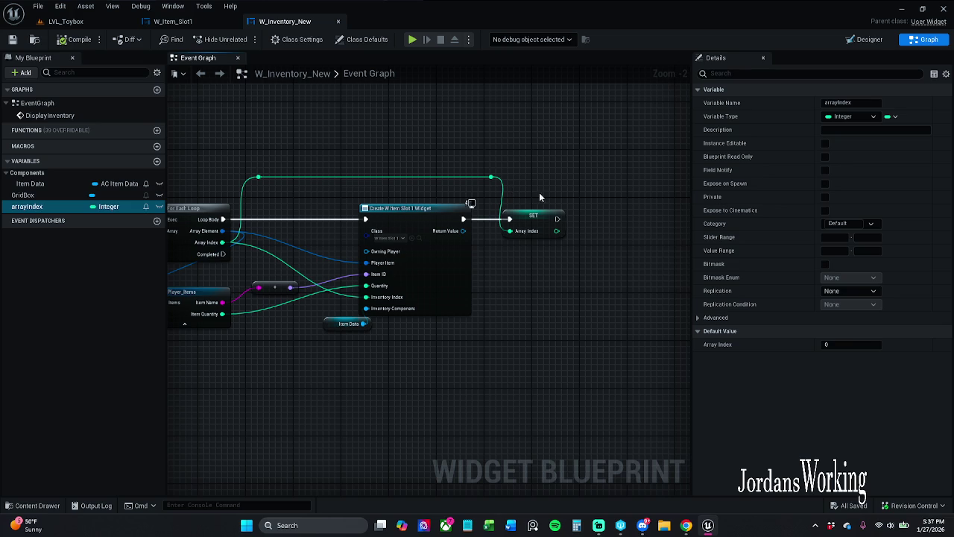
left_click_drag(541, 196, 573, 184)
left_click_drag(577, 184, 610, 179)
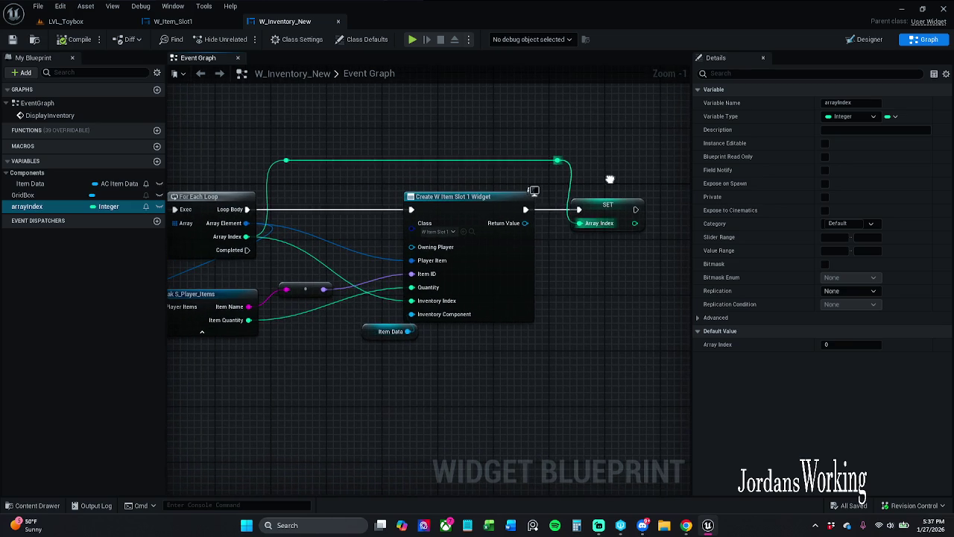
left_click_drag(620, 216, 634, 216)
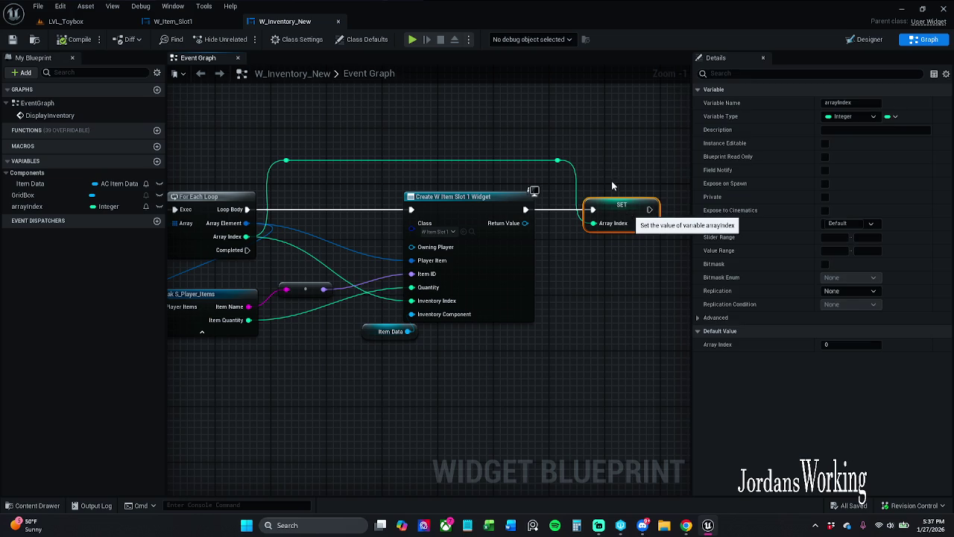
left_click(615, 186)
left_click(12, 39)
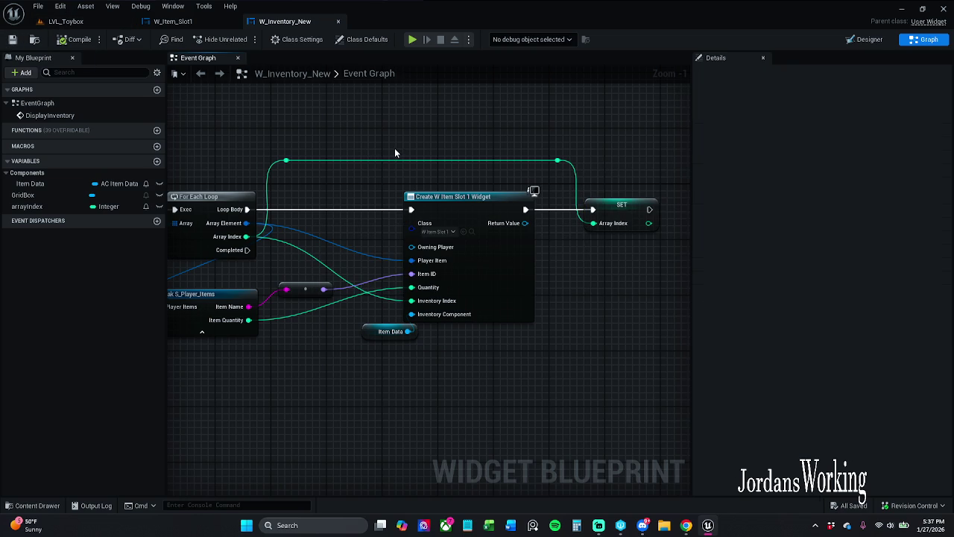
left_click_drag(394, 149, 496, 129)
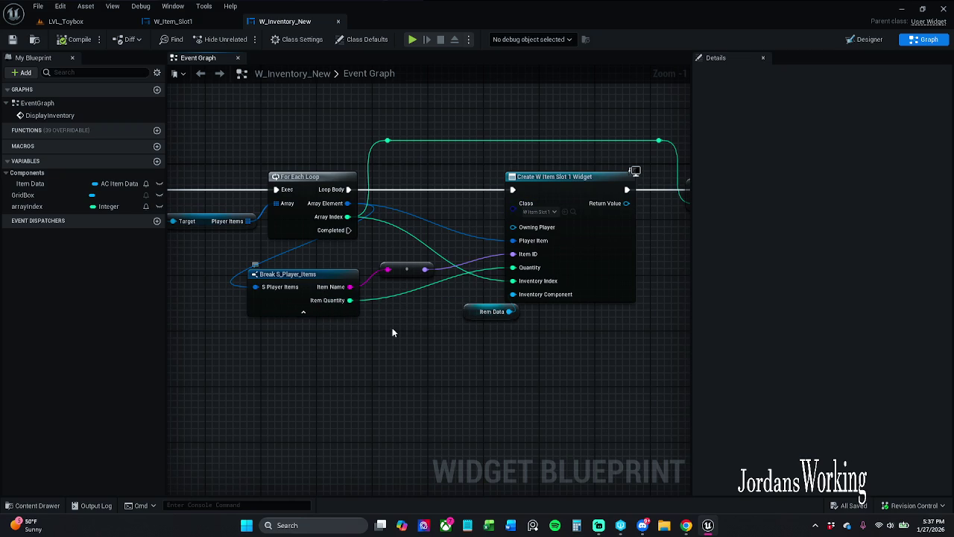
left_click_drag(526, 315, 457, 283)
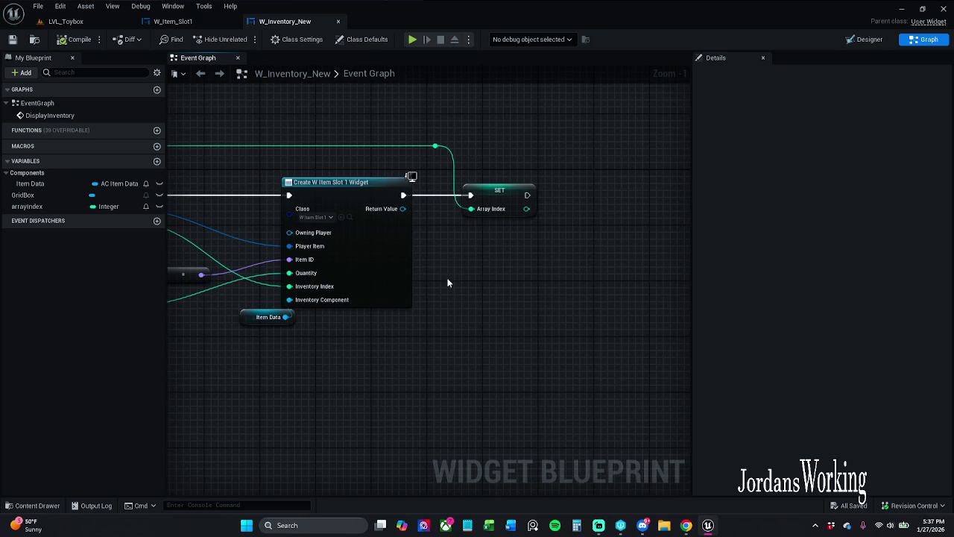
- Promote the created widget's Return Value to a new 'slots' variable, then delete that SET node
left_click_drag(515, 233, 488, 272)
left_click_drag(366, 242, 473, 188)
left_click(524, 221)
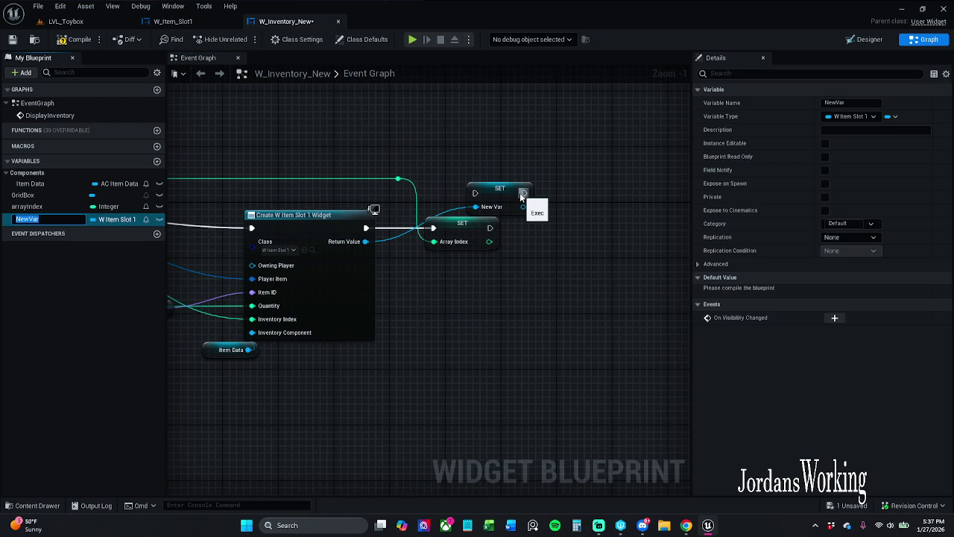
type("slots")
key("Return")
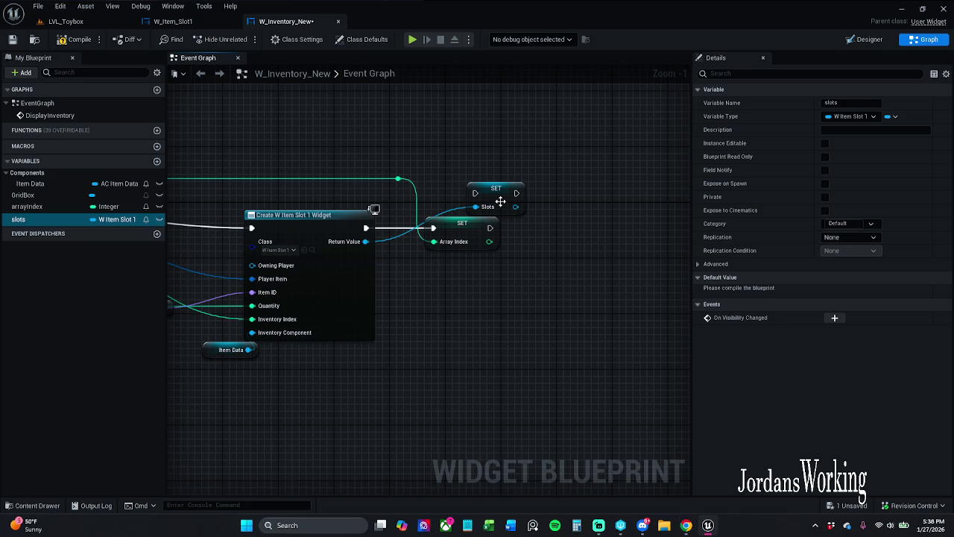
left_click_drag(497, 196, 498, 162)
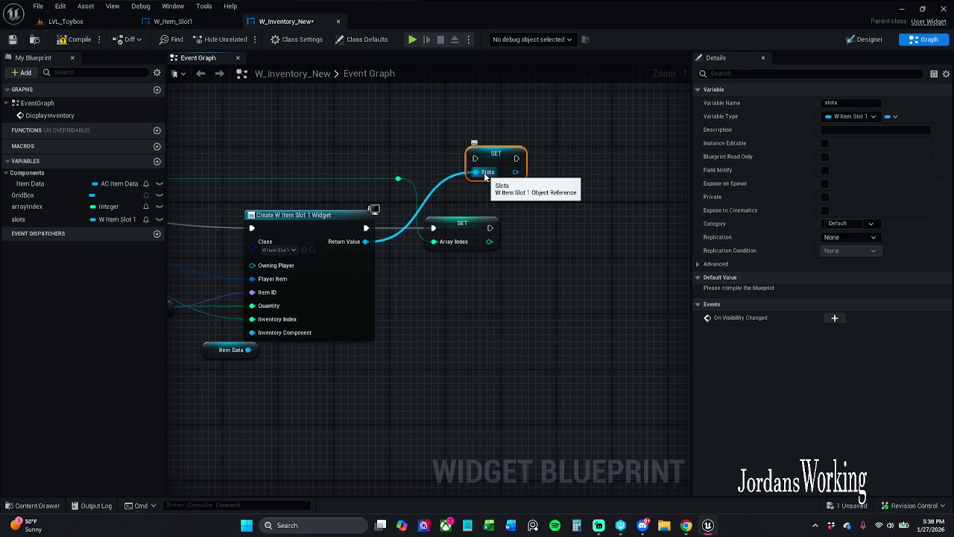
key("Delete")
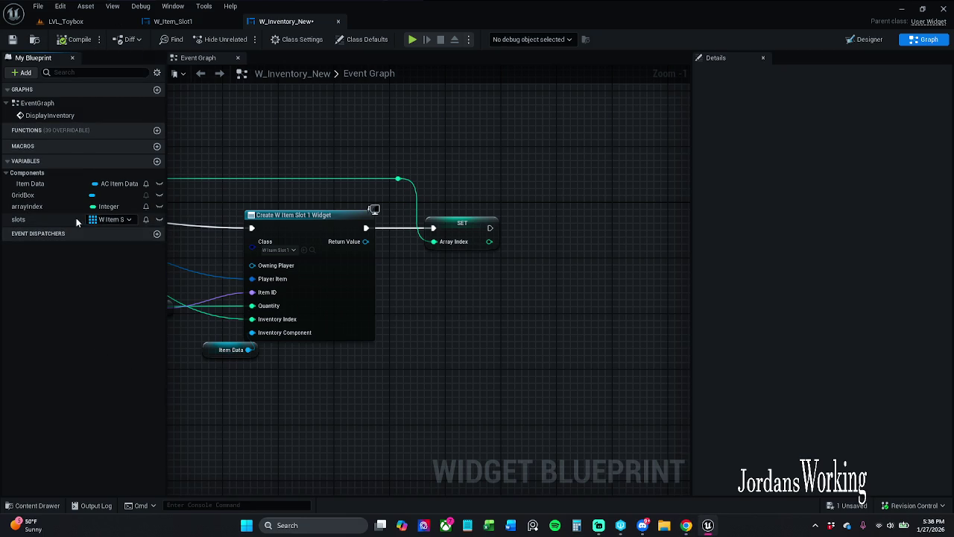
- Place a SET Slots node from the slots variable, reposition it, then delete it again
mouse_move(61, 219)
left_mouse_down()
mouse_move(425, 227)
mouse_move(477, 142)
left_mouse_up()
left_click(482, 179)
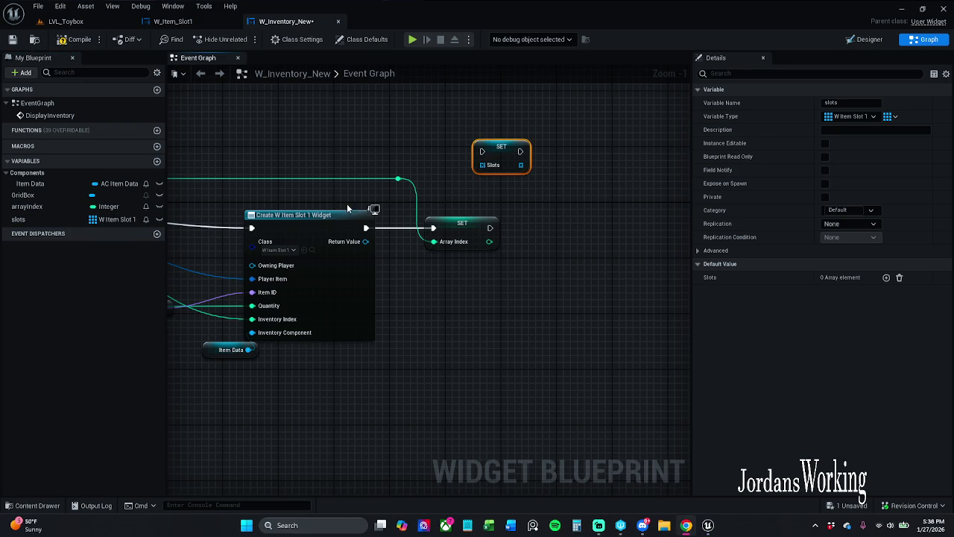
mouse_move(496, 245)
left_mouse_down()
mouse_move(383, 249)
mouse_move(440, 235)
left_mouse_up()
left_click(418, 211)
mouse_move(377, 176)
left_mouse_down()
mouse_move(442, 239)
mouse_move(415, 181)
mouse_move(442, 203)
left_mouse_up()
left_click_drag(418, 166, 484, 235)
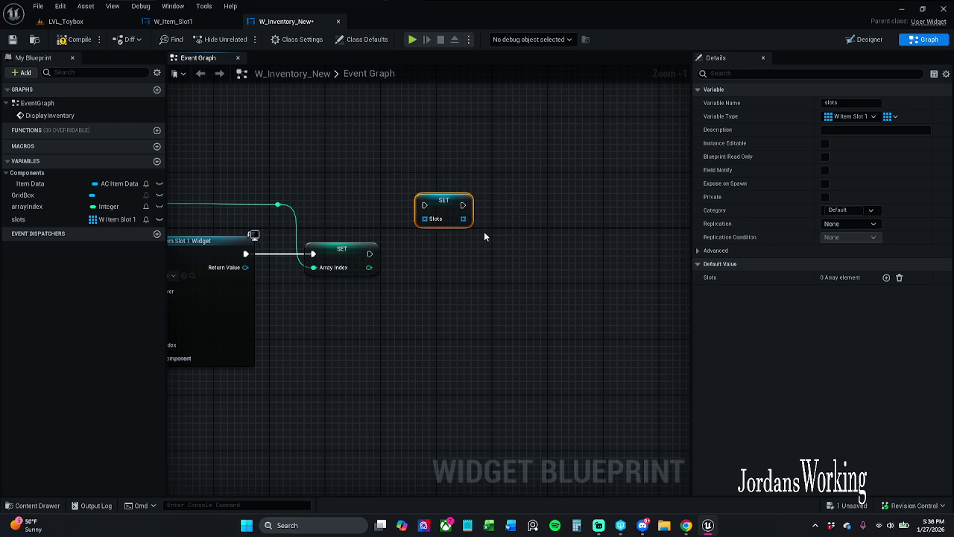
key("Delete")
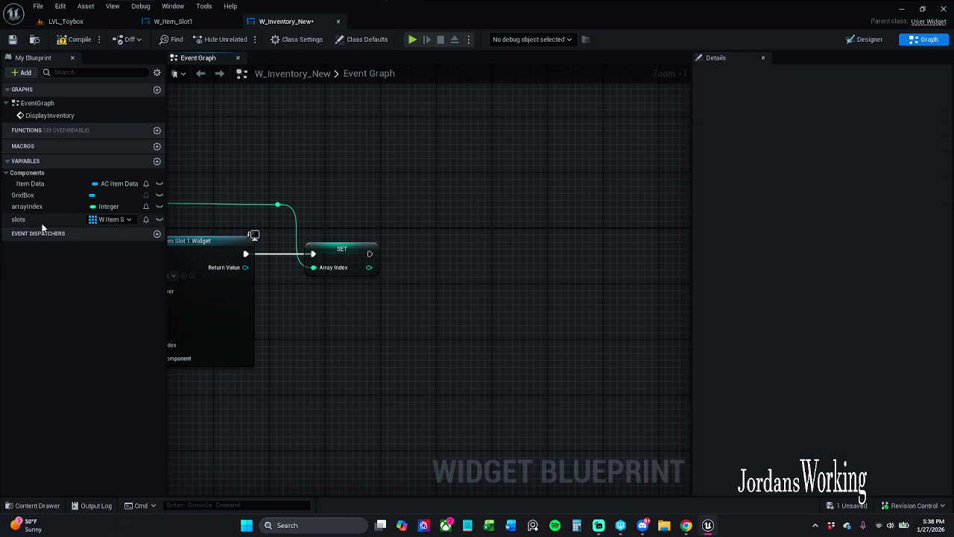
- Add a Slots getter with an Insert node and wire SET's exec and Array Index into Insert
mouse_move(43, 224)
left_mouse_down()
mouse_move(388, 158)
mouse_move(400, 209)
mouse_move(438, 182)
mouse_move(424, 188)
left_mouse_up()
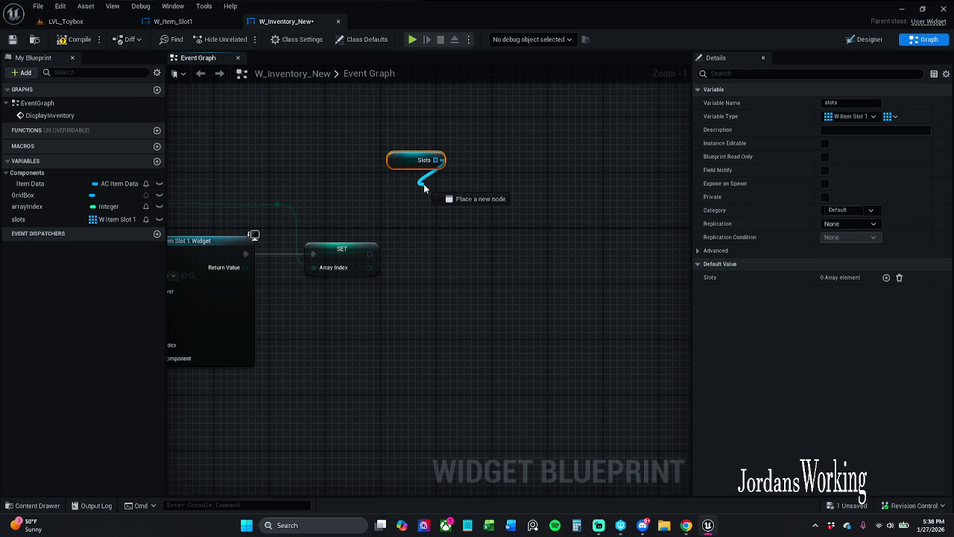
left_click_drag(424, 188, 425, 188)
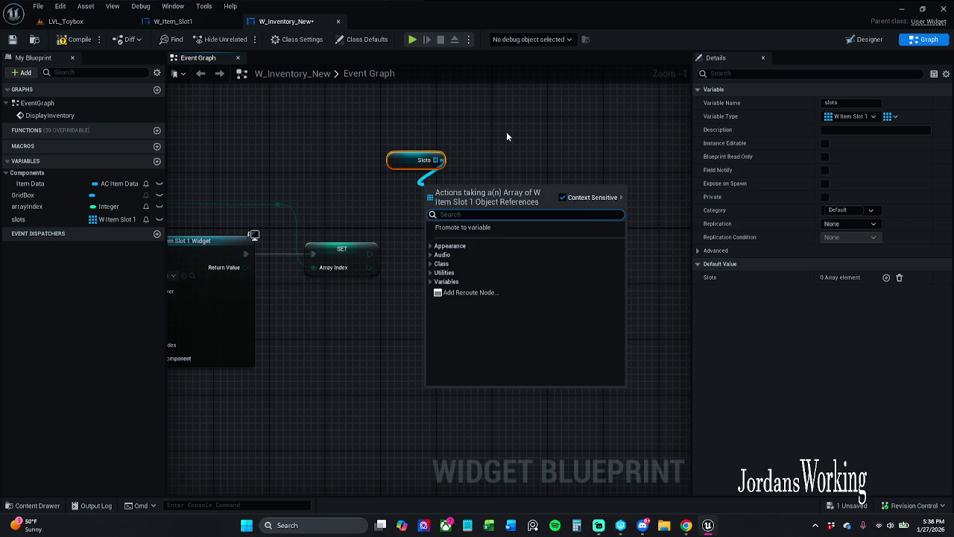
type("insert")
key("Return")
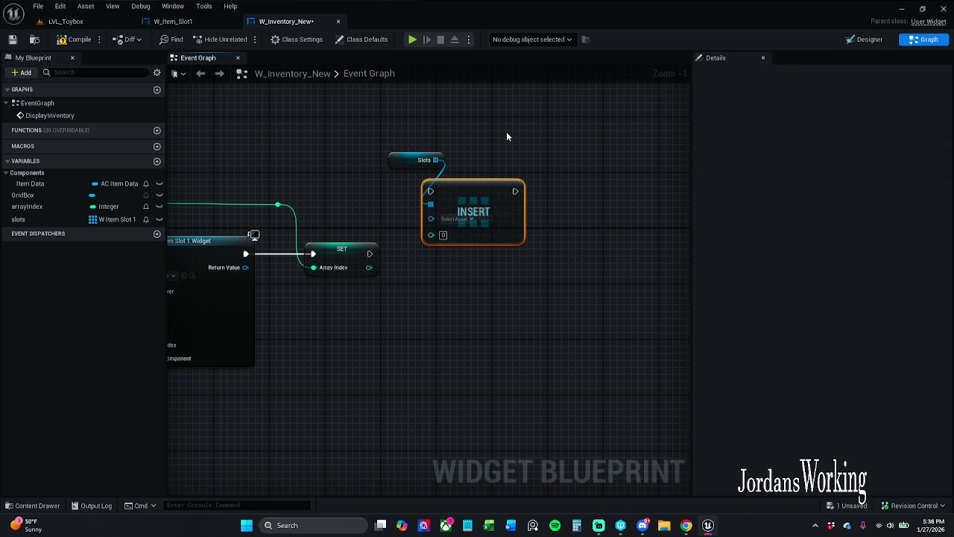
left_click(463, 264)
left_click_drag(468, 270, 384, 153)
left_click_drag(483, 216, 504, 272)
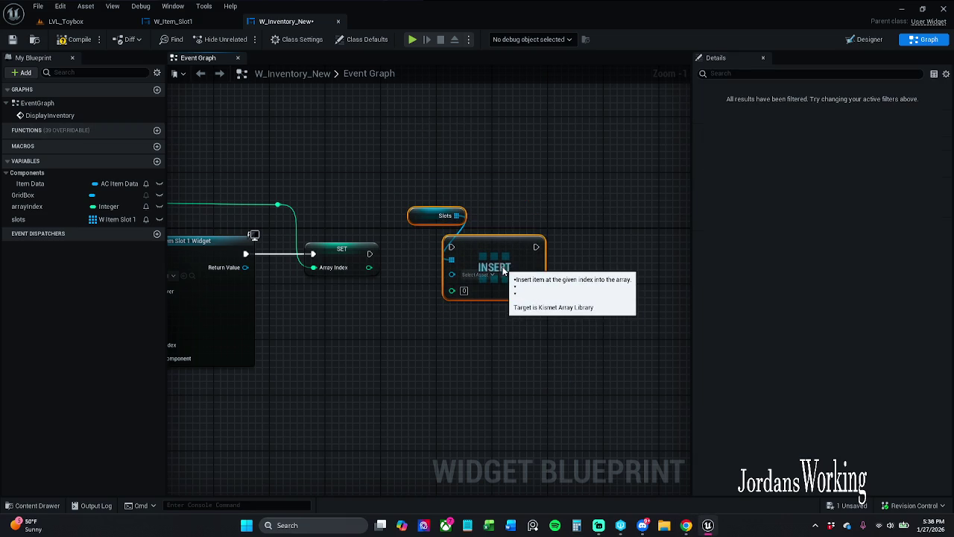
left_click(428, 297)
mouse_move(445, 290)
left_mouse_down()
mouse_move(363, 266)
mouse_move(451, 246)
mouse_move(494, 259)
mouse_move(482, 260)
left_mouse_up()
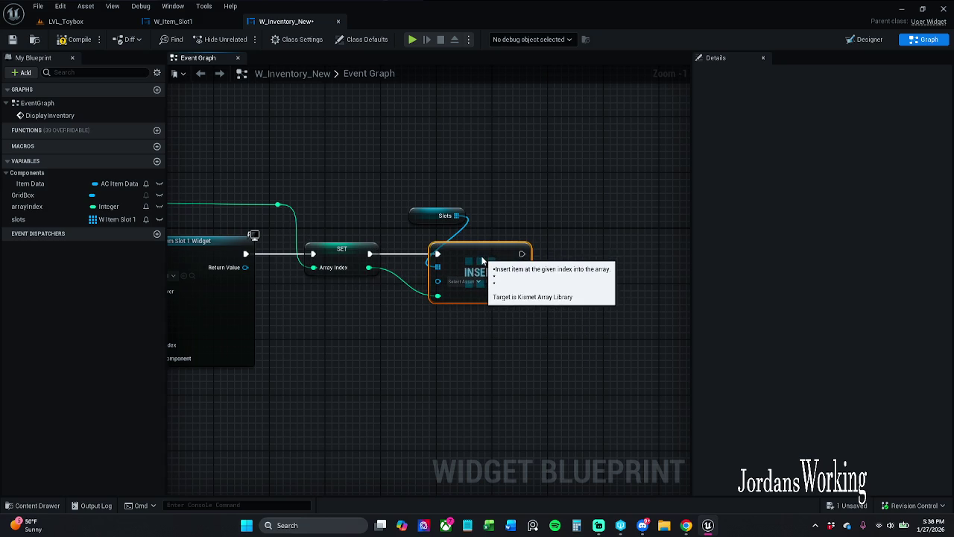
- Straighten the Return Value reroute, move the Slots getter beside Insert, and save W_Inventory_New
left_click(532, 187)
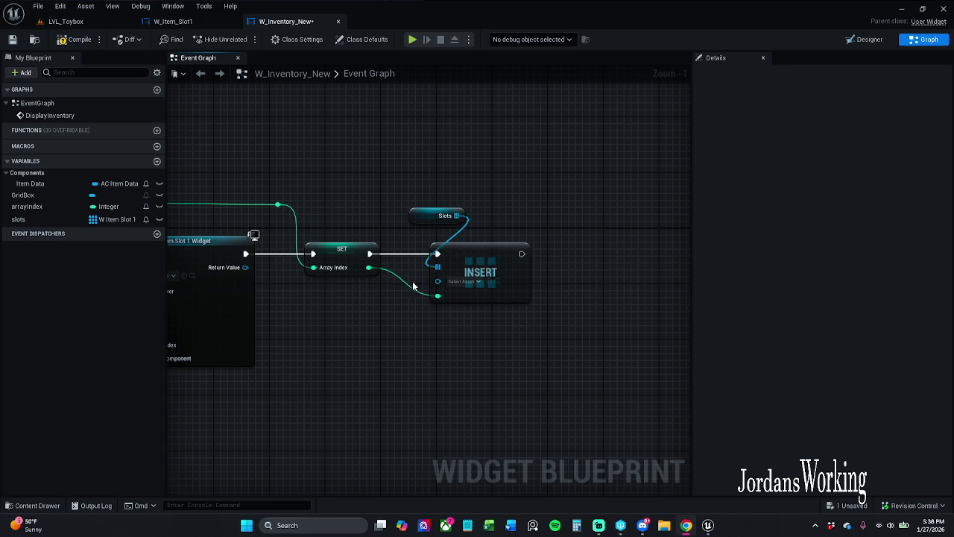
mouse_move(279, 289)
left_mouse_down()
mouse_move(319, 284)
mouse_move(336, 301)
mouse_move(331, 284)
mouse_move(496, 280)
mouse_move(477, 275)
left_mouse_up()
left_click(517, 257, "ctrl")
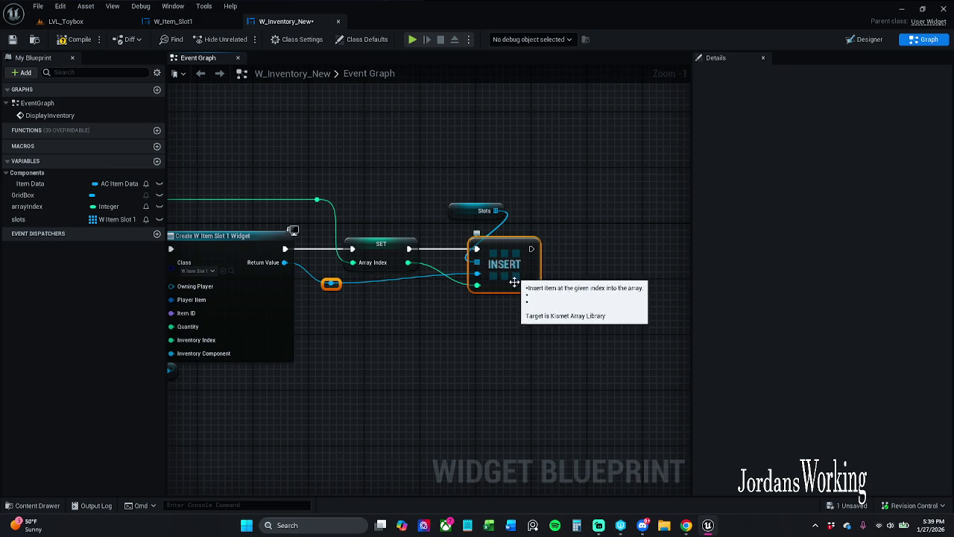
key("q")
left_click(514, 359)
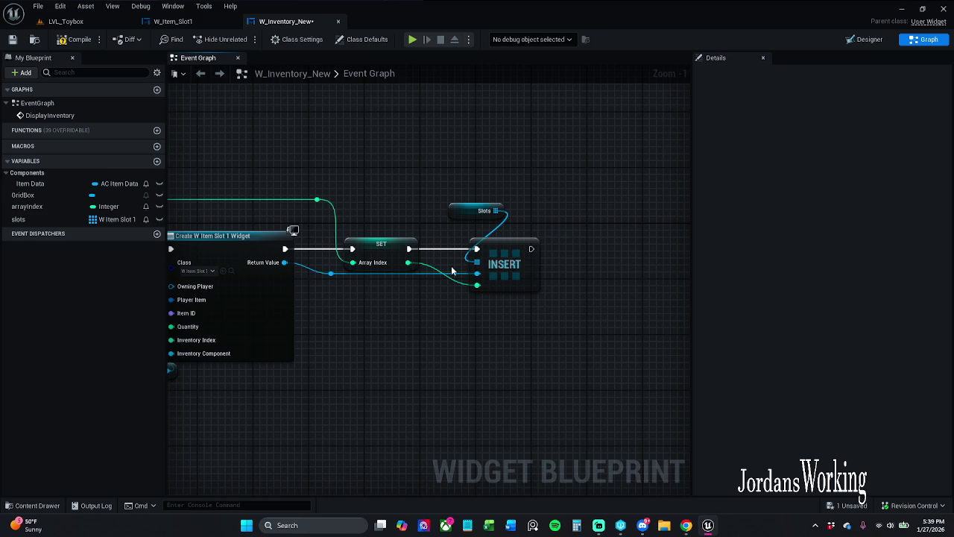
left_click_drag(459, 213, 452, 227)
left_click(460, 200)
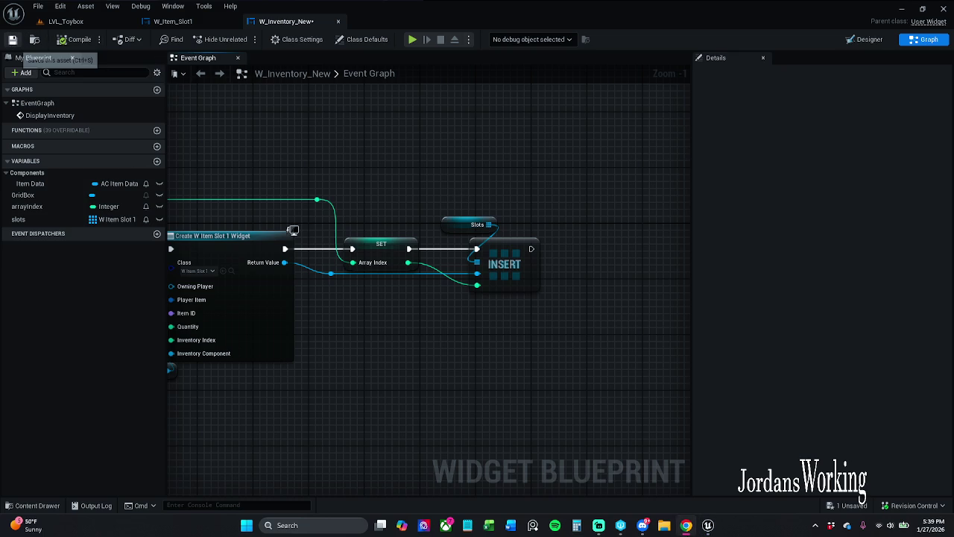
left_click(13, 40)
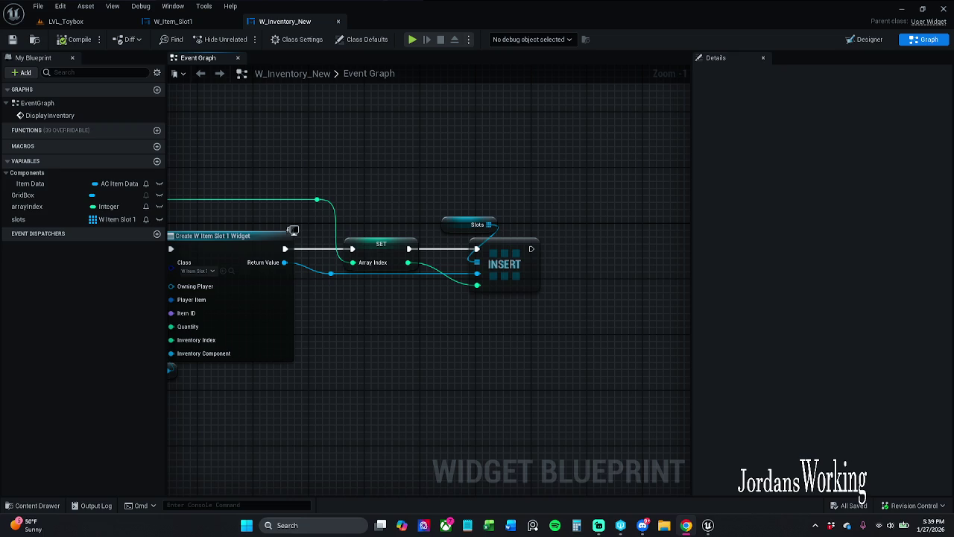
- Drop the GridBox variable into the graph as a getter to the right of Insert
left_click_drag(431, 147, 399, 151)
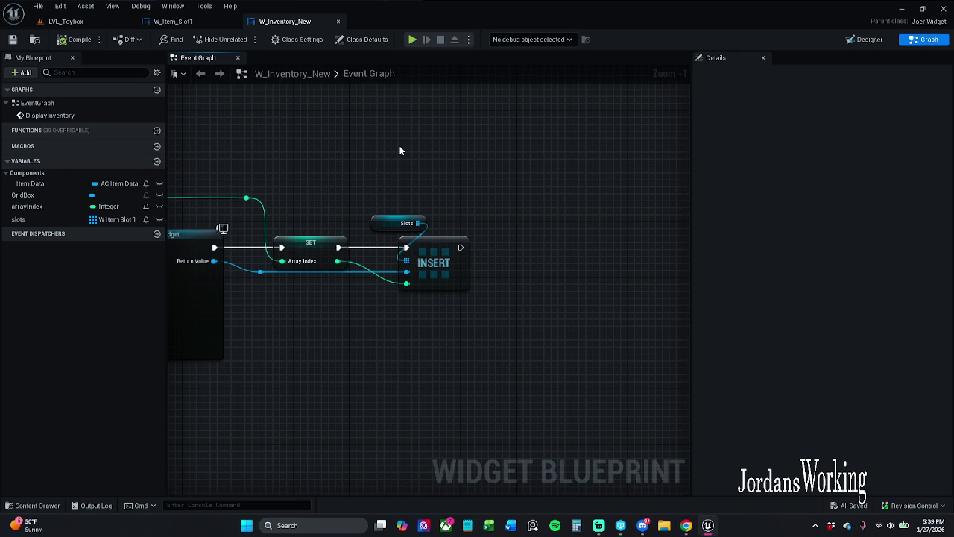
left_click_drag(470, 151, 383, 149)
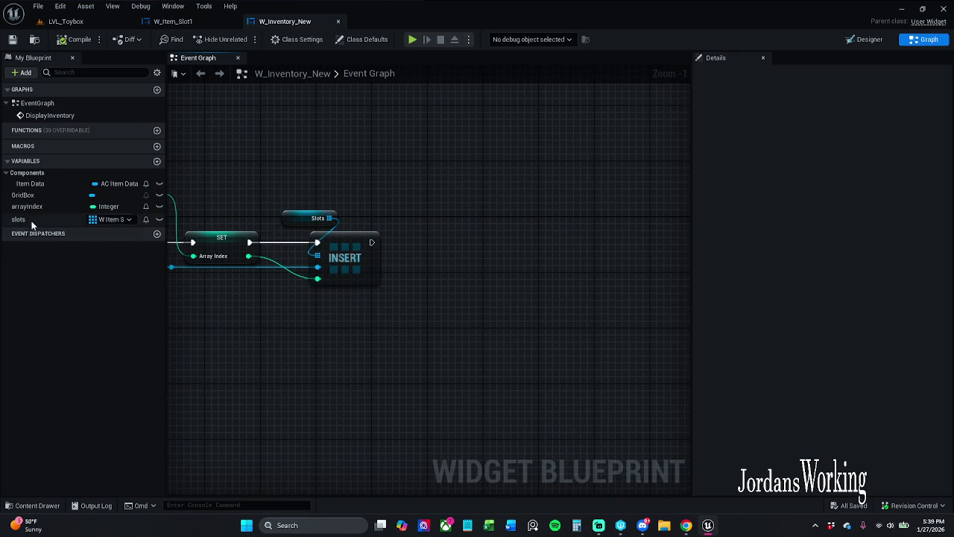
mouse_move(34, 195)
left_mouse_down()
mouse_move(426, 200)
mouse_move(401, 206)
left_mouse_up()
left_click(428, 218)
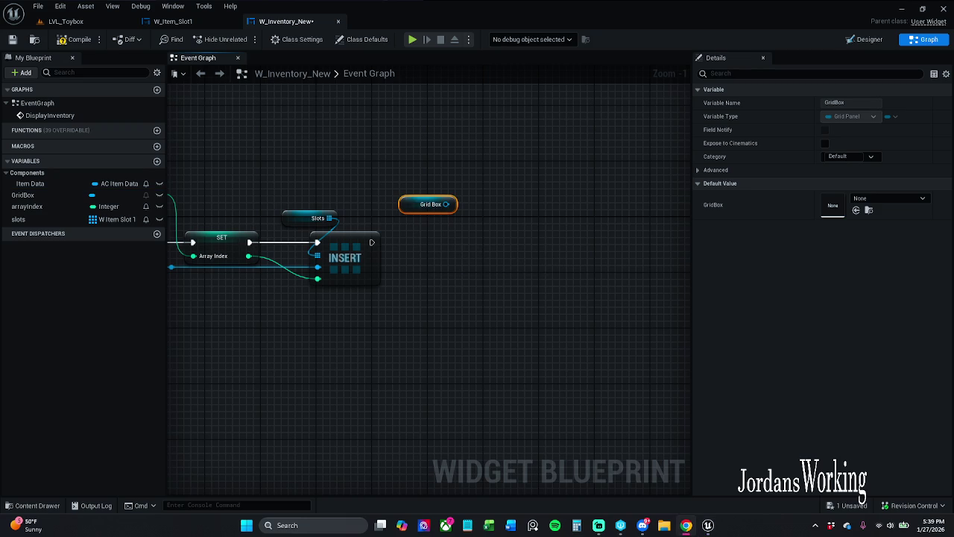
mouse_move(522, 236)
left_mouse_down()
mouse_move(438, 225)
mouse_move(432, 239)
left_mouse_up()
- Add an Add Child to Grid node from Grid Box and run it after Insert
left_click(439, 225)
type("add")
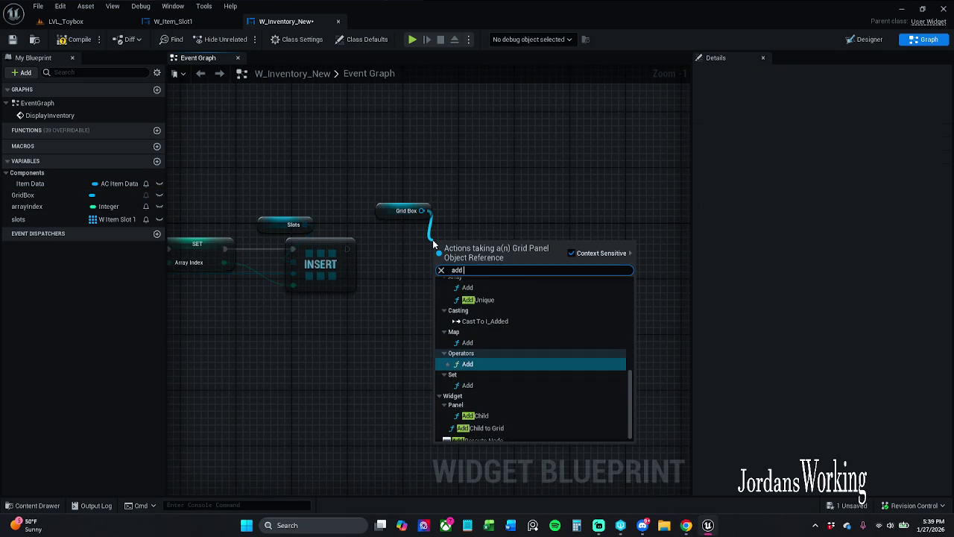
type(" child to")
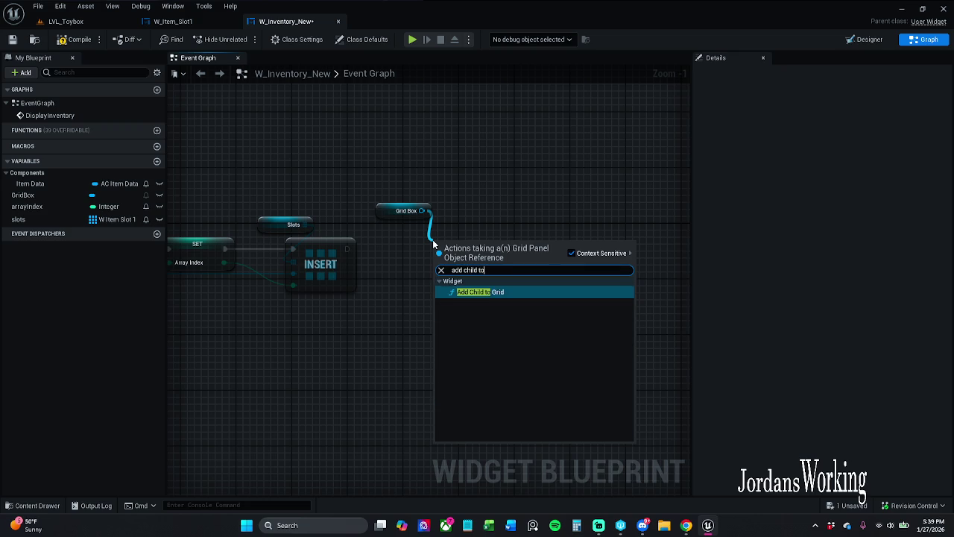
type(" grid")
key("Return")
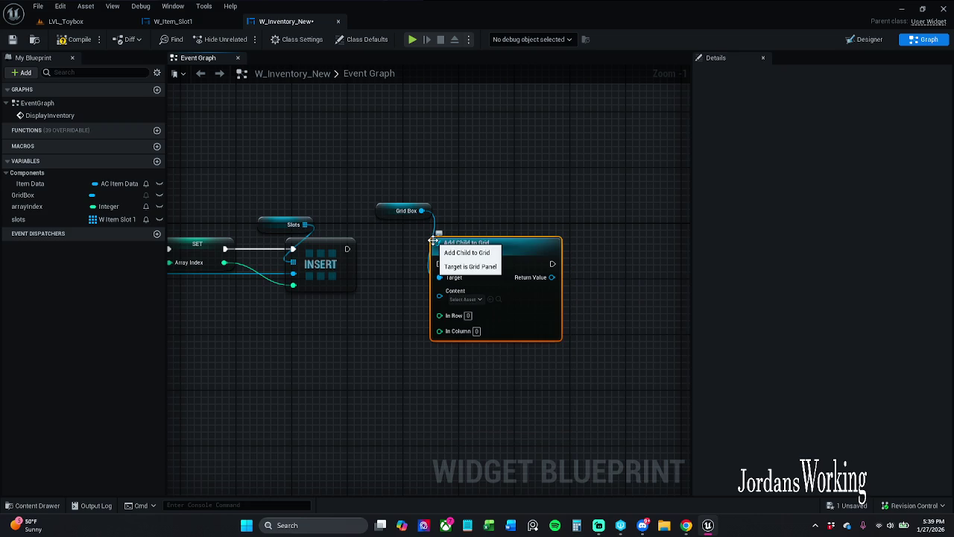
left_click_drag(439, 264, 348, 249)
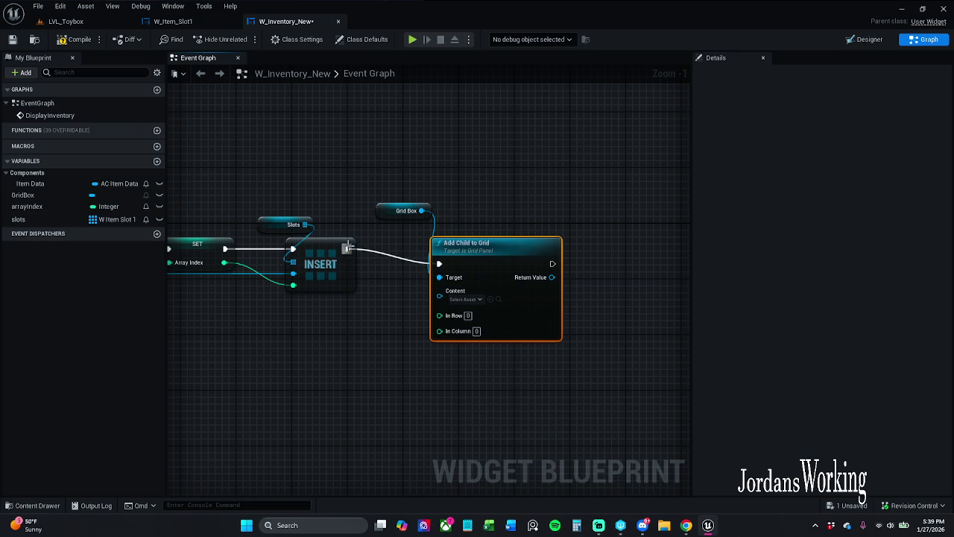
key("q")
- Wire the created widget's Return Value into Add Child to Grid's Content and tidy the reroutes
left_click_drag(380, 321, 501, 304)
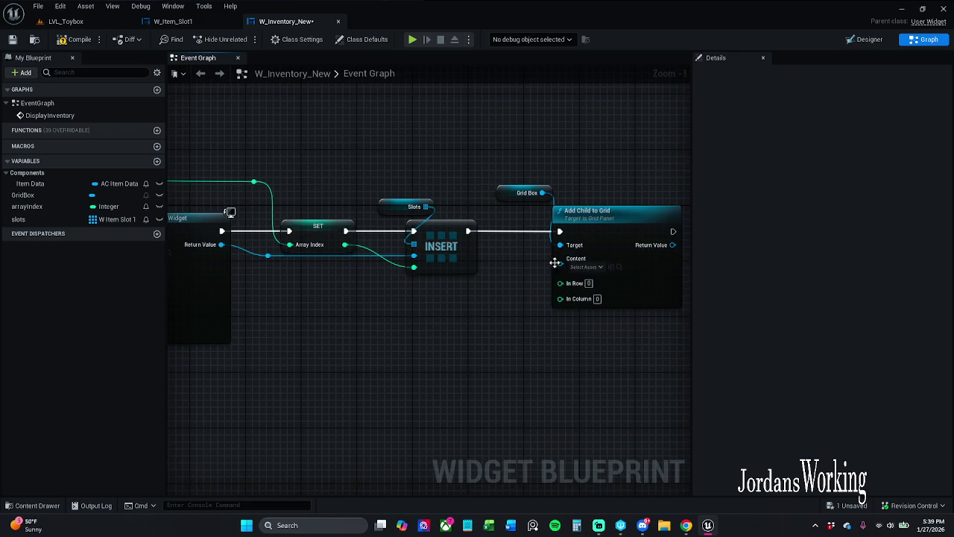
mouse_move(560, 261)
left_mouse_down()
mouse_move(481, 304)
mouse_move(526, 305)
mouse_move(373, 291)
mouse_move(276, 296)
mouse_move(283, 284)
mouse_move(268, 256)
left_mouse_up()
left_click_drag(275, 293, 311, 293)
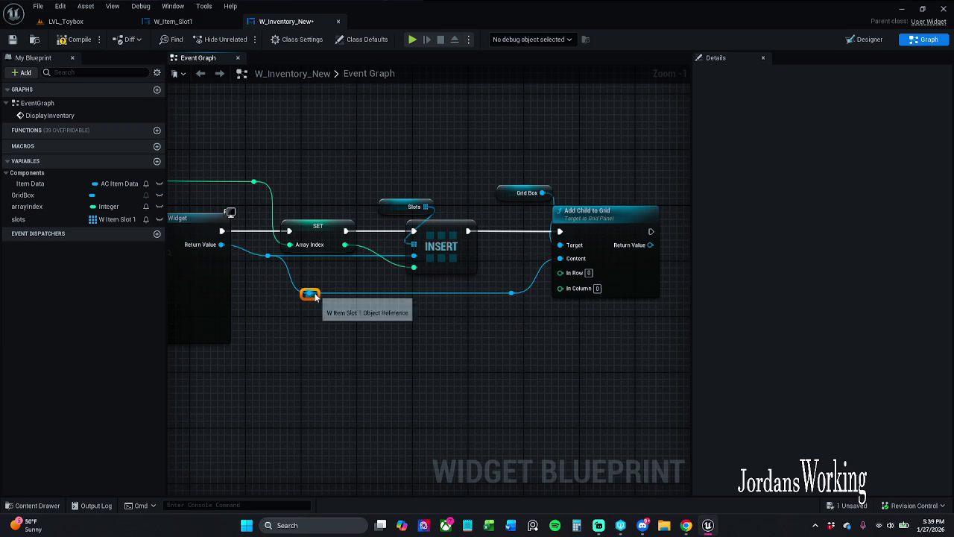
left_click(511, 293, "shift")
left_click(518, 316)
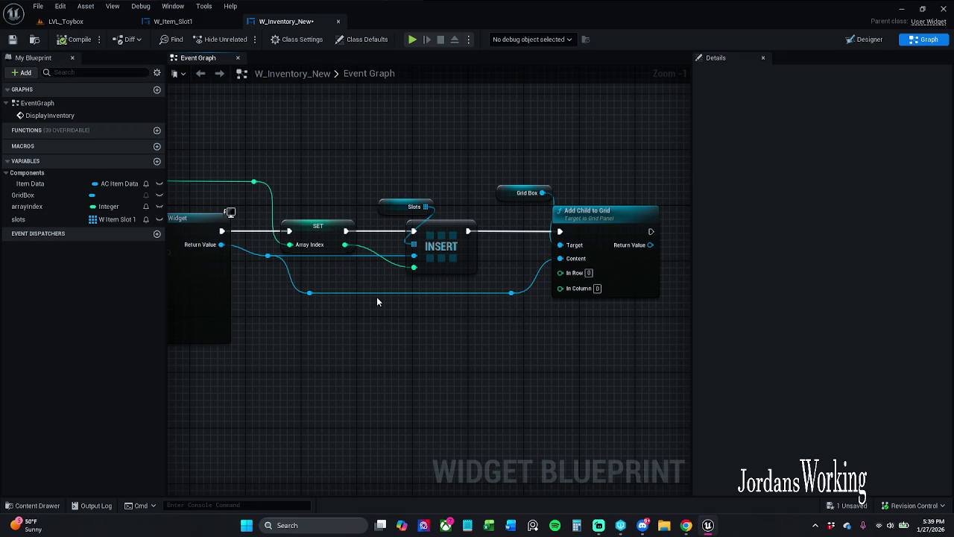
left_click_drag(377, 296, 581, 247)
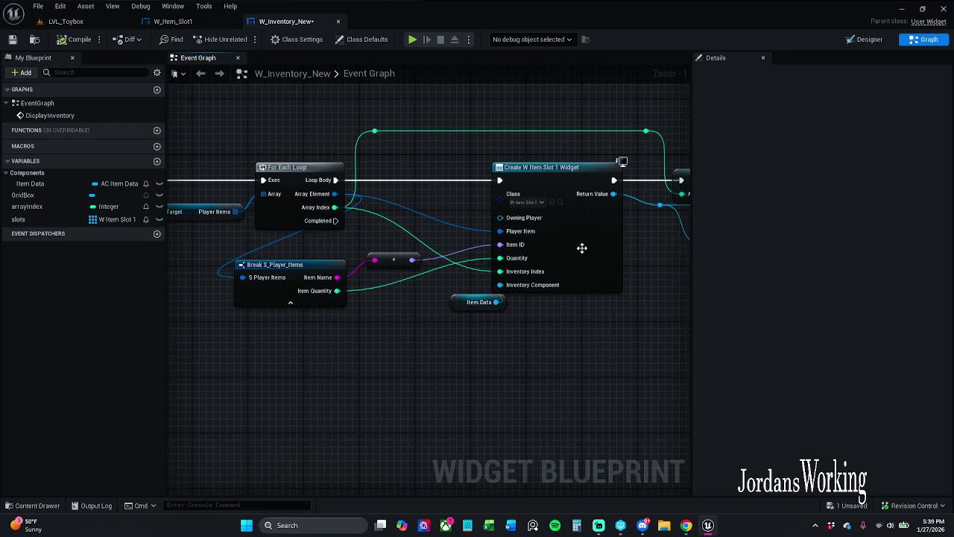
- Feed the loop's Array Index into Inventory Index and remove a stray arrayIndex getter
mouse_move(335, 207)
left_mouse_down()
mouse_move(499, 272)
mouse_move(354, 266)
left_mouse_up()
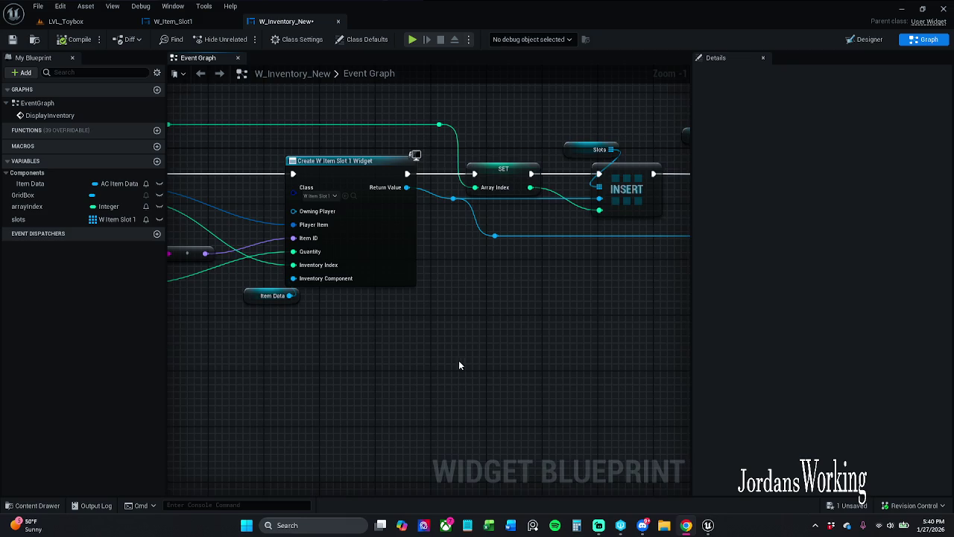
left_click_drag(459, 366, 315, 277)
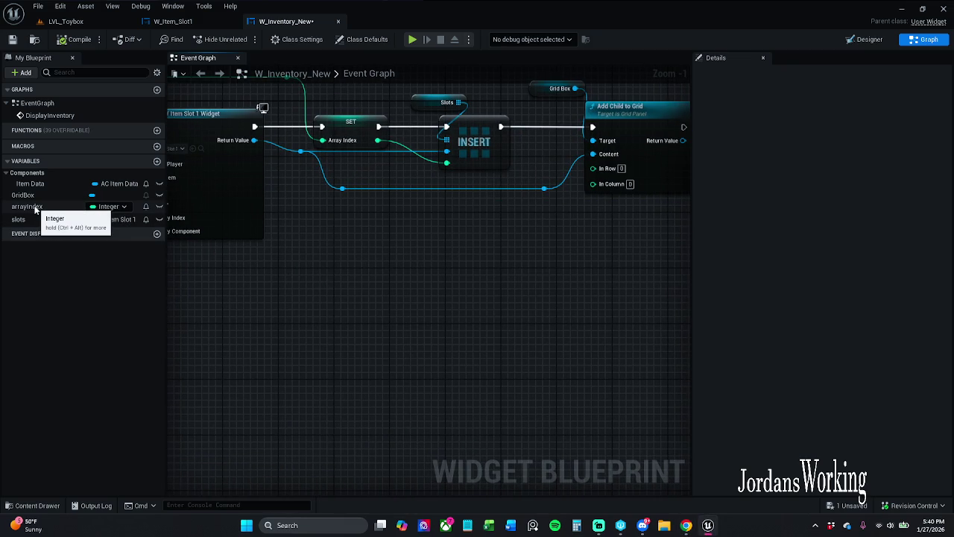
mouse_move(35, 208)
left_mouse_down()
mouse_move(325, 225)
mouse_move(314, 267)
mouse_move(281, 289)
left_mouse_up()
left_click(344, 282)
left_click_drag(289, 228, 589, 234)
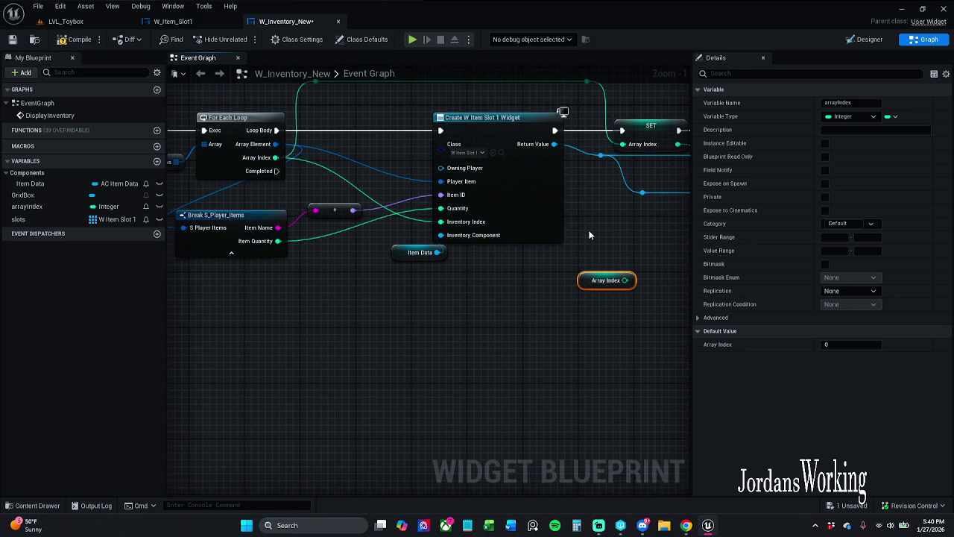
key("Delete")
- From Array Index, add a divide (÷) node and a modulo (%) node, both by 6
mouse_move(275, 157)
left_mouse_down()
mouse_move(358, 270)
mouse_move(364, 300)
left_mouse_up()
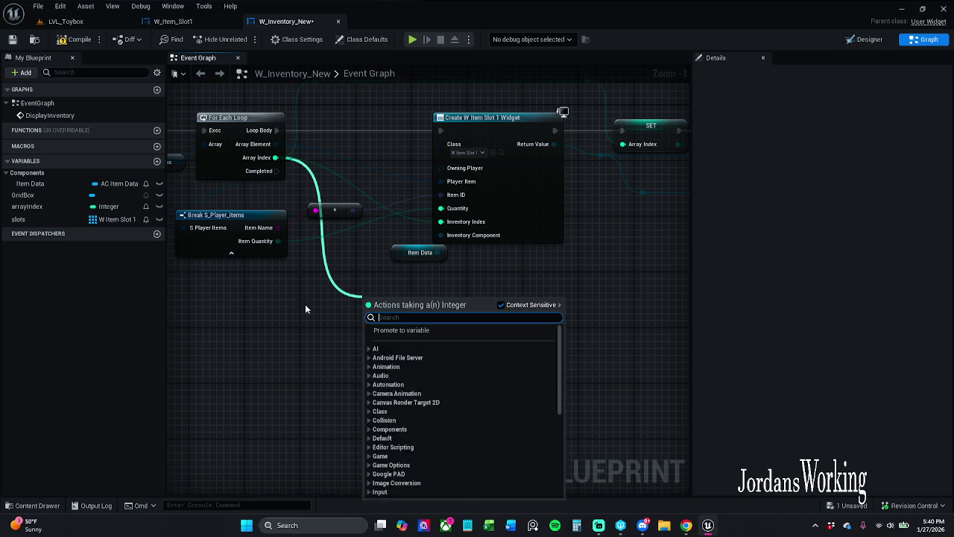
left_click(305, 304)
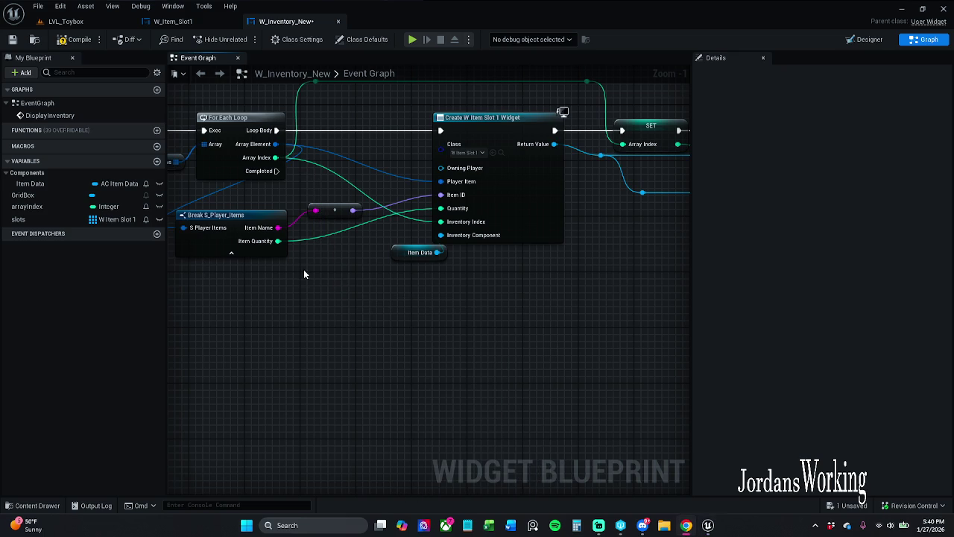
left_click_drag(253, 168, 371, 333)
type("/")
key("Return")
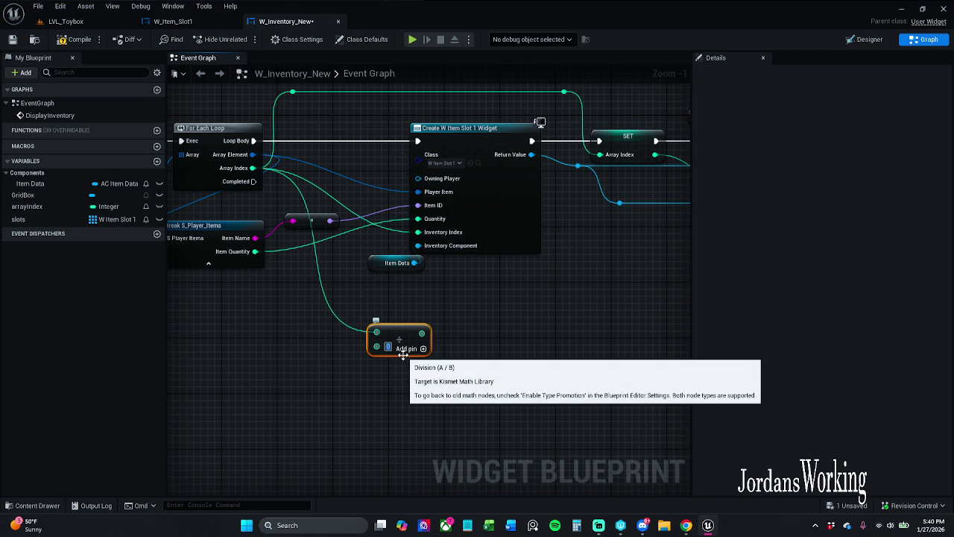
left_click(560, 333)
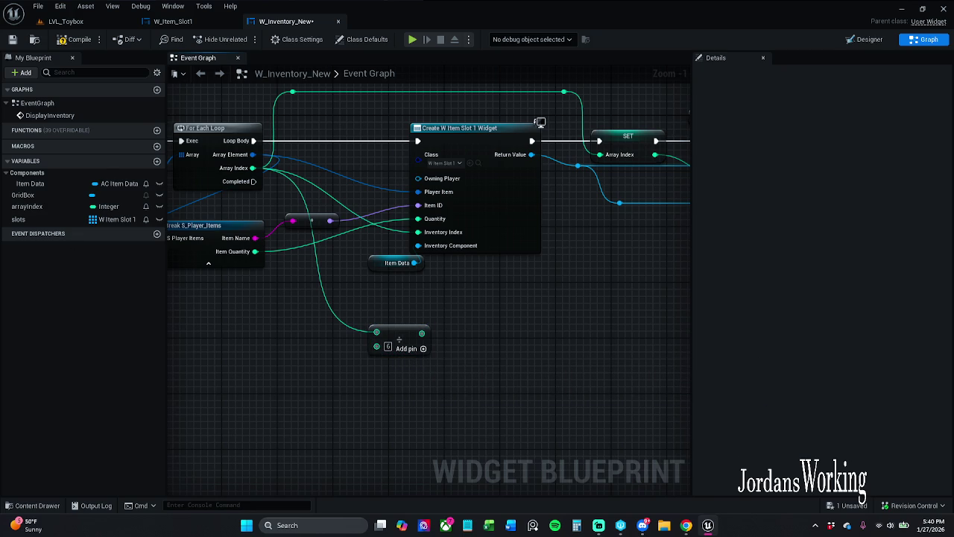
mouse_move(283, 376)
left_mouse_down()
mouse_move(357, 360)
mouse_move(360, 315)
mouse_move(305, 161)
left_mouse_up()
mouse_move(285, 125)
left_mouse_down()
mouse_move(323, 185)
mouse_move(383, 377)
mouse_move(377, 360)
left_mouse_up()
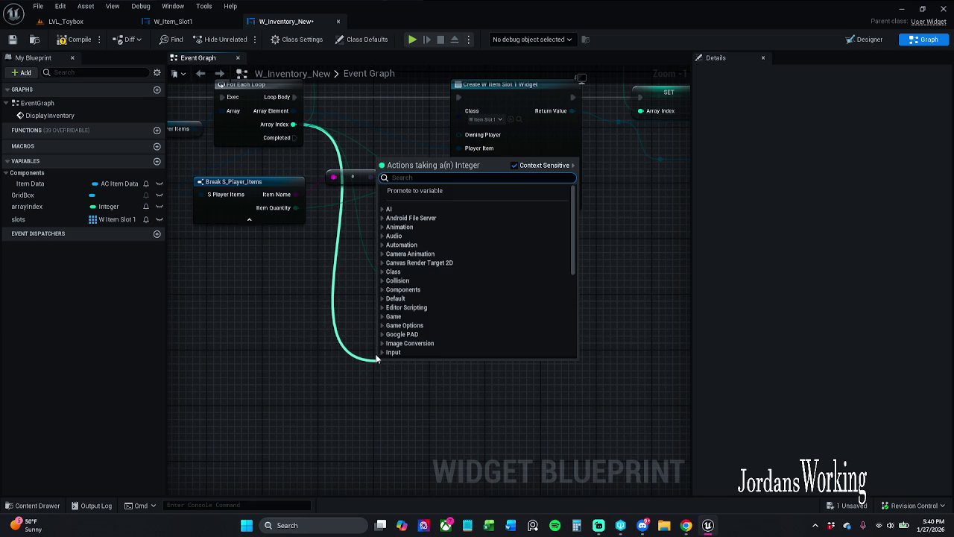
type("%")
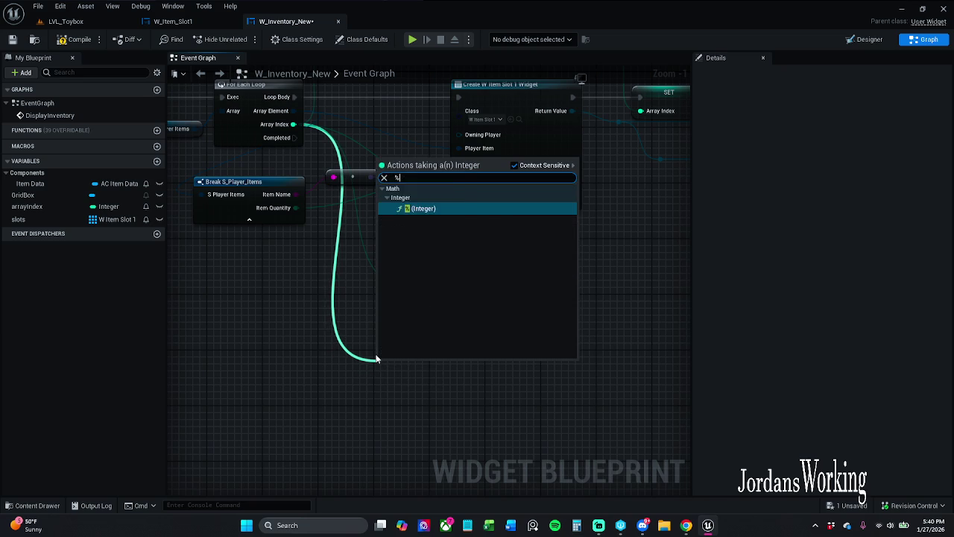
key("Return")
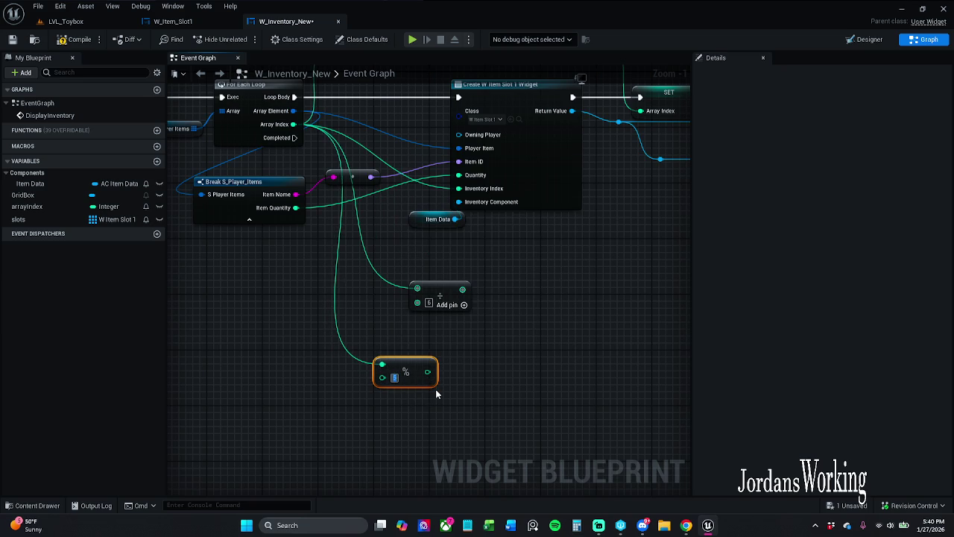
left_click(484, 366)
mouse_move(488, 345)
left_mouse_down()
mouse_move(350, 365)
mouse_move(343, 355)
left_mouse_up()
- Wire the ÷ result to In Row and the % result to In Column, then compile and save
scroll(311, 345, "down", 2)
mouse_move(224, 386)
left_mouse_down()
mouse_move(306, 291)
mouse_move(484, 292)
left_mouse_up()
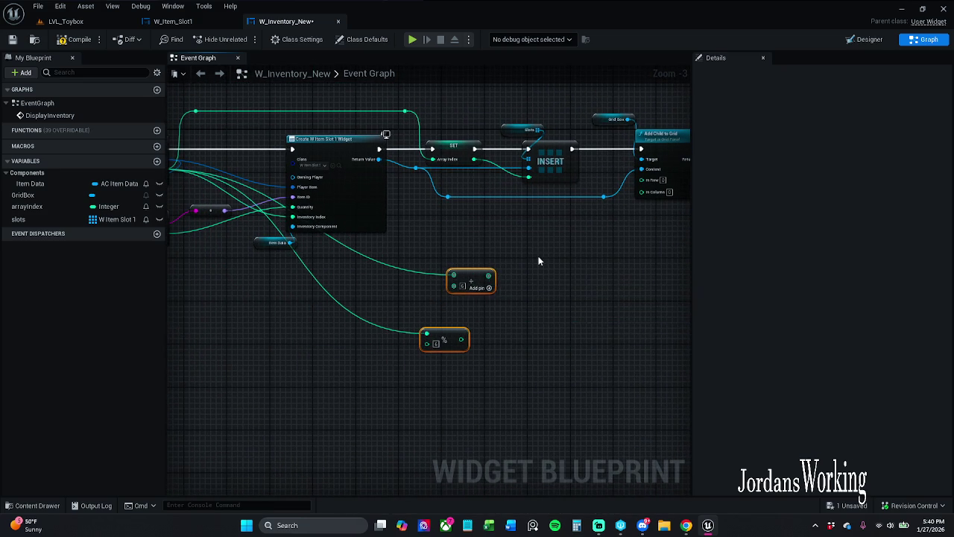
left_click(537, 258)
scroll(501, 285, "up", 2)
mouse_move(589, 217)
left_mouse_down()
mouse_move(396, 357)
mouse_move(389, 339)
left_mouse_up()
mouse_move(353, 422)
left_mouse_down()
mouse_move(595, 243)
mouse_move(588, 229)
left_mouse_up()
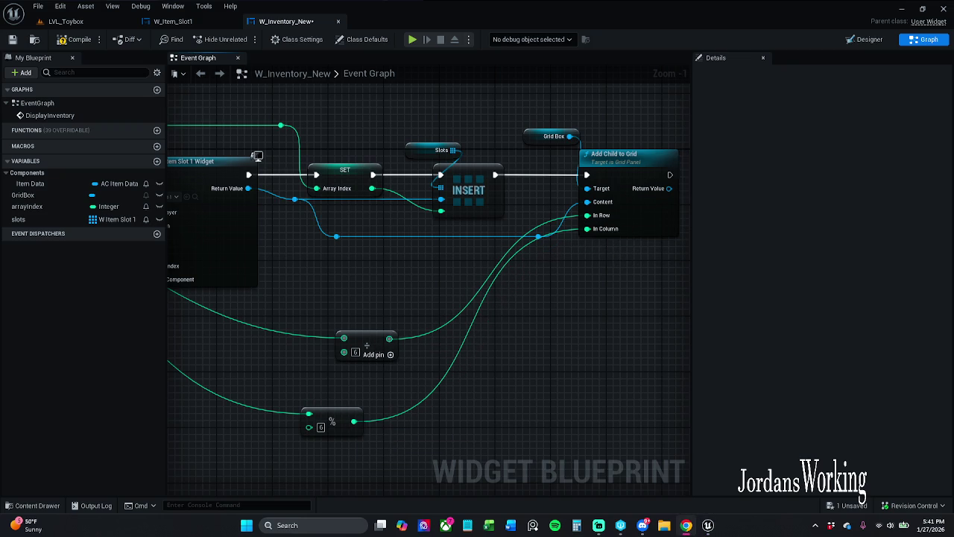
left_click(71, 39)
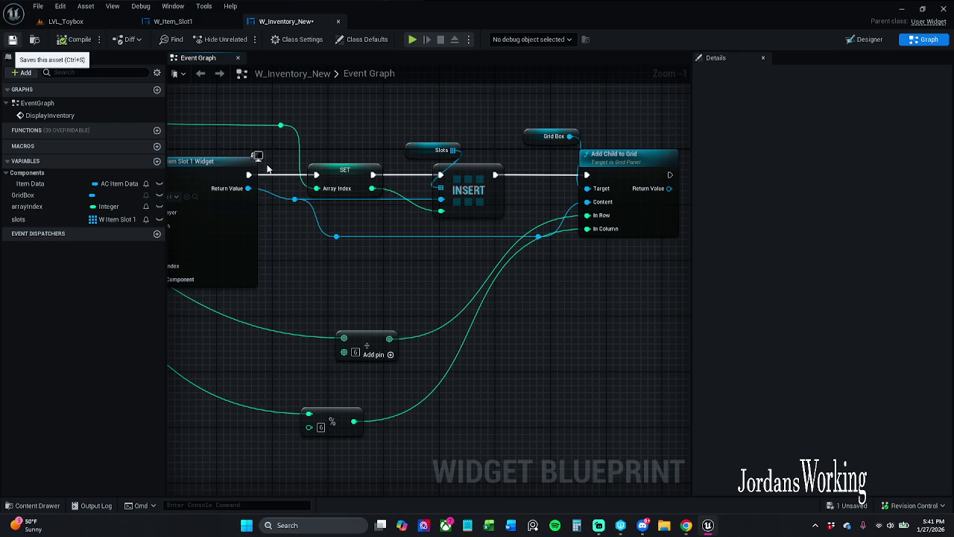
key("ctrl+s")
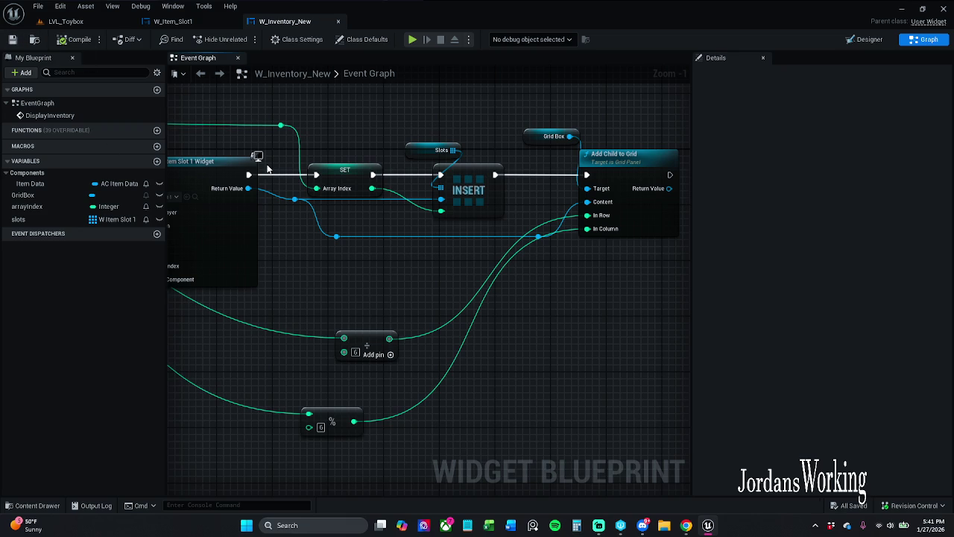
left_click_drag(304, 326, 541, 278)
scroll(397, 305, "down", 1)
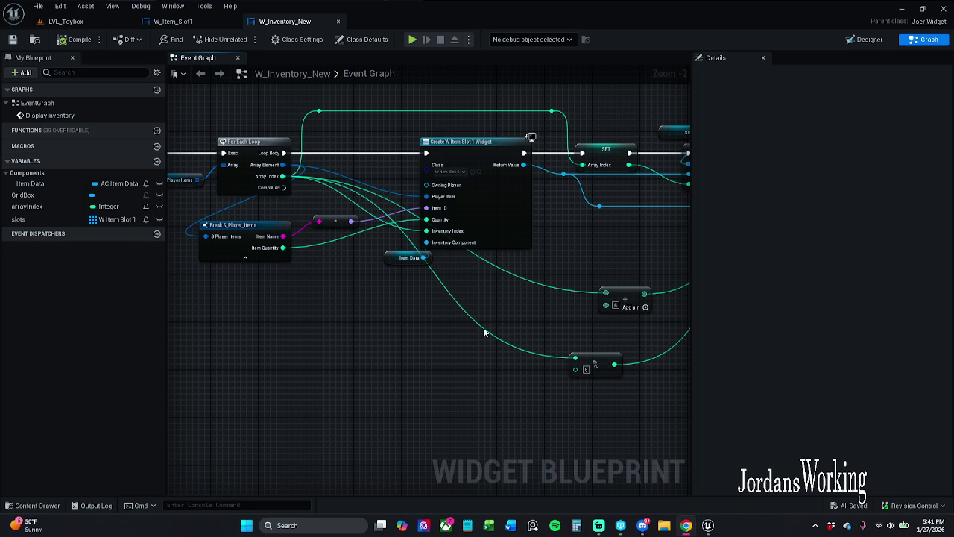
- Add reroute points on the row and column wires and straighten them with the math nodes
left_click_drag(541, 270, 451, 372)
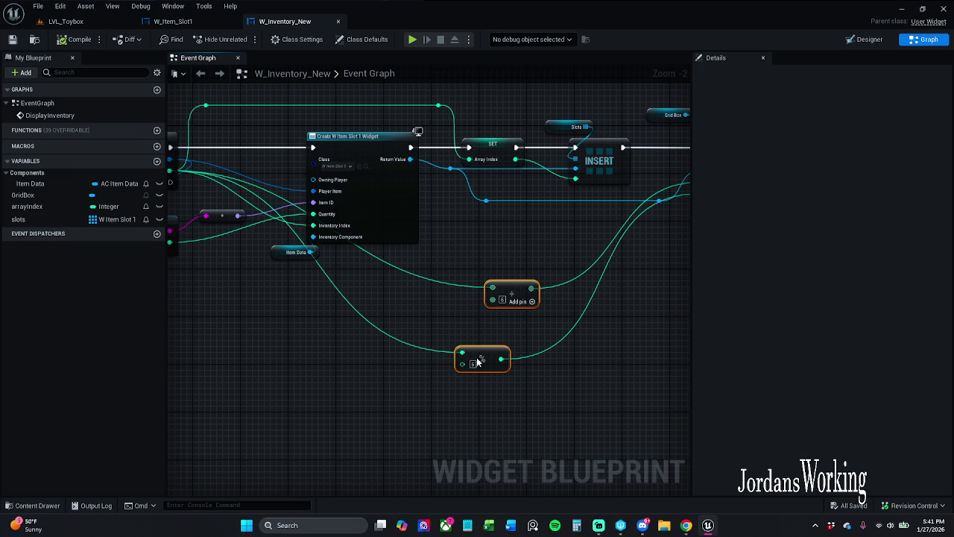
mouse_move(514, 293)
left_mouse_down()
mouse_move(388, 317)
mouse_move(304, 317)
left_mouse_up()
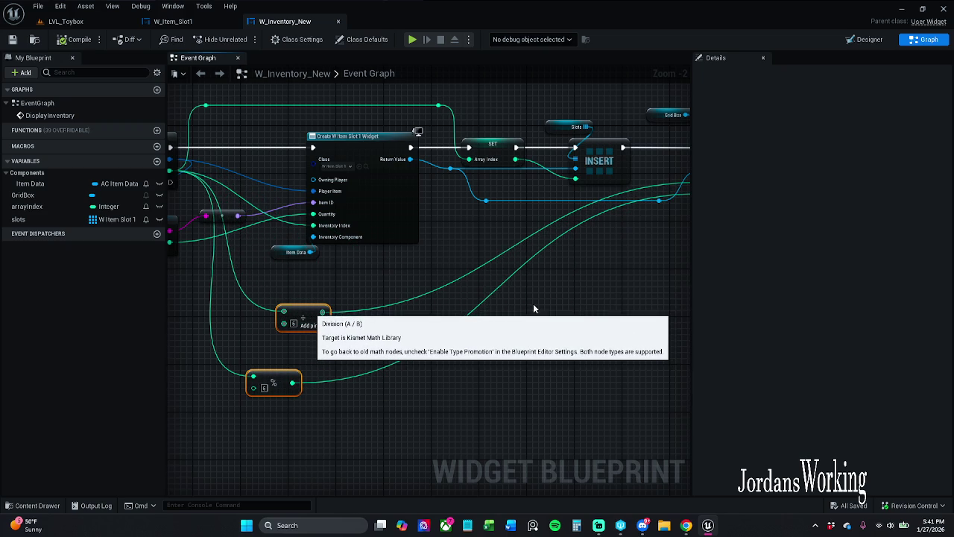
double_click(505, 250)
double_click(524, 266)
mouse_move(524, 267)
left_mouse_down()
mouse_move(516, 259)
mouse_move(567, 288)
left_mouse_up()
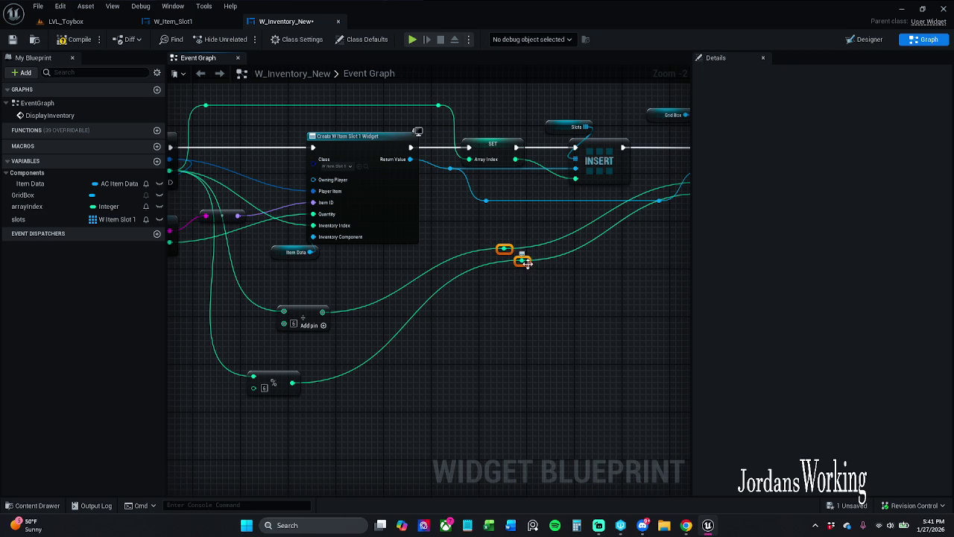
mouse_move(524, 266)
left_mouse_down()
mouse_move(598, 334)
mouse_move(607, 326)
left_mouse_up()
mouse_move(613, 288)
left_mouse_down()
mouse_move(457, 358)
mouse_move(245, 393)
left_mouse_up()
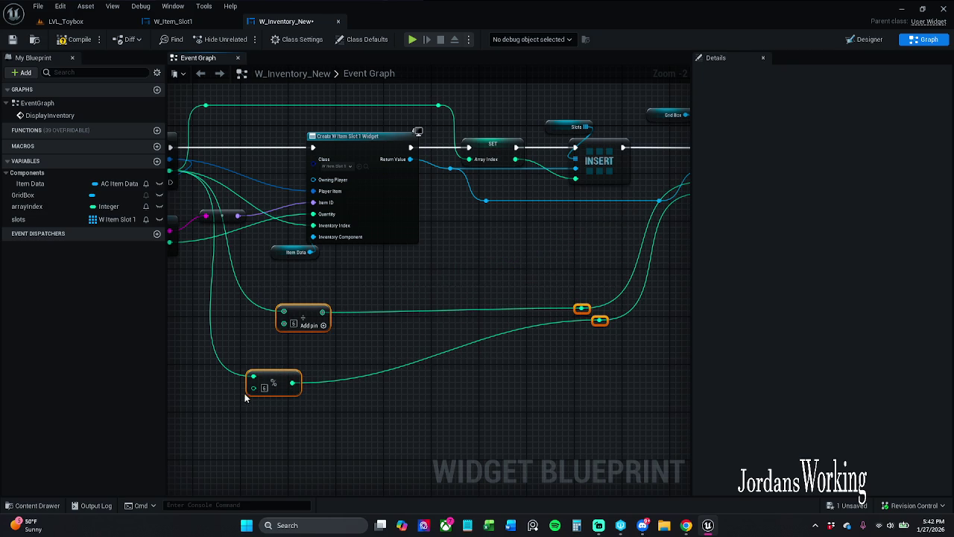
key("q")
left_click(438, 362)
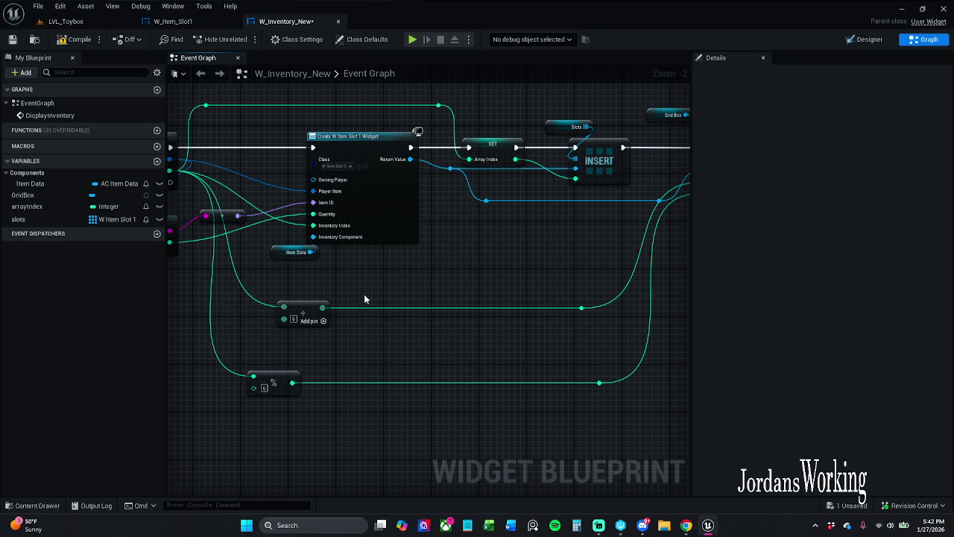
- Reposition the divide and modulo nodes and reroutes neatly, then save W_Inventory_New
left_click_drag(257, 445, 690, 365)
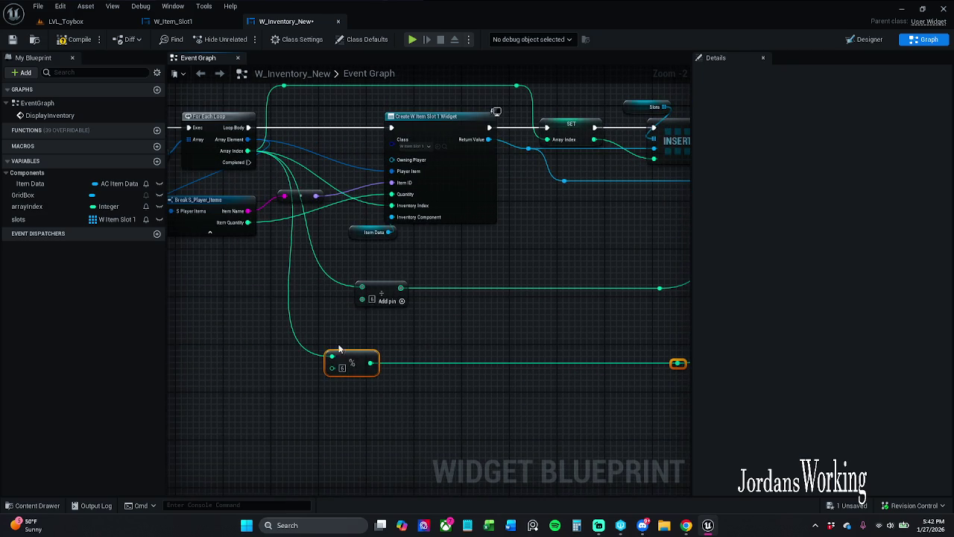
mouse_move(288, 425)
left_mouse_down()
mouse_move(574, 266)
mouse_move(618, 274)
left_mouse_up()
left_click_drag(349, 309, 354, 302)
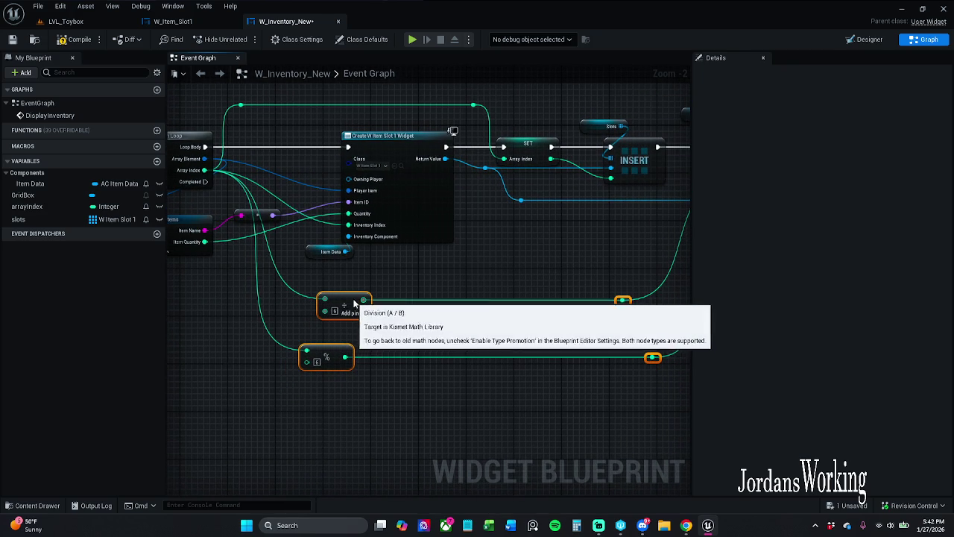
left_click(463, 300)
mouse_move(413, 253)
left_mouse_down()
mouse_move(452, 223)
mouse_move(456, 199)
left_mouse_up()
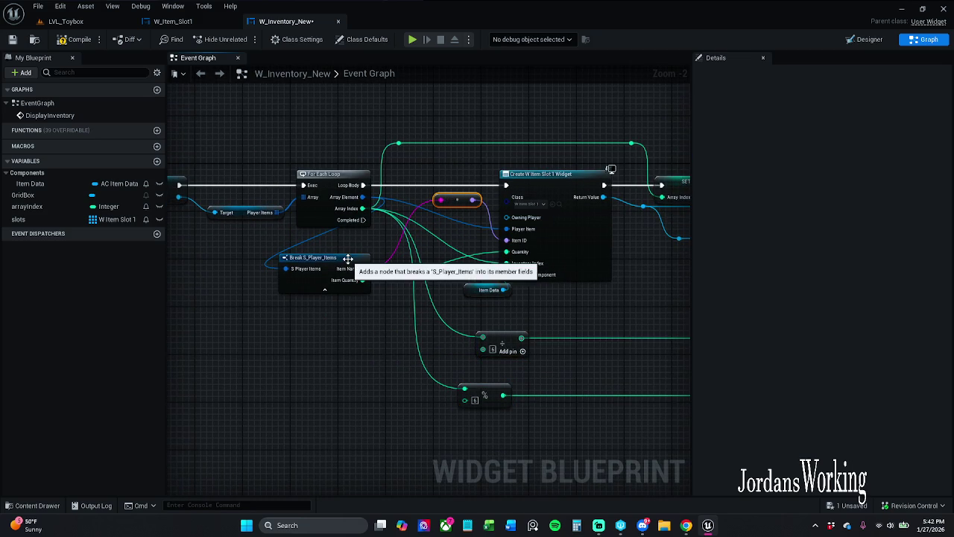
left_click(401, 383)
left_click_drag(400, 384, 375, 375)
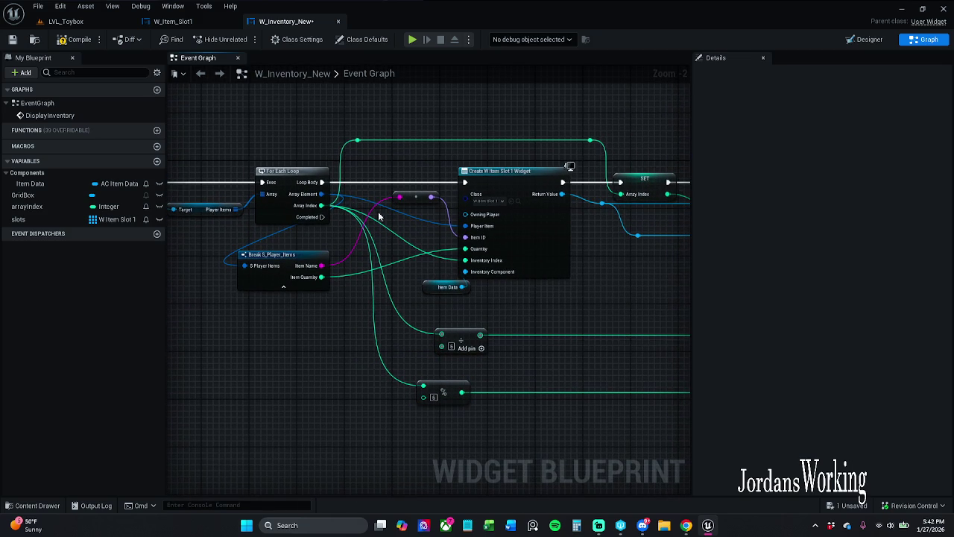
left_click(12, 41)
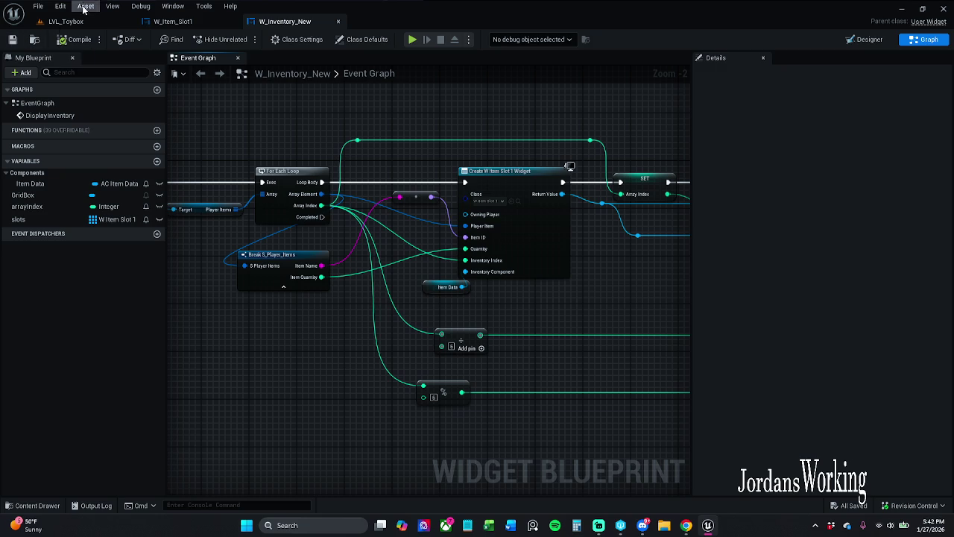
left_click(66, 21)
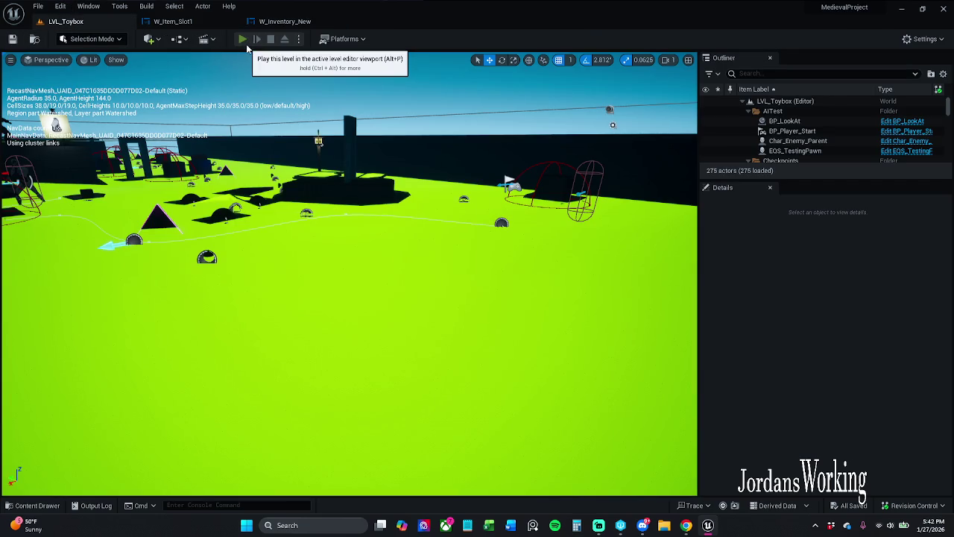
- Play LVL_Toybox to check the four-column inventory grid, then stop and return to W_Inventory_New
left_click(243, 40)
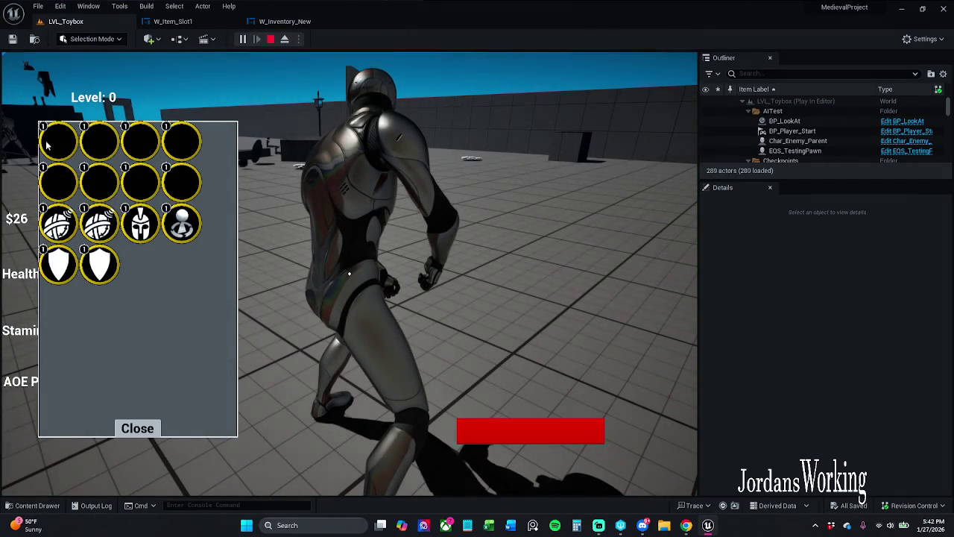
left_click(271, 40)
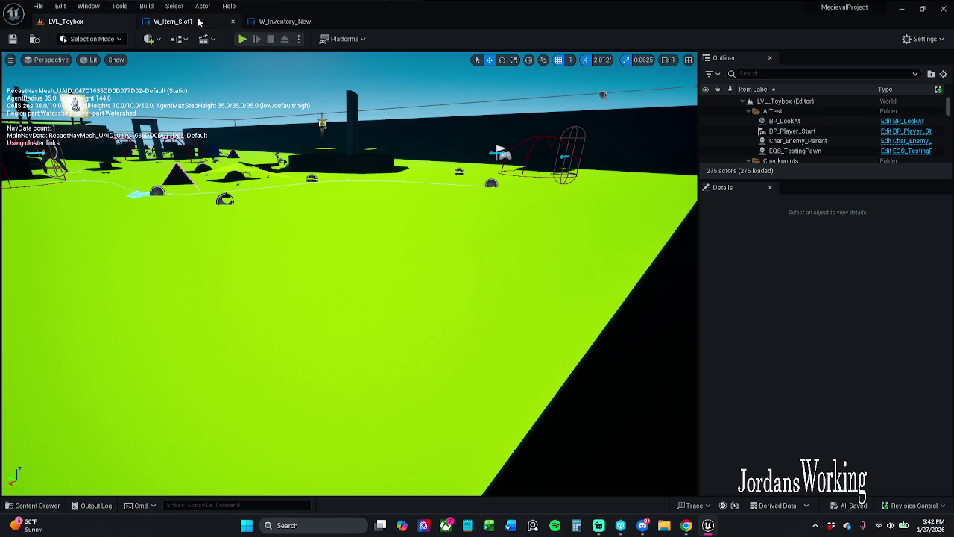
left_click(285, 21)
left_click(173, 21)
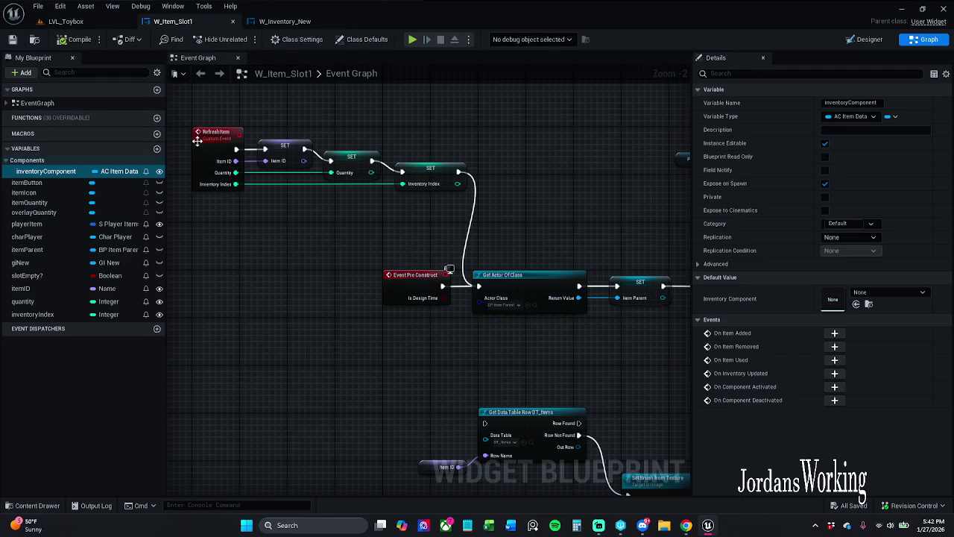
left_click(285, 21)
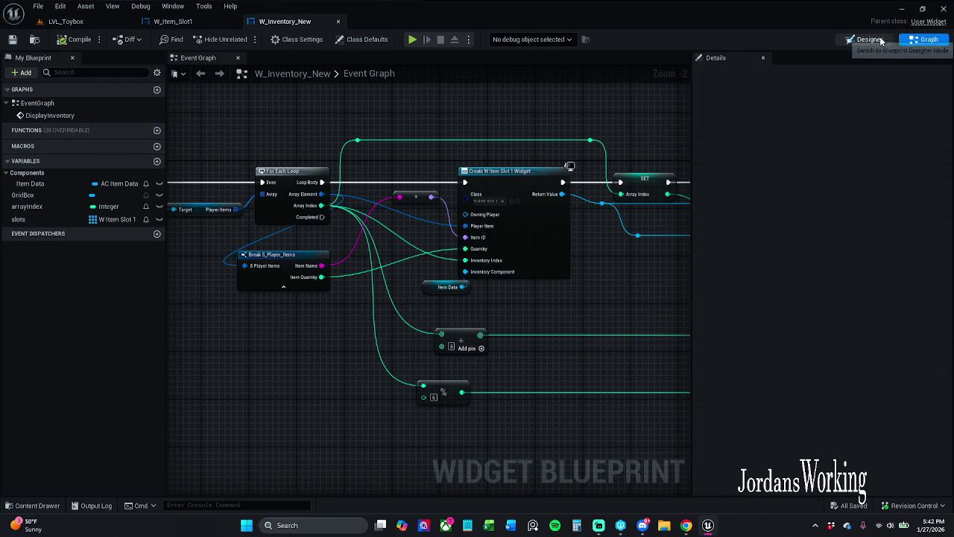
- Go back to LVL_Toybox and open PC_Story from _MyContent > Blueprints > PlayerControllers
left_click(881, 41)
scroll(320, 151, "up", 5)
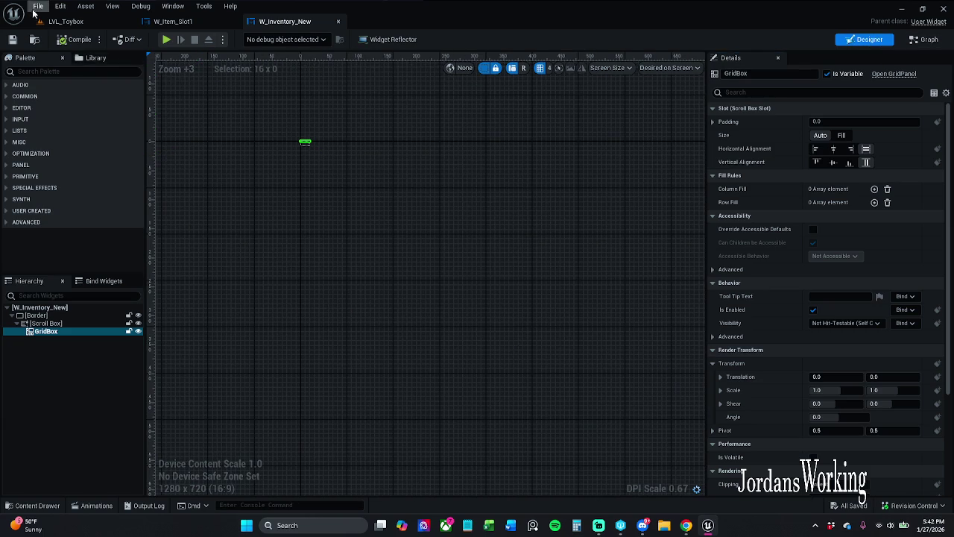
left_click(65, 21)
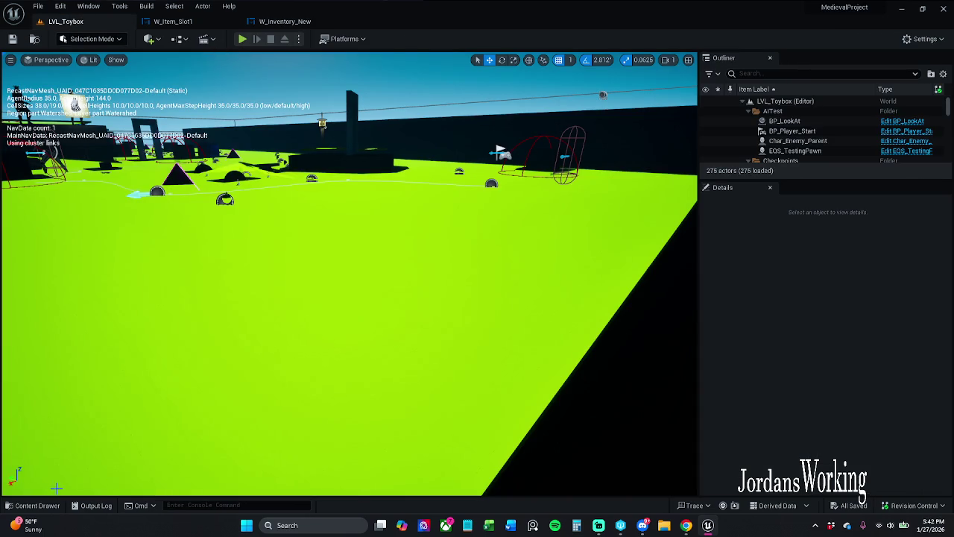
left_click(32, 505)
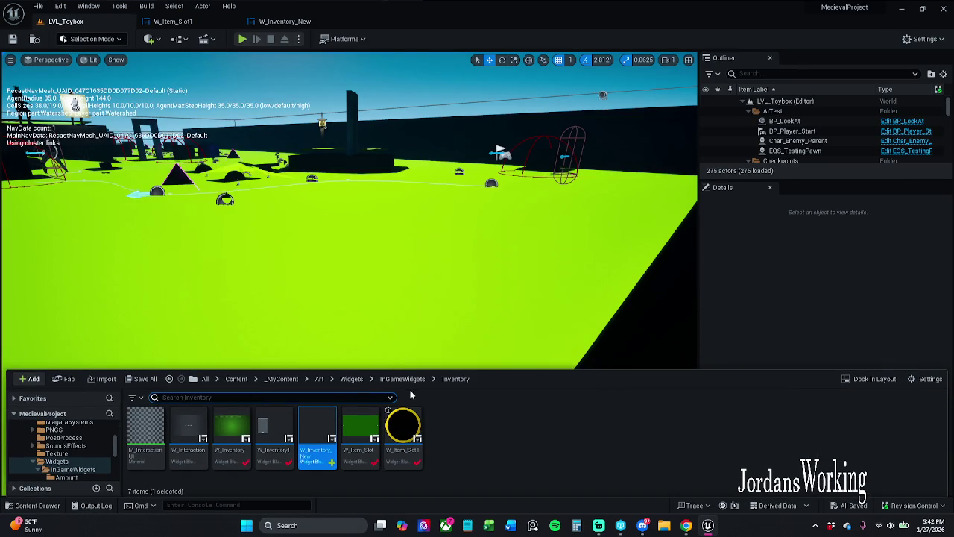
left_click(287, 379)
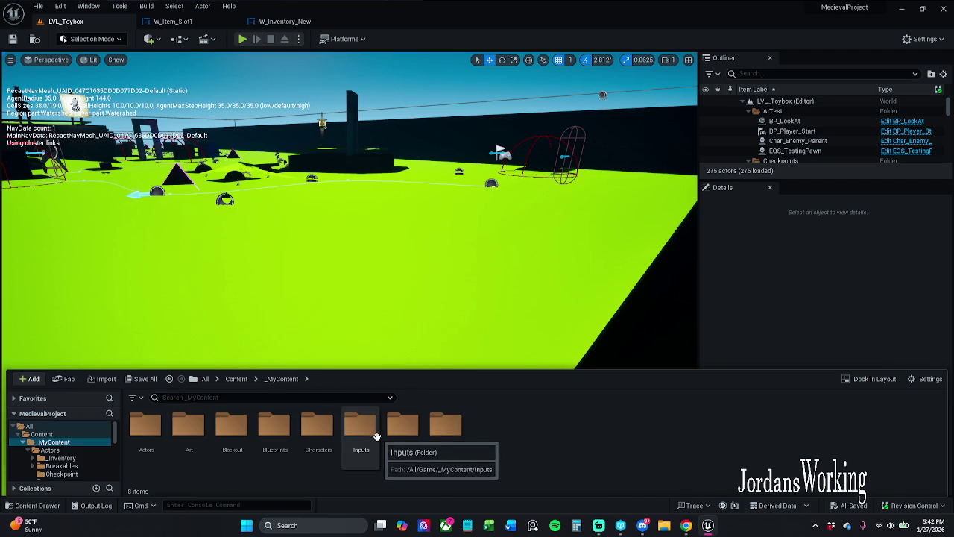
double_click(274, 446)
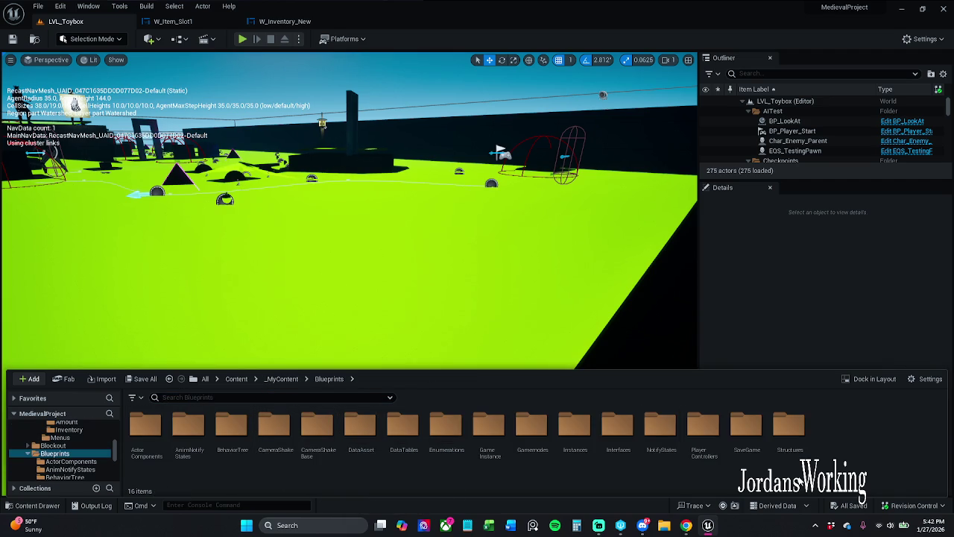
double_click(702, 444)
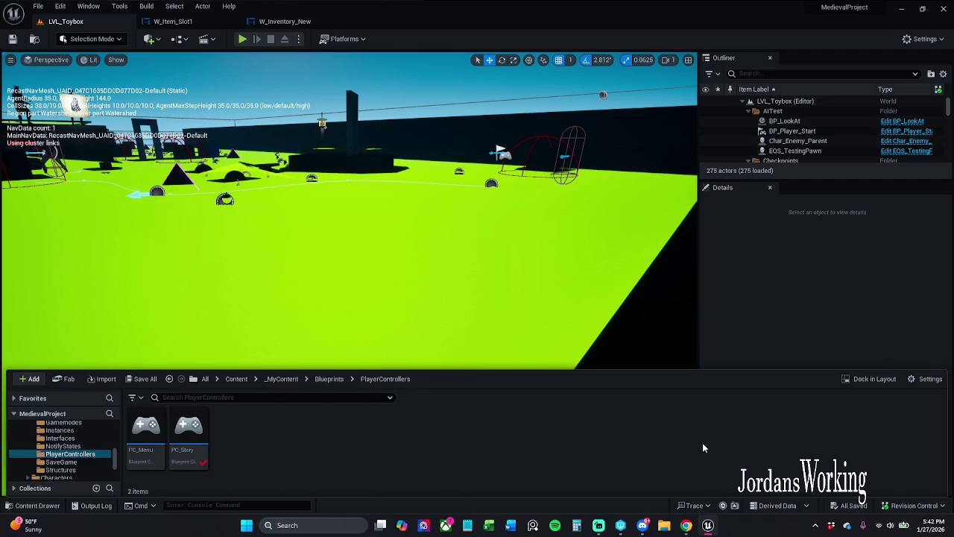
double_click(188, 431)
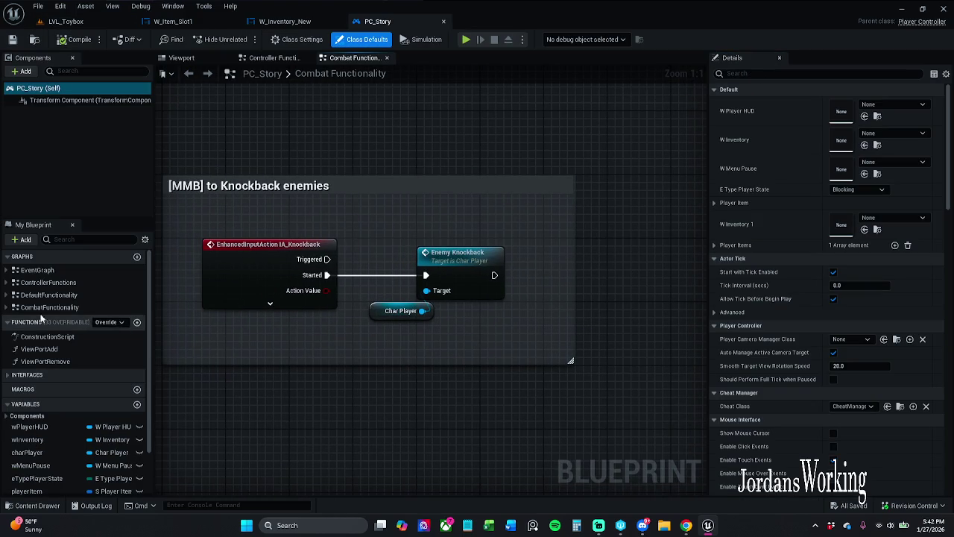
- Filter PC_Story's variables for 'inve', then clear the filter
left_click(91, 239)
type("inve")
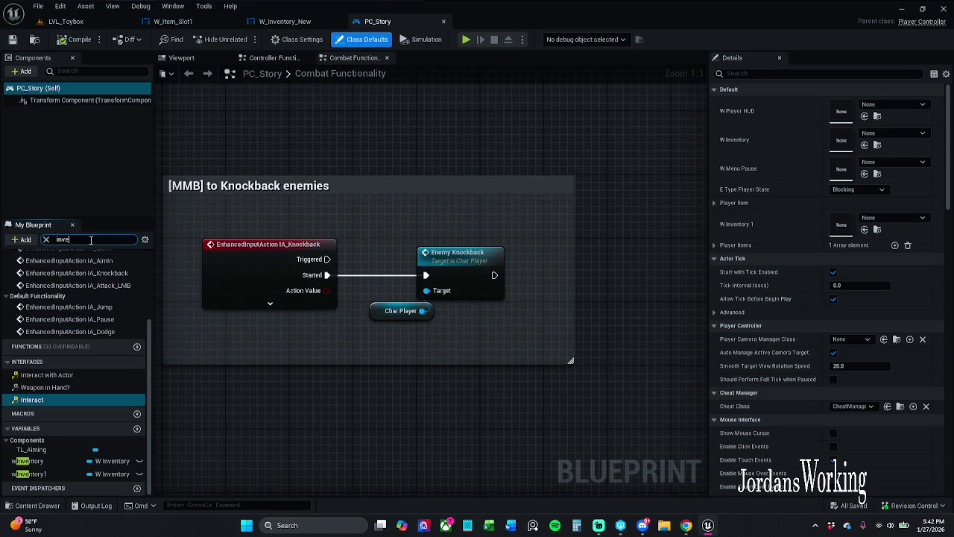
left_click(46, 239)
- Open AC_Item_Data from the Blueprints/ActorComponents folder in the Content Drawer
left_click(41, 506)
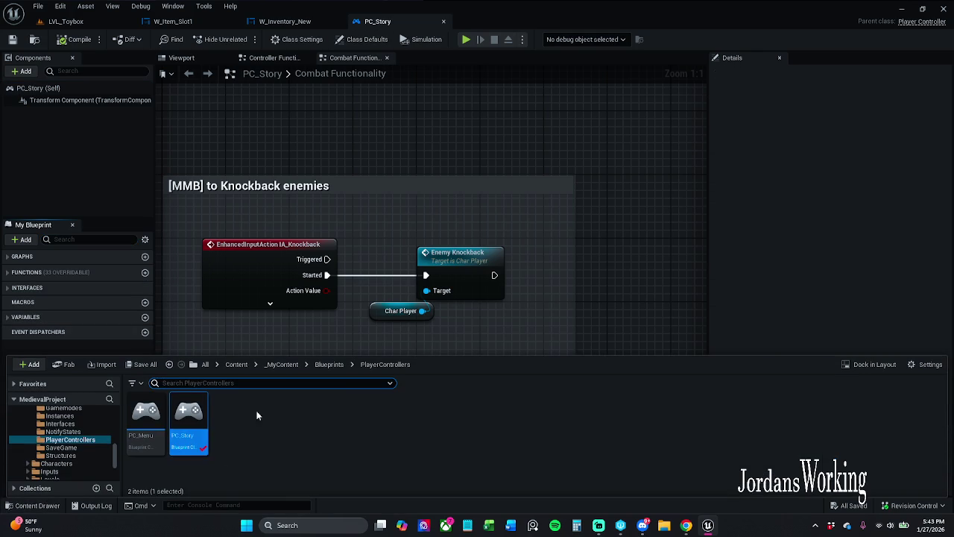
left_click(329, 365)
left_click(145, 425)
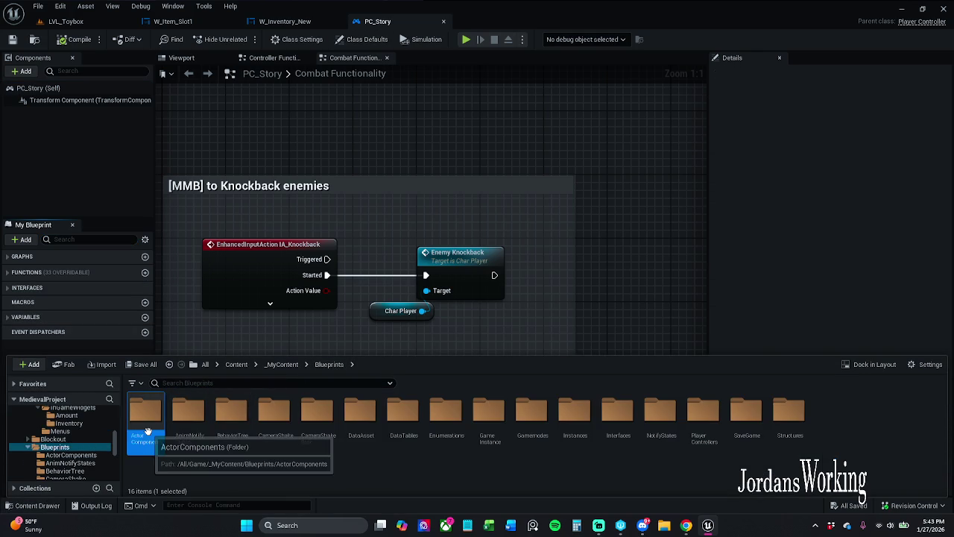
double_click(145, 425)
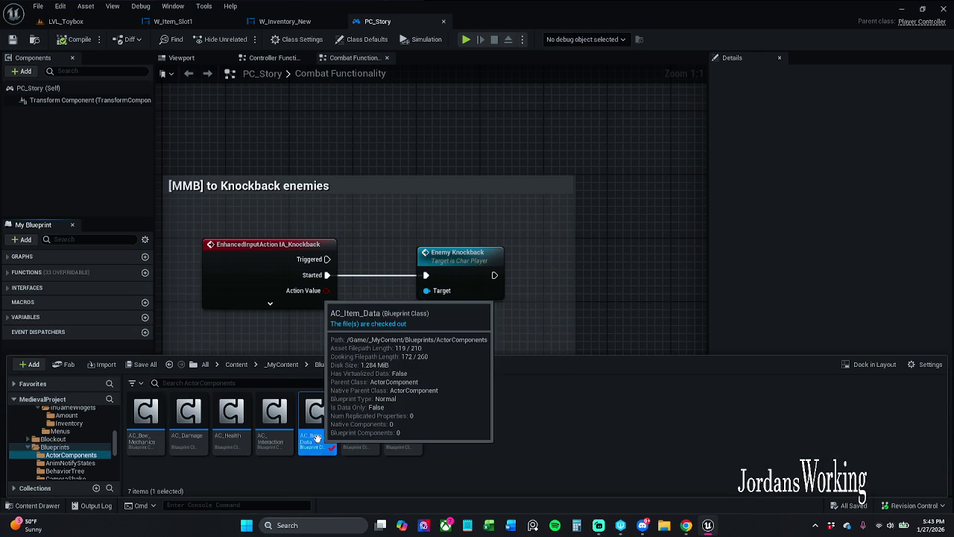
double_click(316, 432)
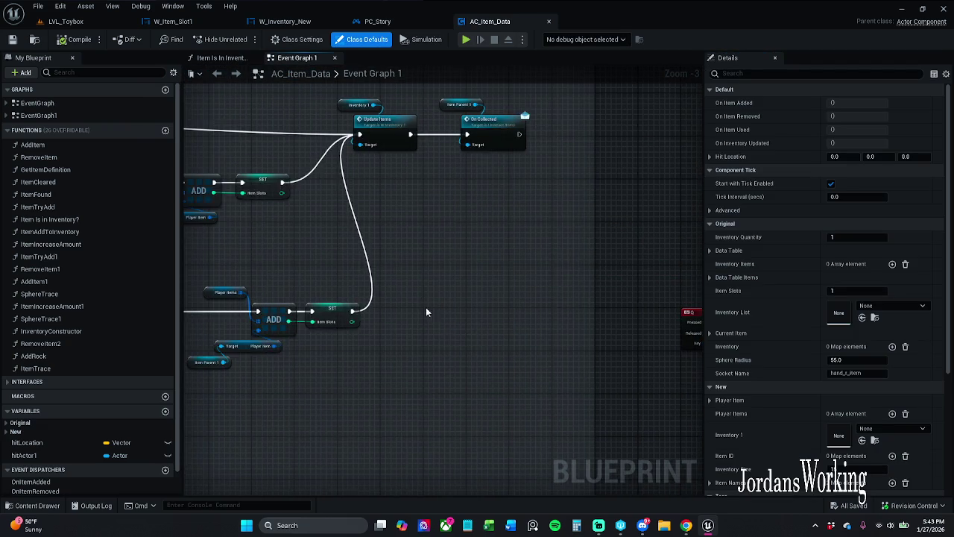
- Delete the group of four selected nodes from AC_Item_Data's event graph
left_click_drag(256, 158, 530, 346)
key("Delete")
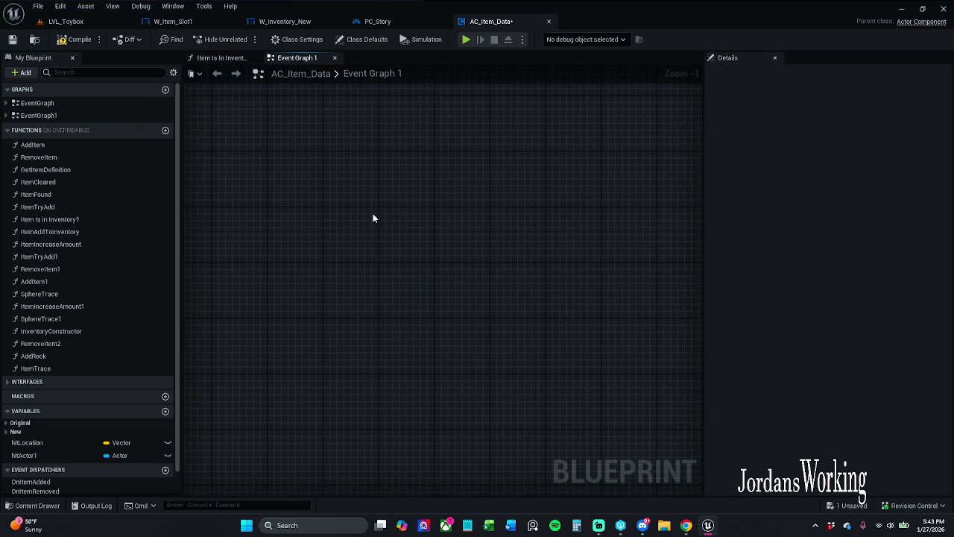
left_click_drag(324, 181, 608, 233)
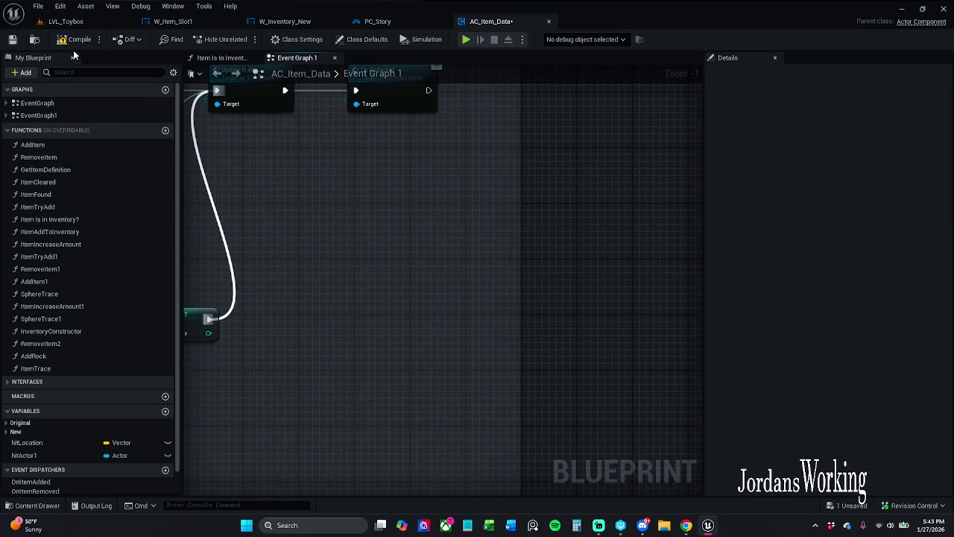
- Search members for 'inve' and jump to IA_Inventory to review its SET and Set Game Paused nodes
left_click(106, 75)
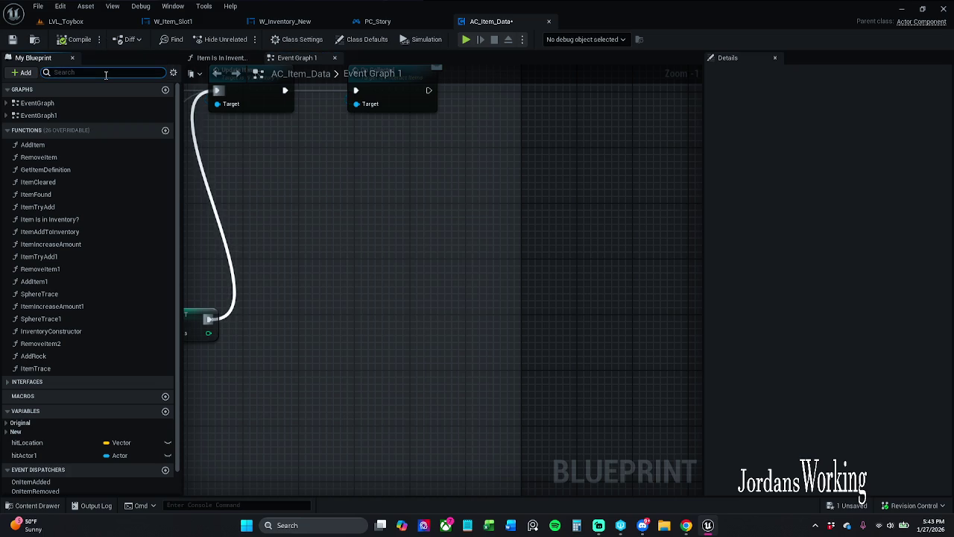
type("inve")
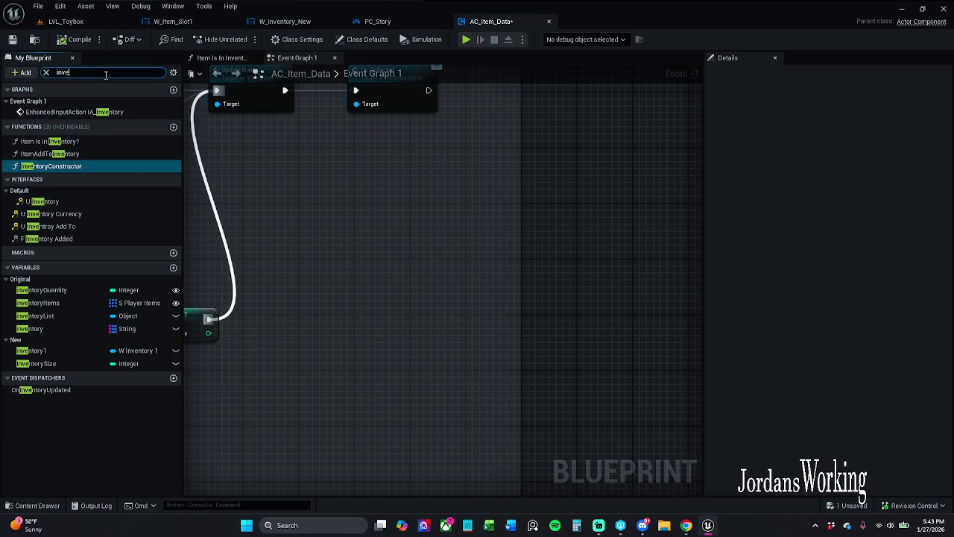
double_click(119, 113)
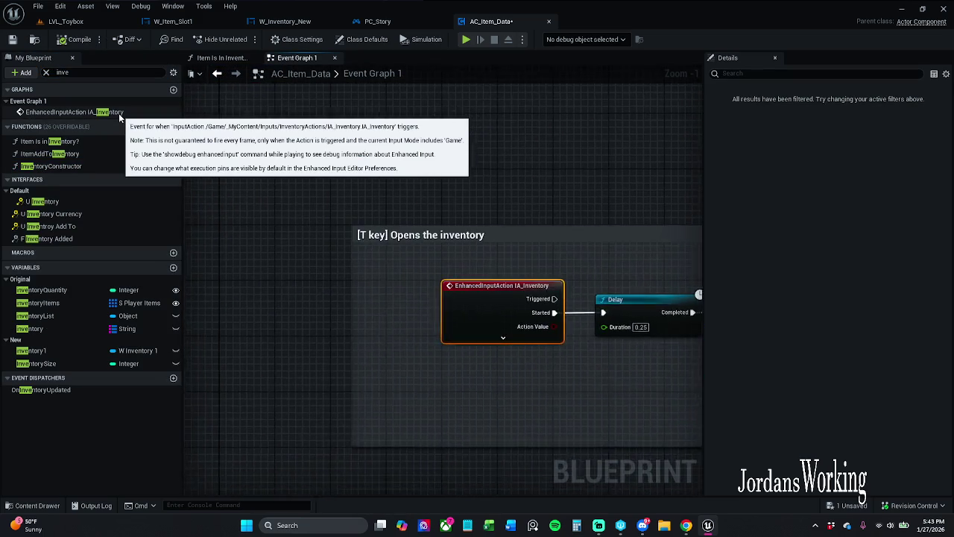
scroll(426, 148, "down", 3)
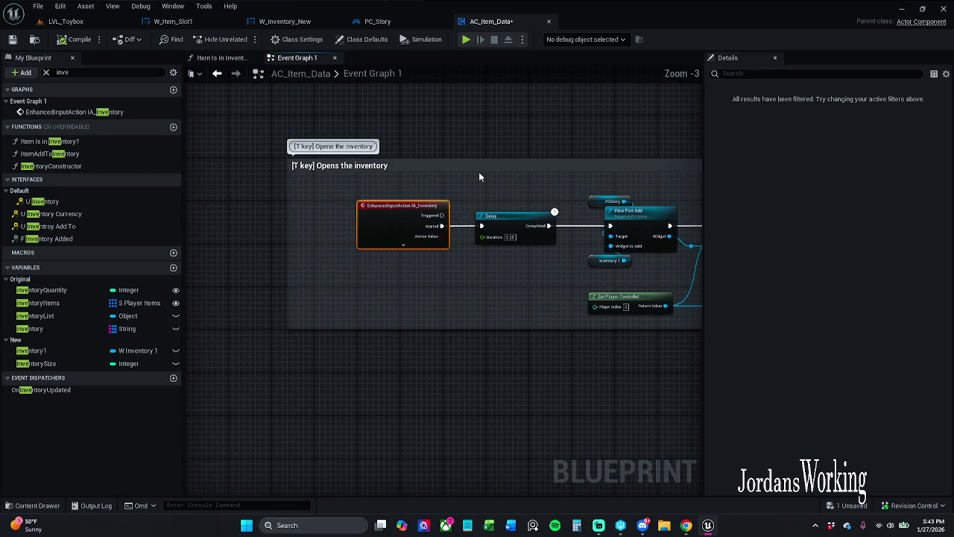
mouse_move(396, 133)
left_mouse_down()
mouse_move(383, 122)
mouse_move(386, 175)
mouse_move(422, 170)
mouse_move(388, 157)
mouse_move(433, 160)
mouse_move(298, 146)
mouse_move(508, 162)
mouse_move(476, 163)
left_mouse_up()
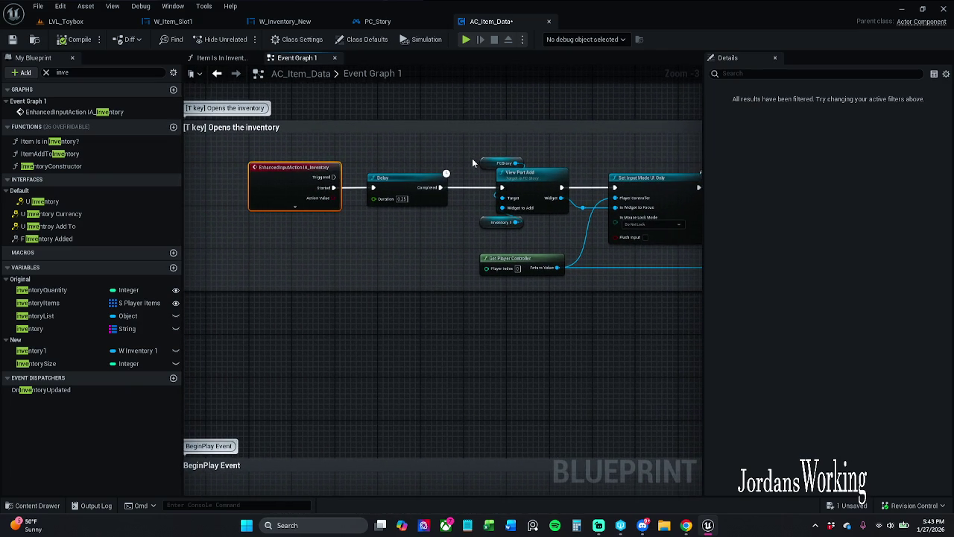
left_click_drag(484, 150, 373, 150)
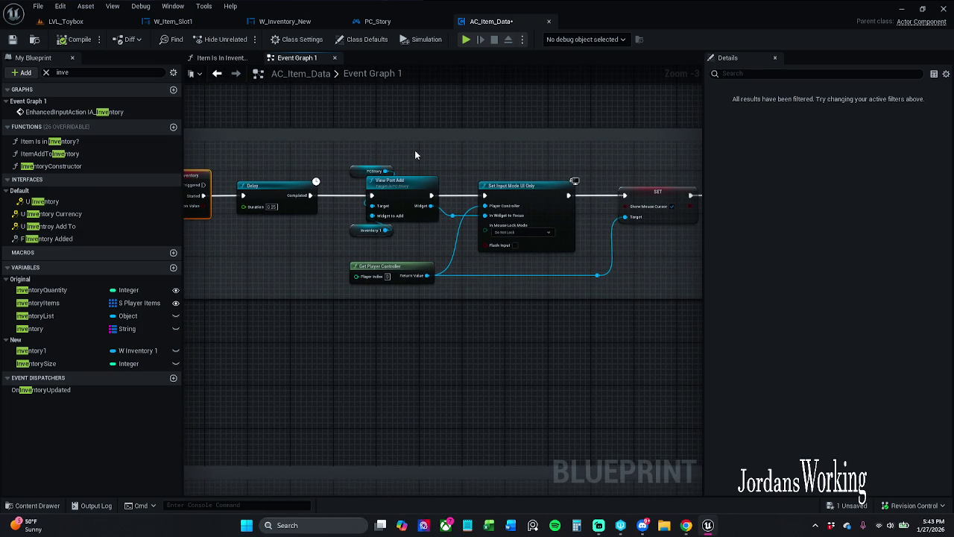
mouse_move(482, 166)
left_mouse_down()
mouse_move(495, 152)
mouse_move(408, 151)
left_mouse_up()
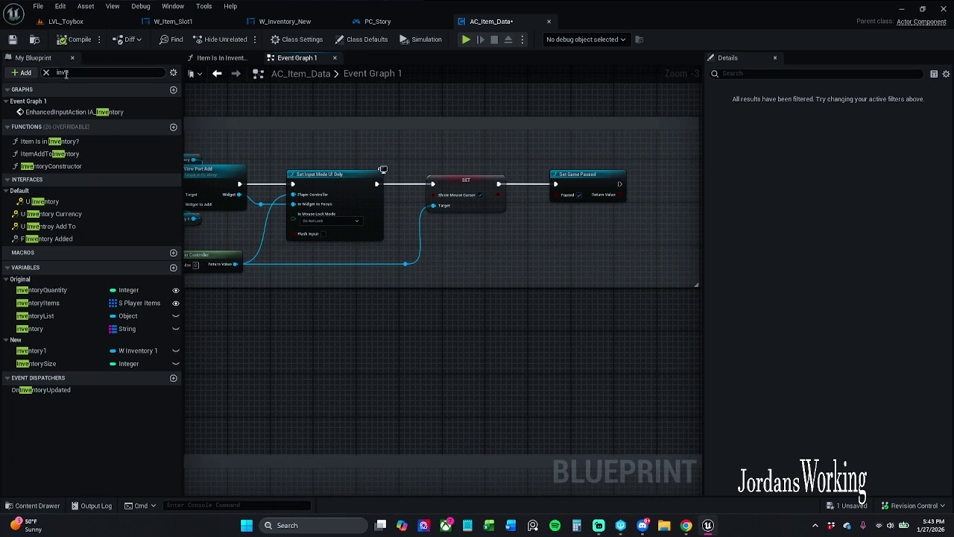
- Clear the search filter, save AC_Item_Data, and switch to W_Inventory_New
left_click(46, 72)
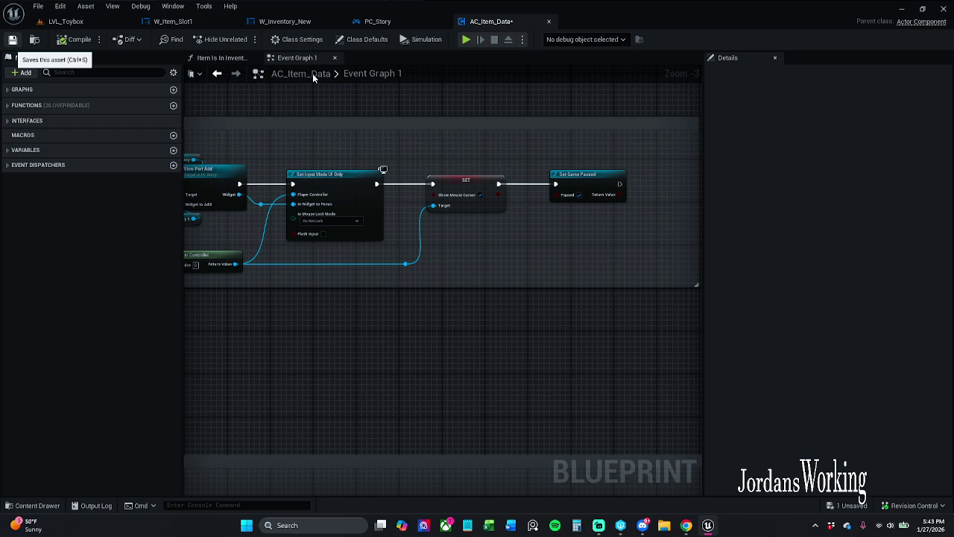
key("ctrl+s")
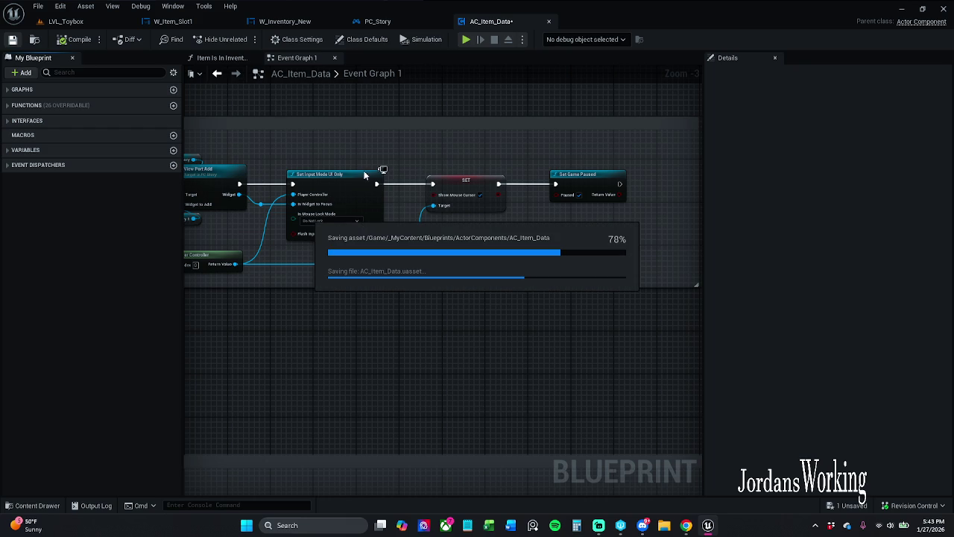
left_click(313, 23)
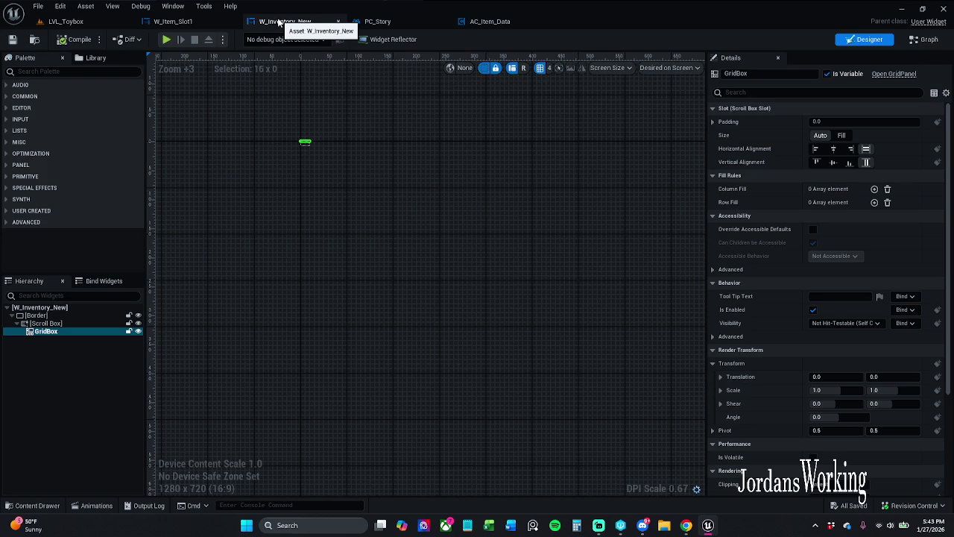
- Inspect W_Inventory_New's Create Widget and Add Child to Grid nodes, then return to AC_Item_Data's graph
left_click(179, 20)
left_click(287, 21)
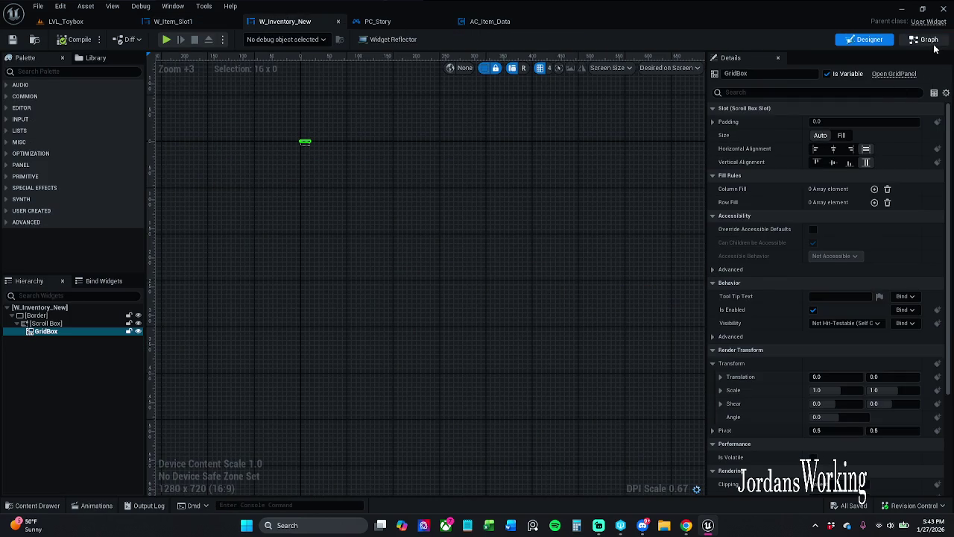
left_click(925, 38)
scroll(356, 166, "up", 3)
left_click_drag(357, 167, 322, 168)
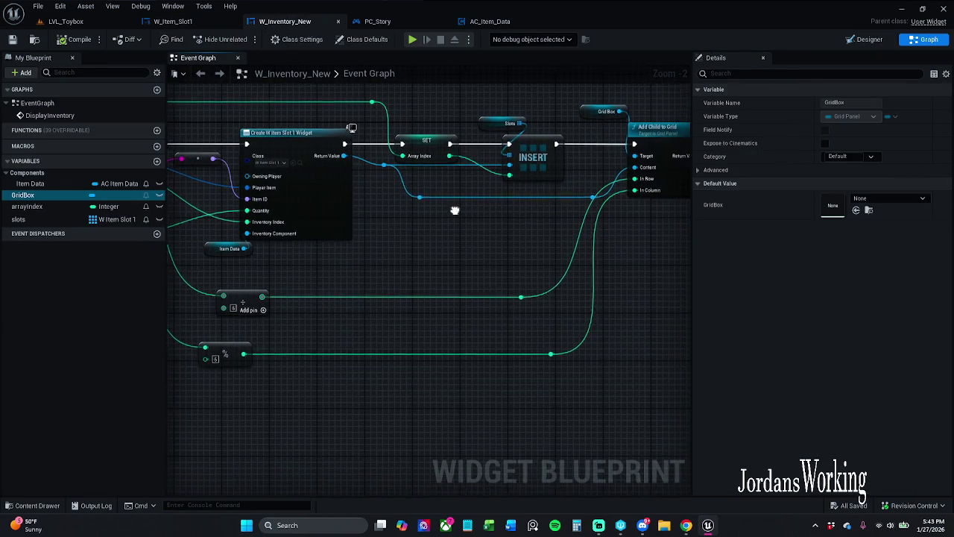
left_click_drag(602, 207, 532, 211)
left_click_drag(349, 228, 383, 233)
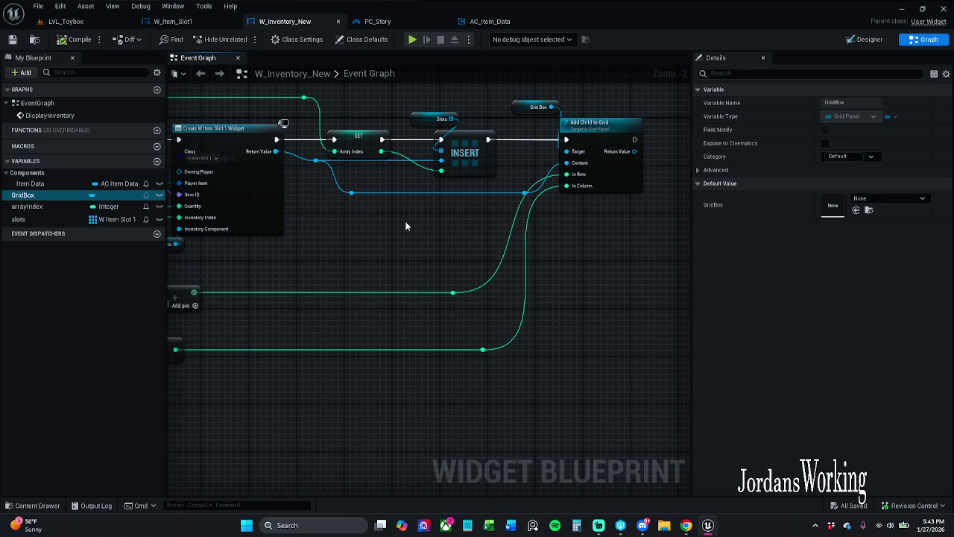
left_click(864, 39)
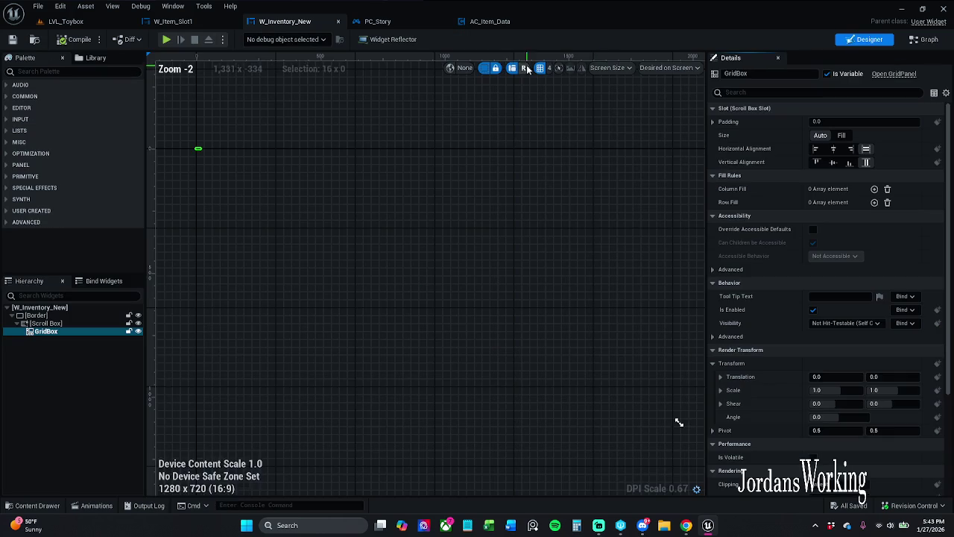
left_click(924, 39)
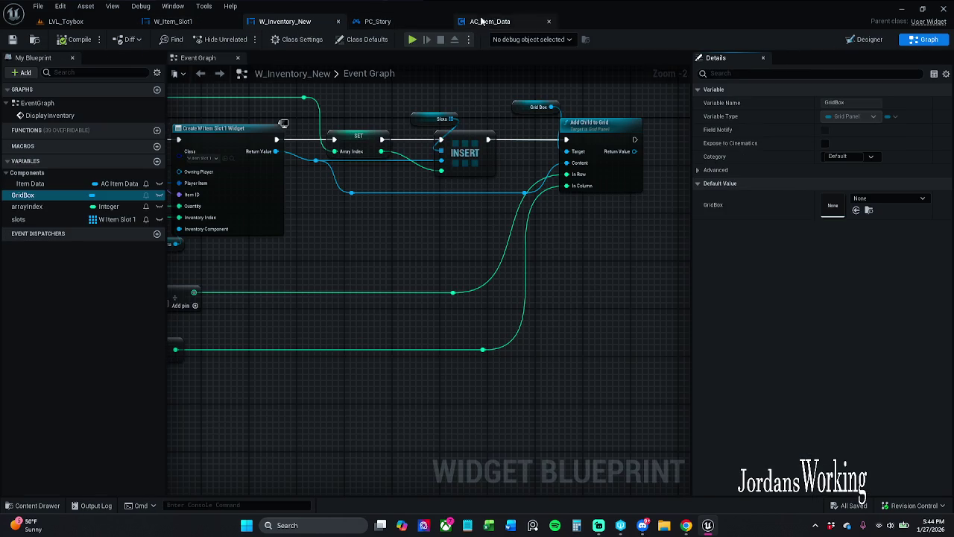
left_click(490, 20)
scroll(388, 168, "up", 3)
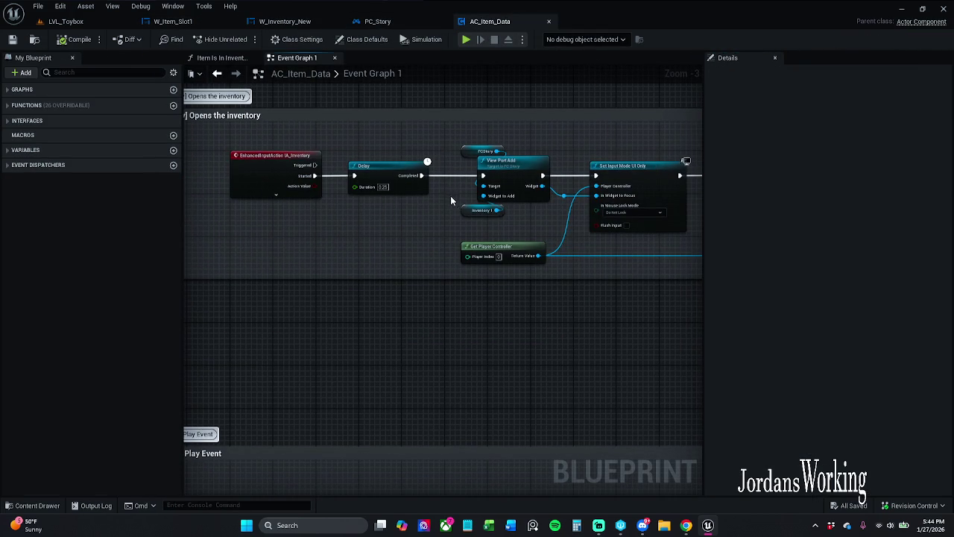
- Retype the Inventory 1 variable to a W Inventory New reference and delete its old node
left_click_drag(459, 163, 439, 180)
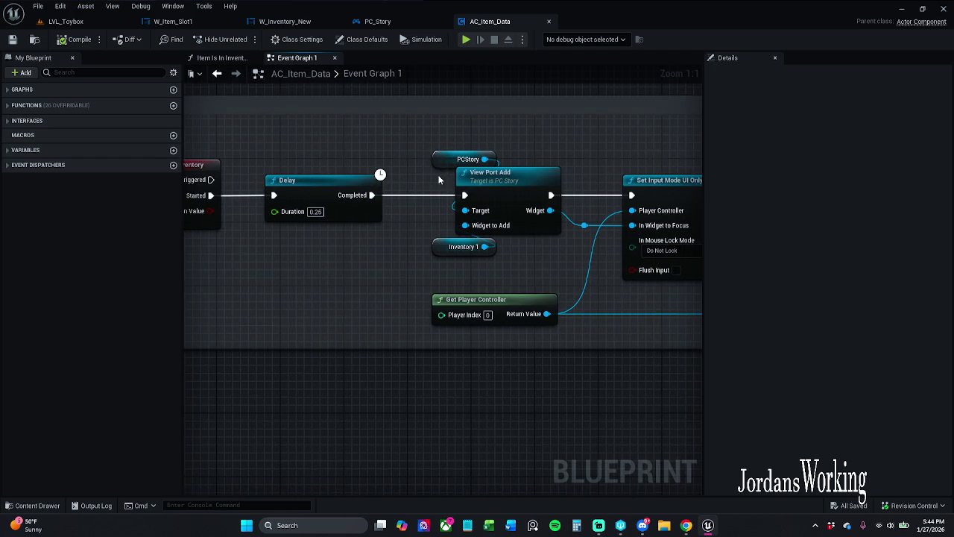
left_click(455, 159)
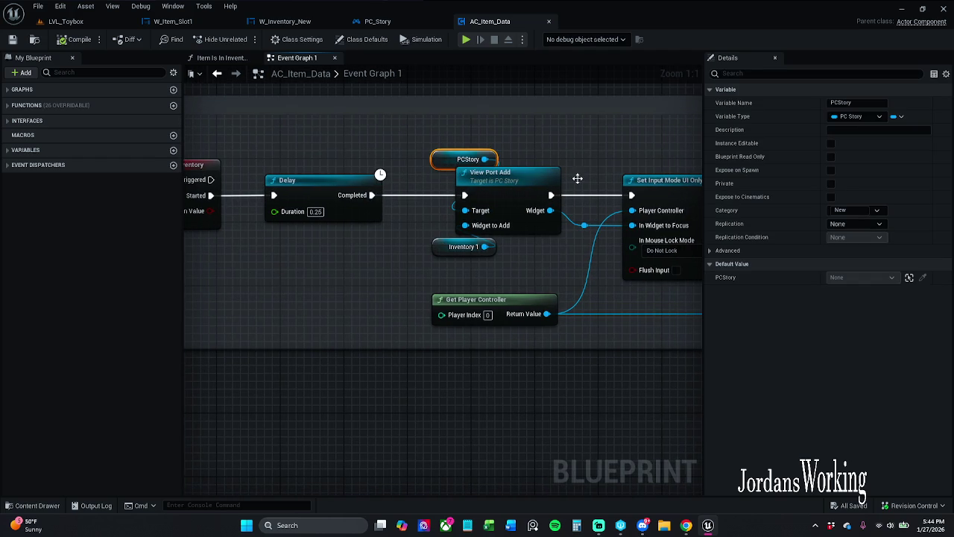
left_click(460, 247)
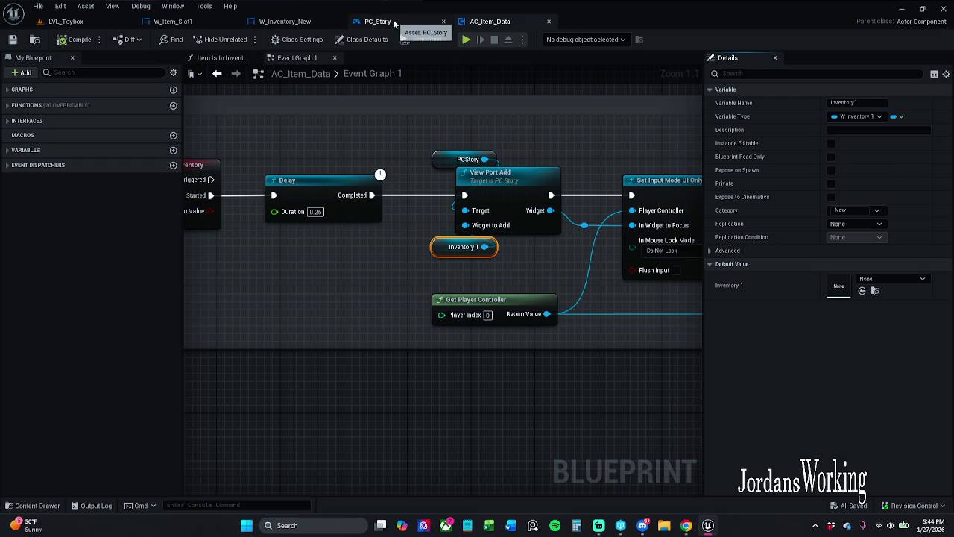
left_click(876, 118)
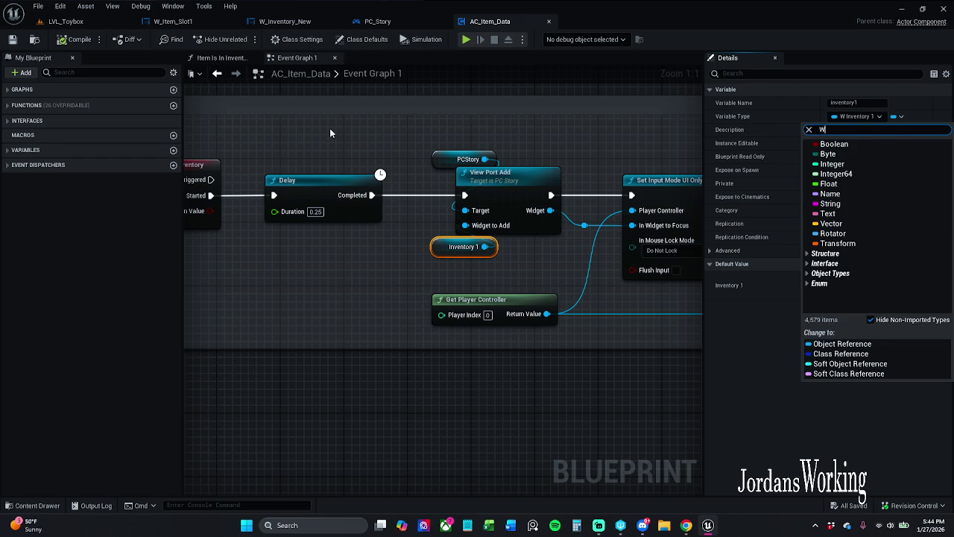
type("_Inve")
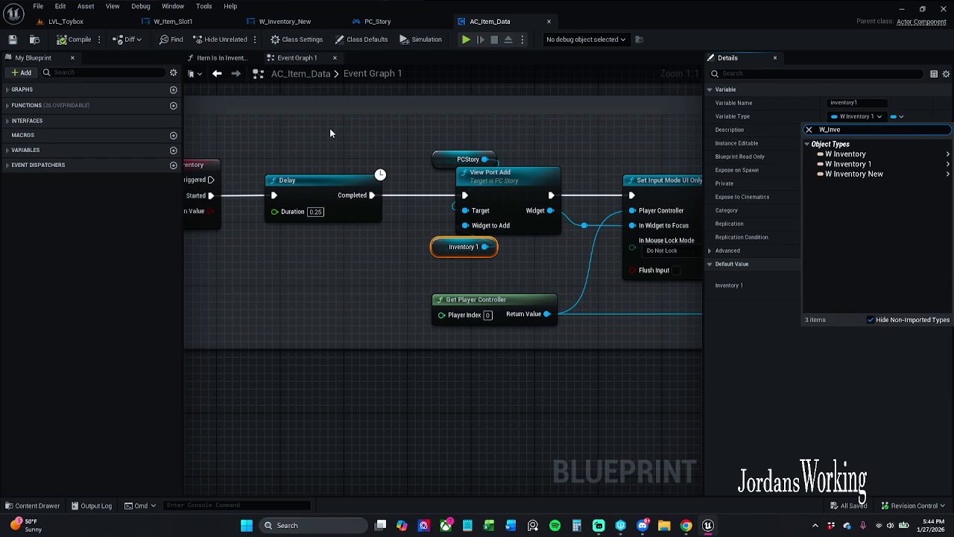
mouse_move(850, 174)
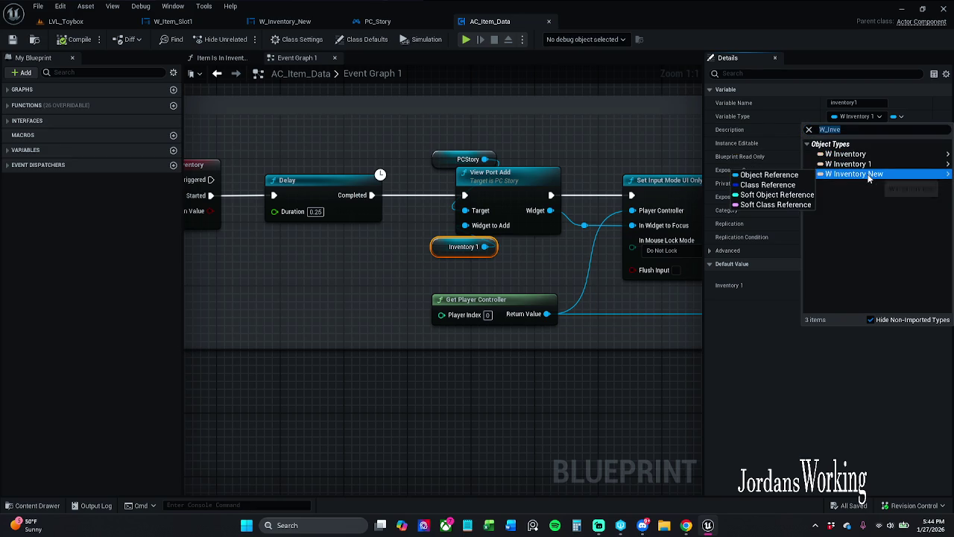
left_click(785, 176)
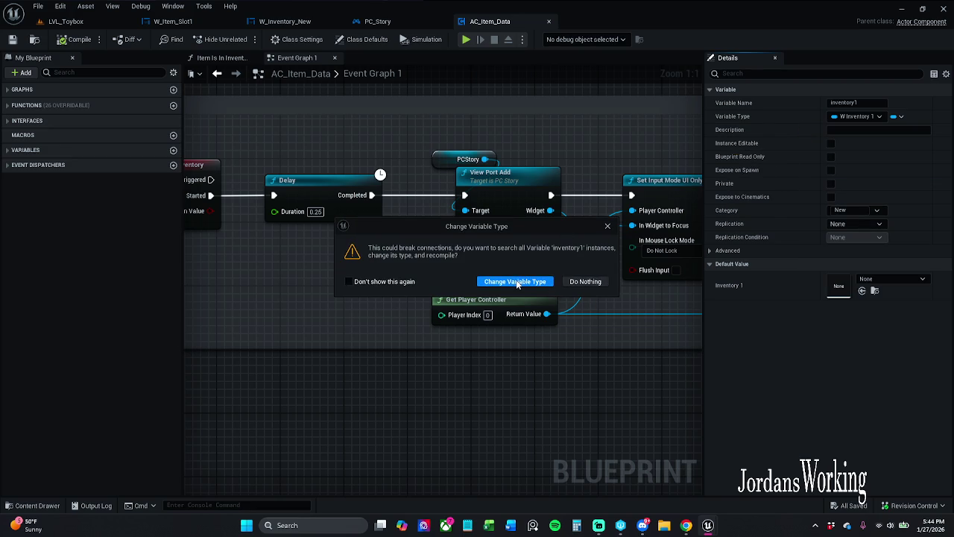
left_click(608, 226)
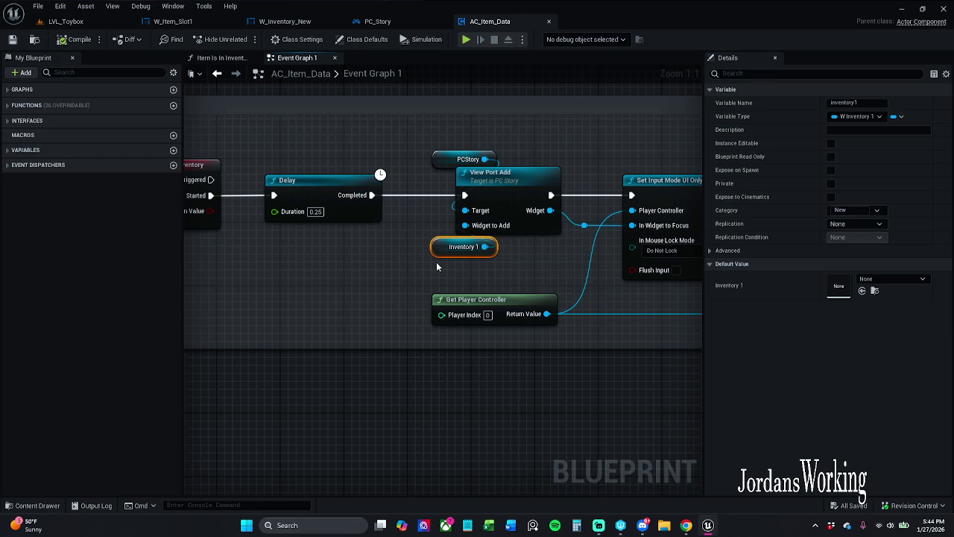
key("Delete")
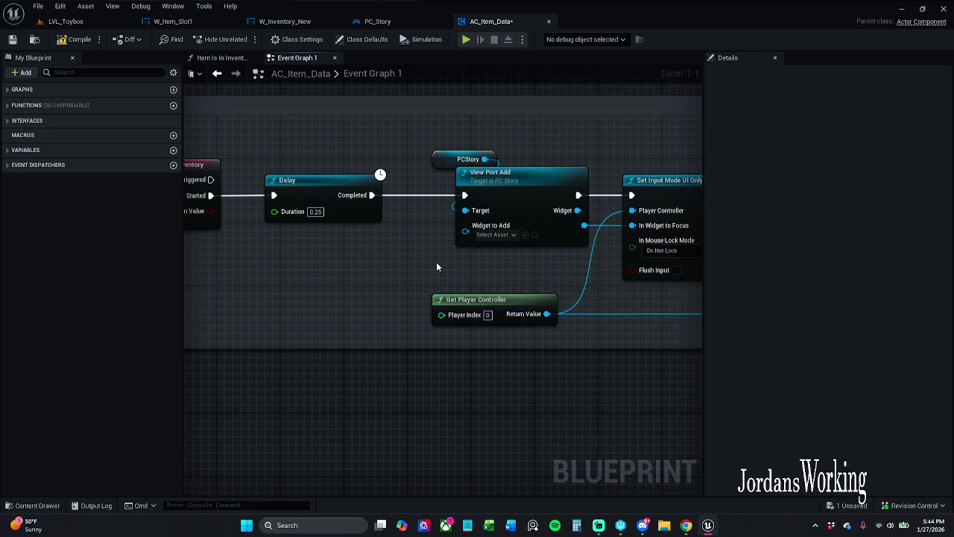
- Select inventory1 under the New category and pick W Inventory New, cancelling that type change
left_click(6, 151)
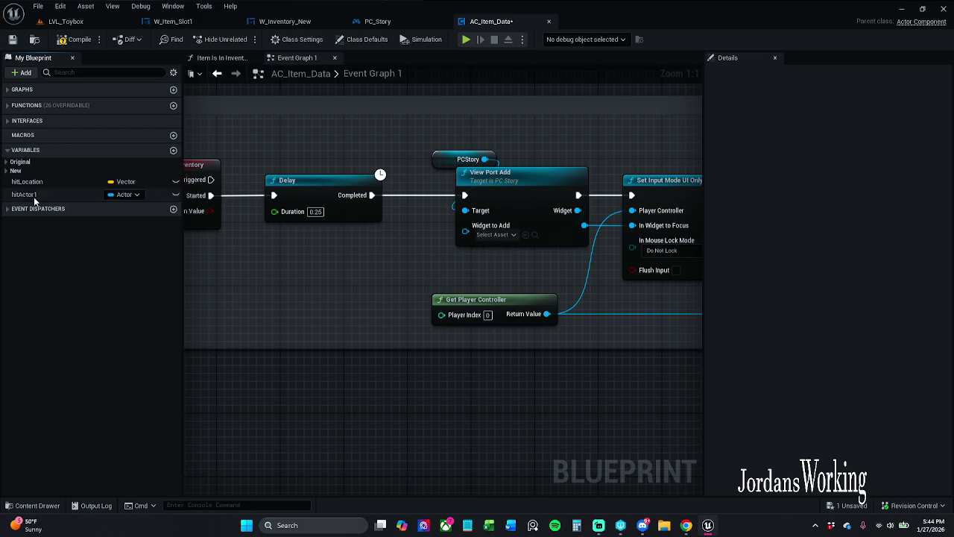
left_click(34, 196)
left_click(6, 171)
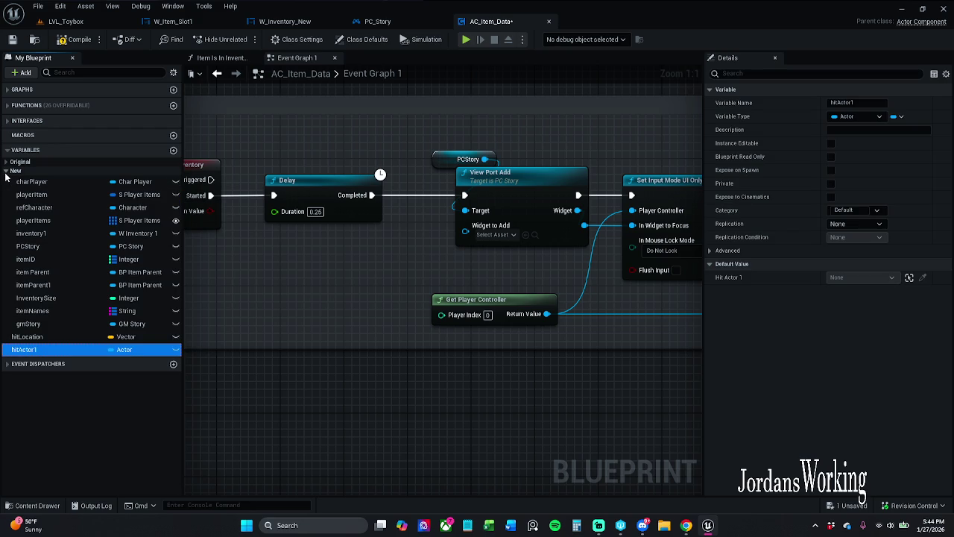
left_click(31, 233)
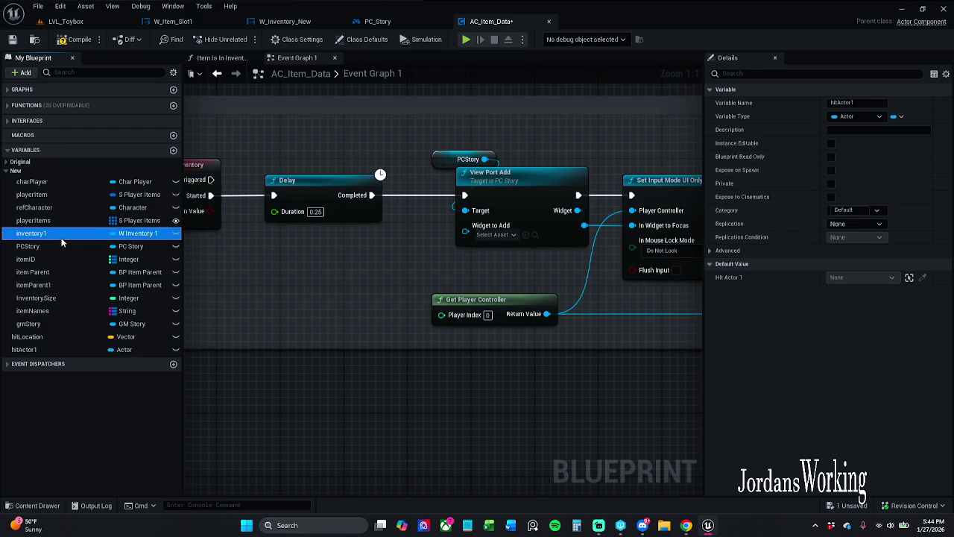
left_click(857, 116)
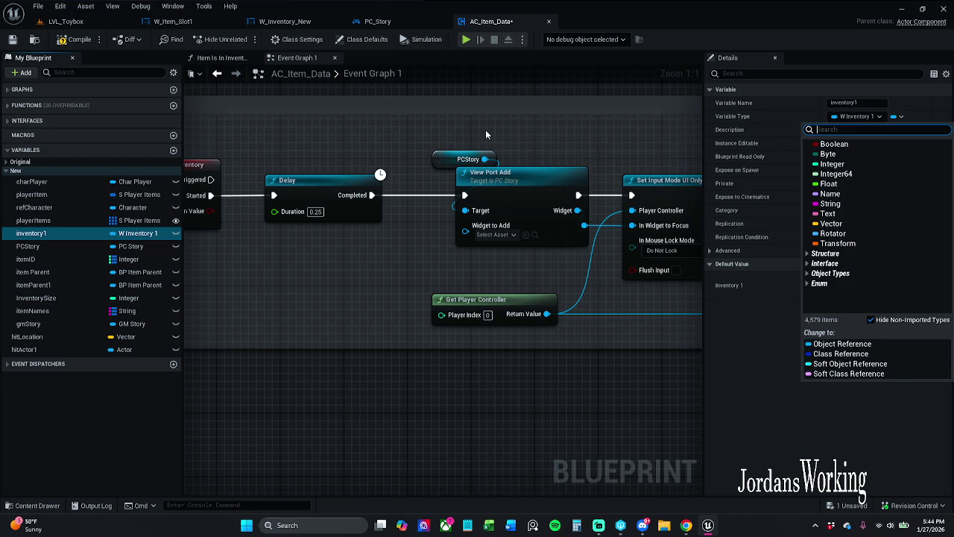
type("Inventory")
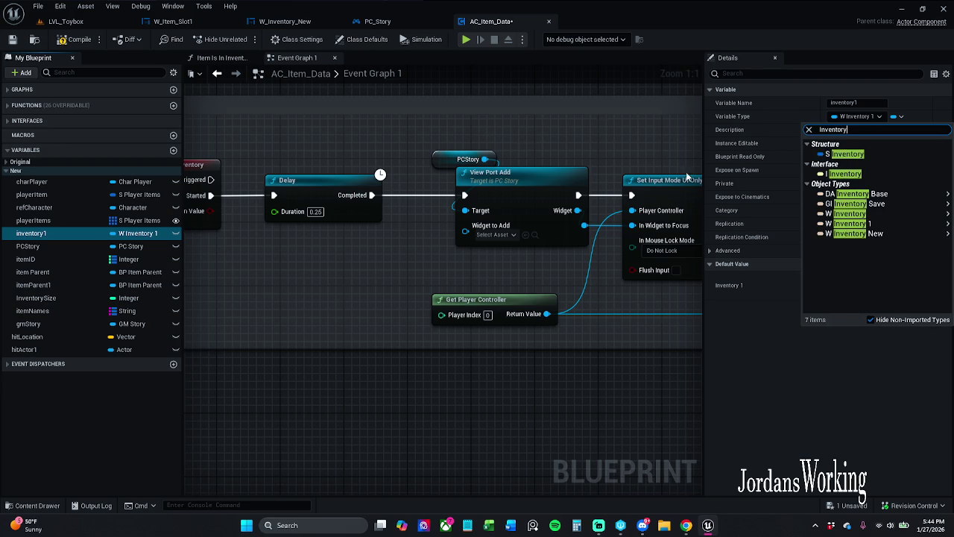
mouse_move(854, 233)
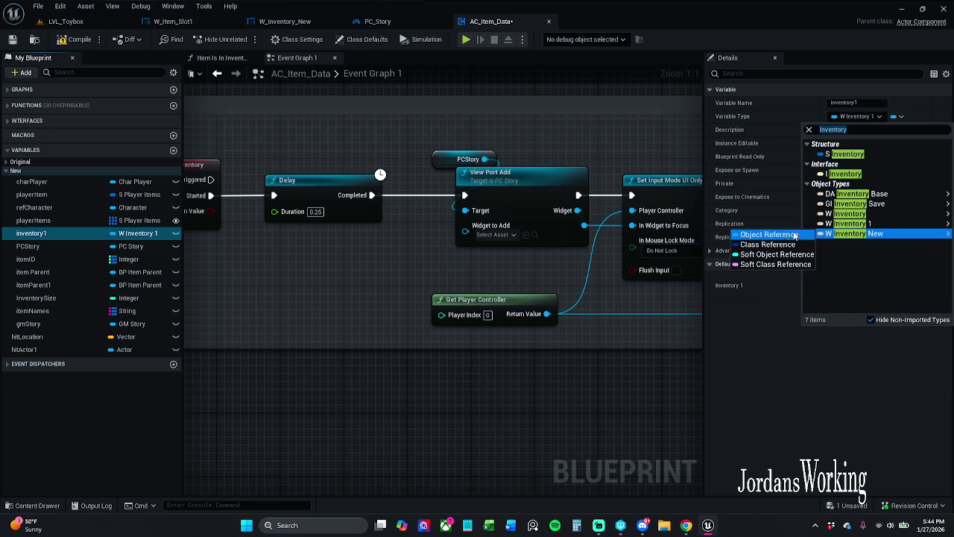
left_click(767, 236)
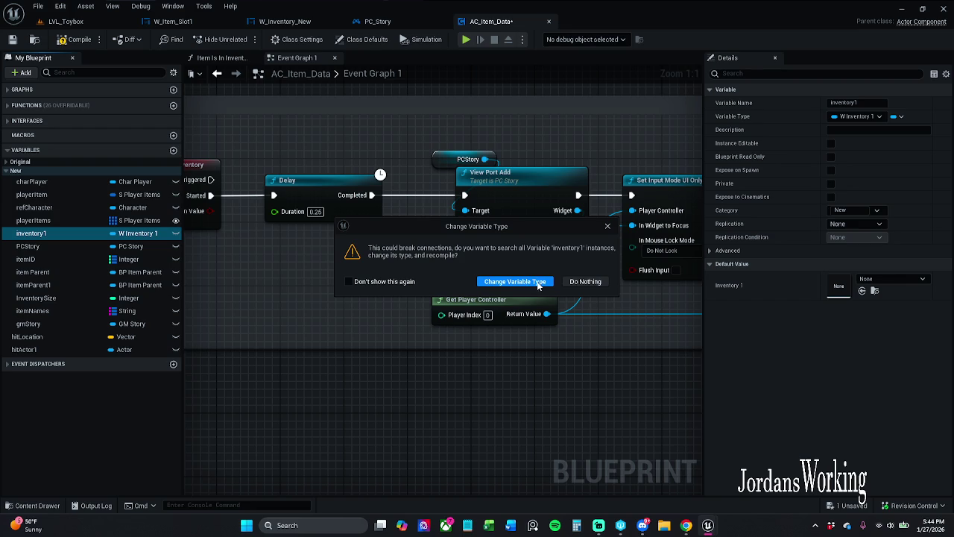
left_click(608, 226)
- Set inventory1 to a W Inventory New object reference via 'W_In' search and confirm it
left_click(857, 116)
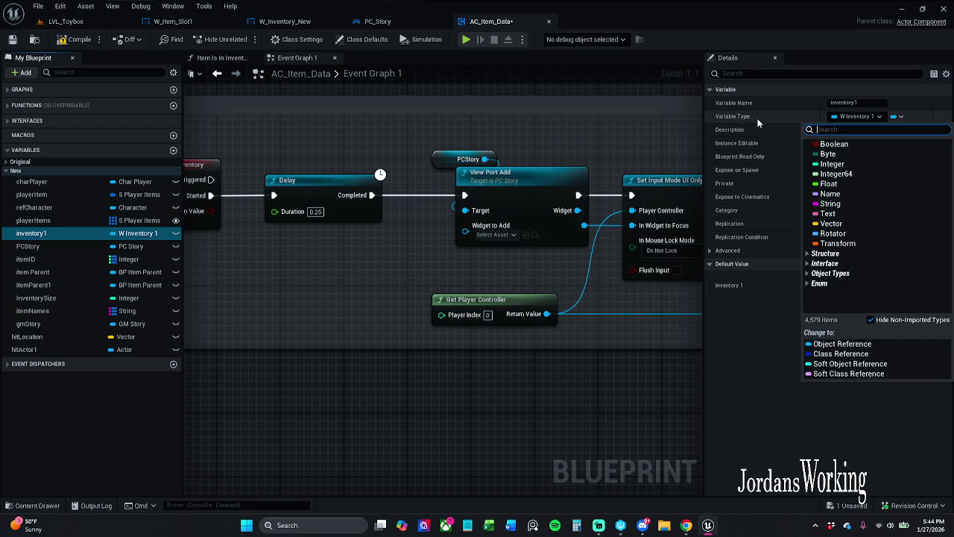
type("W_In")
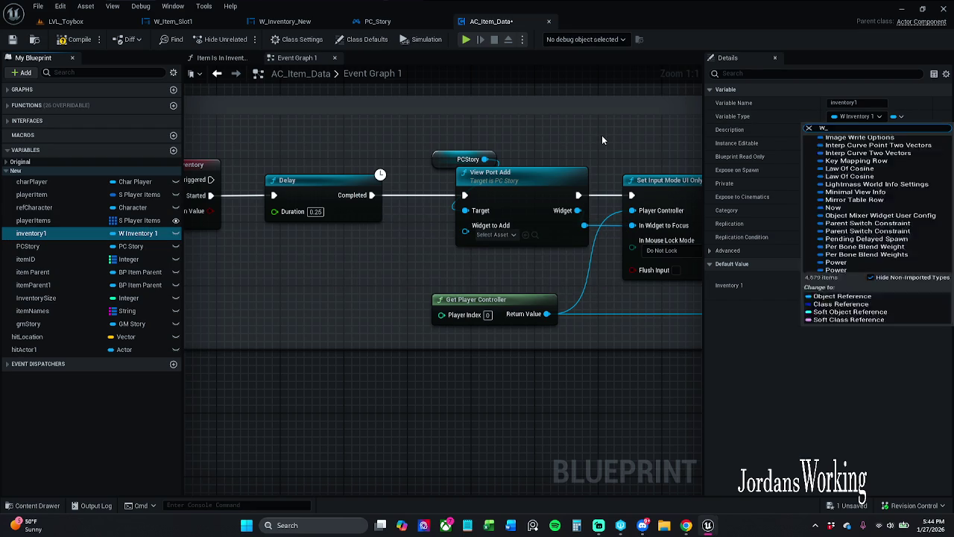
mouse_move(868, 255)
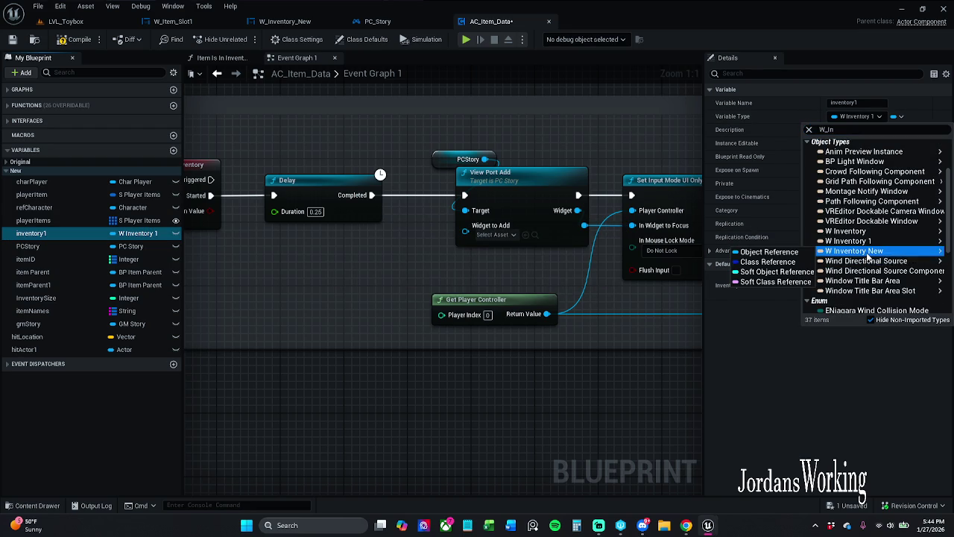
left_click(799, 252)
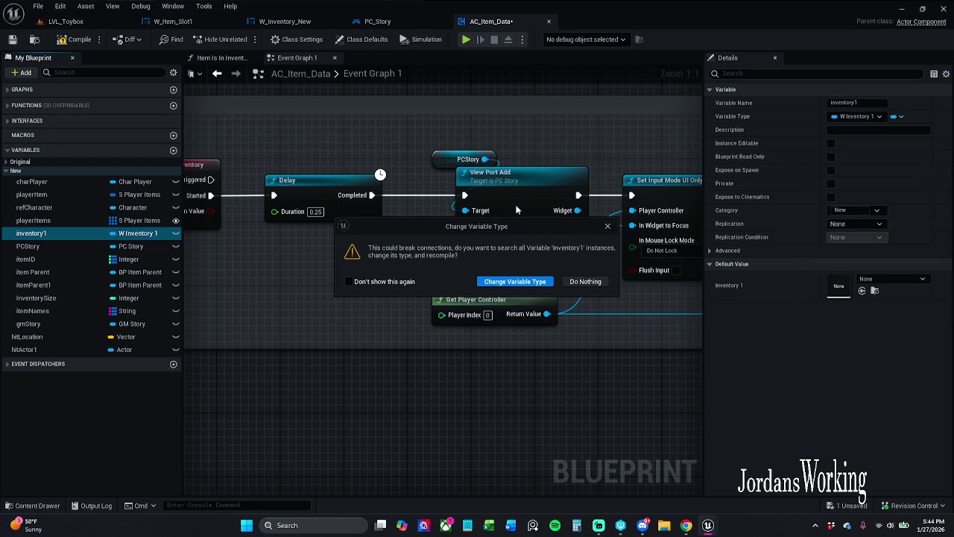
left_click(520, 284)
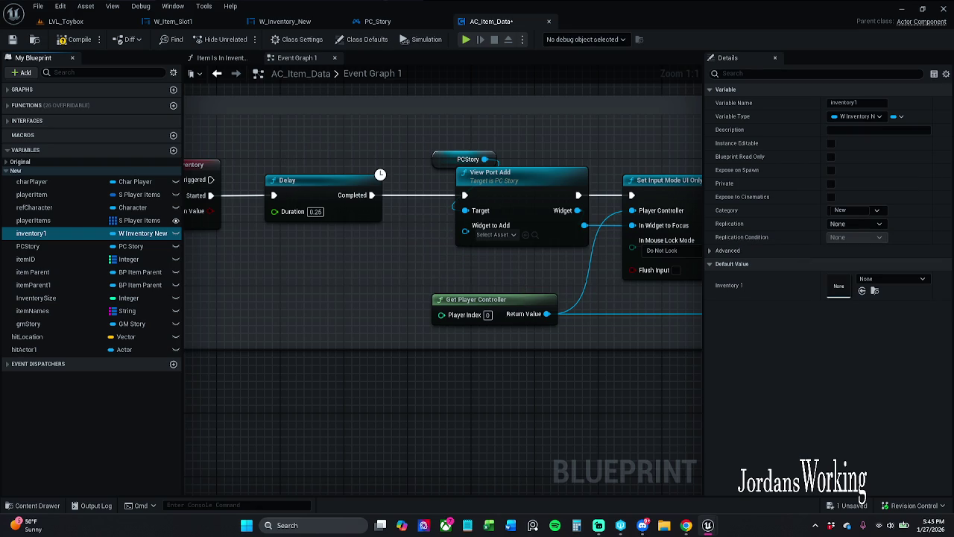
left_click(30, 233)
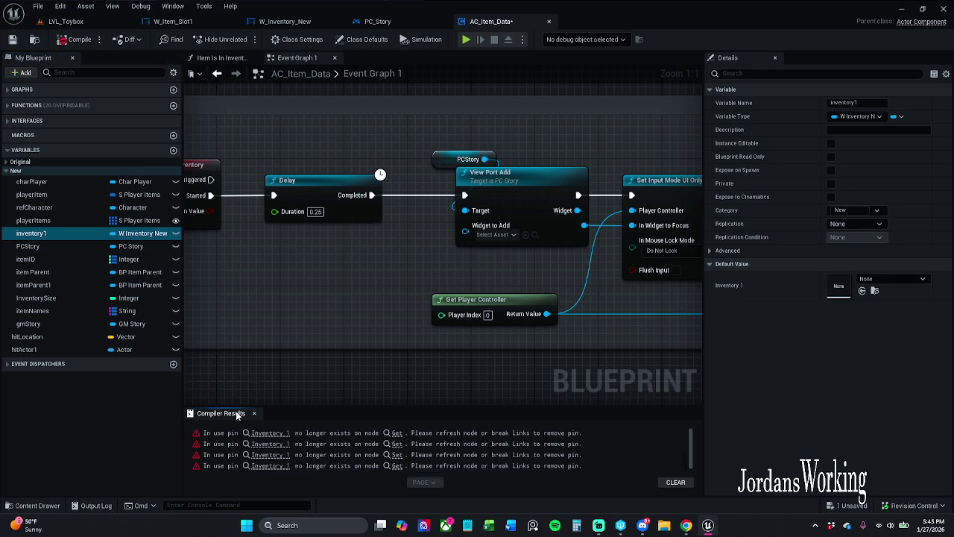
- Place an Inventory 1 getter, refresh the erroring node into Update Items, and wire its target
mouse_move(74, 232)
left_mouse_down()
mouse_move(462, 227)
mouse_move(373, 223)
mouse_move(446, 257)
left_mouse_up()
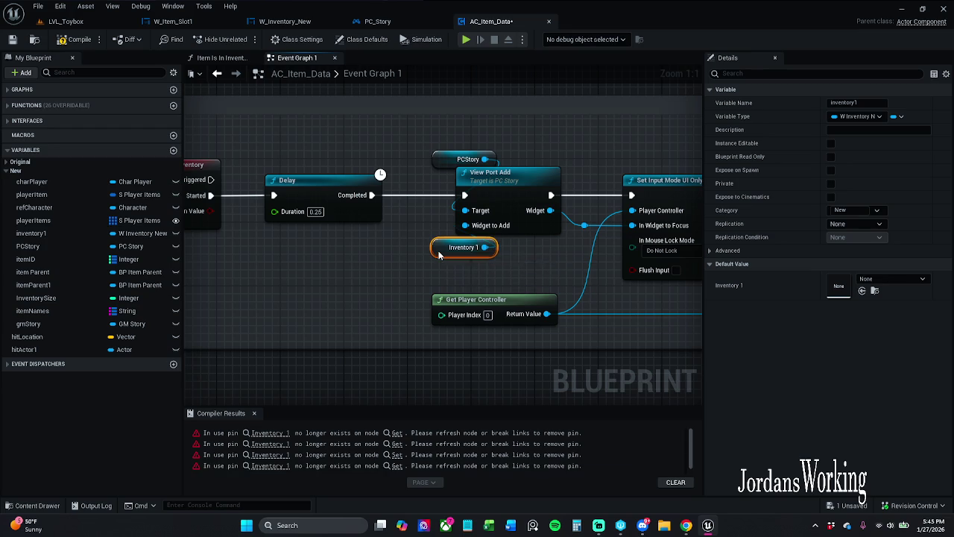
left_click(274, 439)
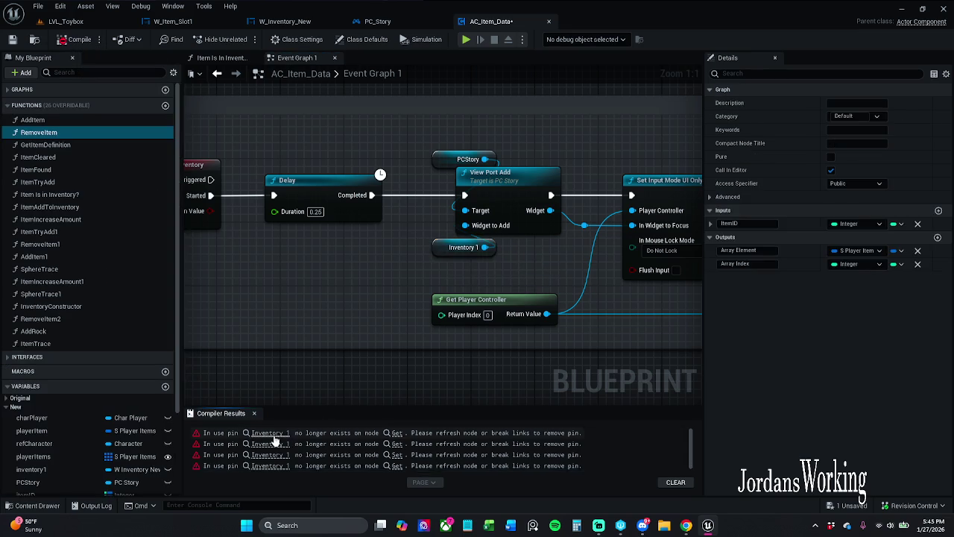
left_click(272, 435)
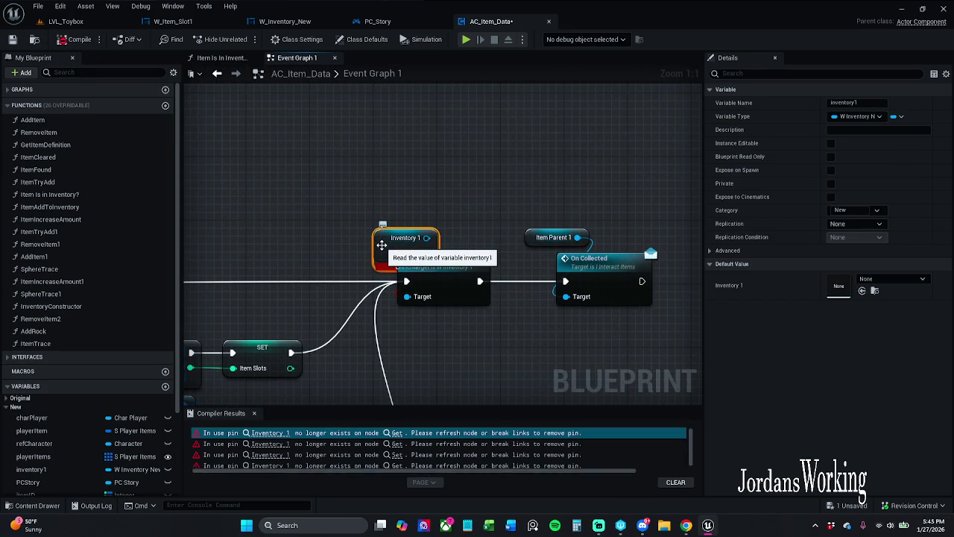
right_click(383, 254)
left_click(453, 304)
left_click_drag(427, 237, 416, 302)
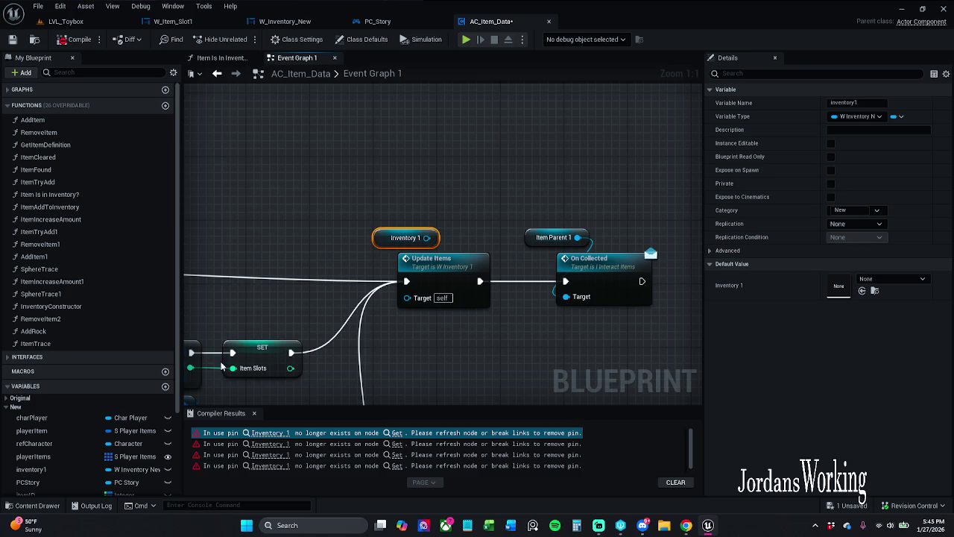
- Widen the Details panel and try a 'ref' node search from Inventory 1, adding nothing
scroll(403, 337, "down", 2)
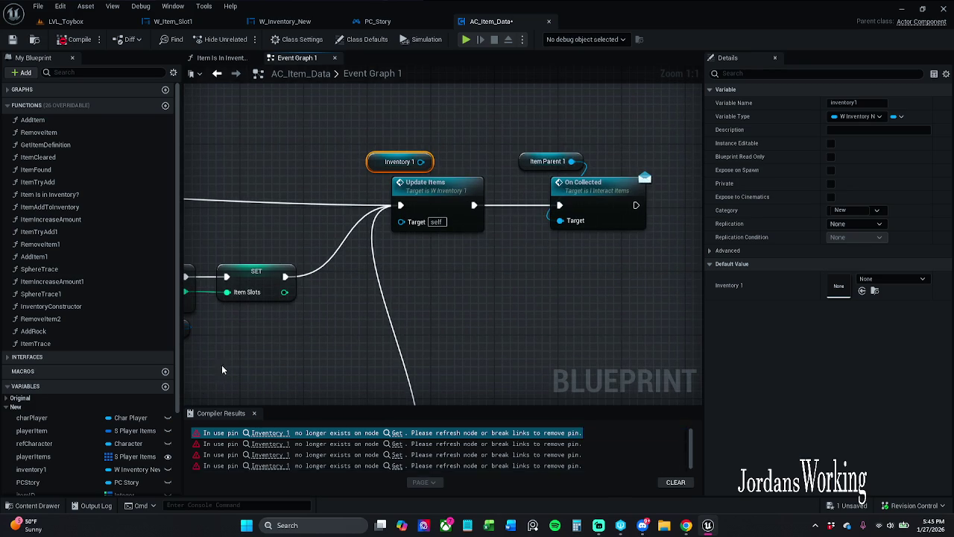
scroll(67, 399, "down", 3)
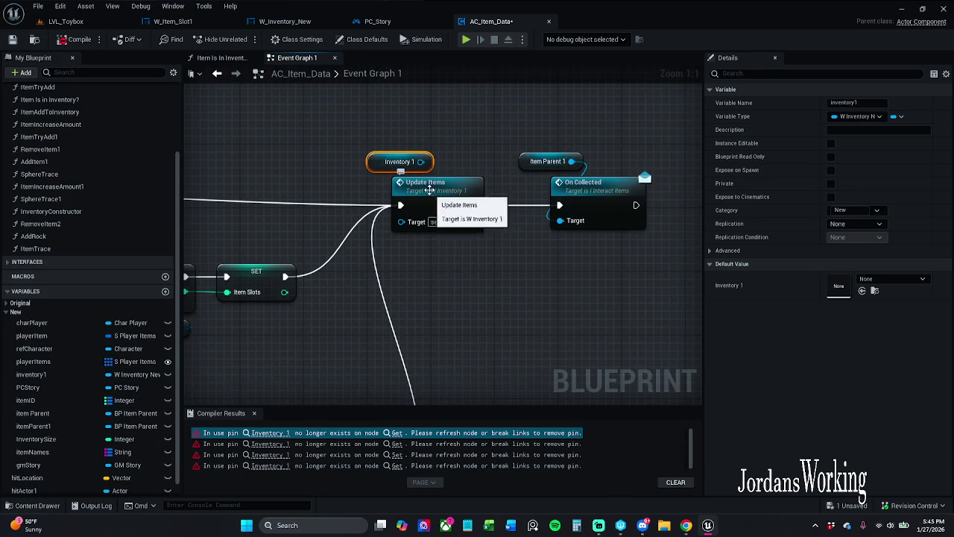
mouse_move(701, 213)
left_mouse_down()
mouse_move(262, 214)
mouse_move(745, 213)
mouse_move(708, 214)
left_mouse_up()
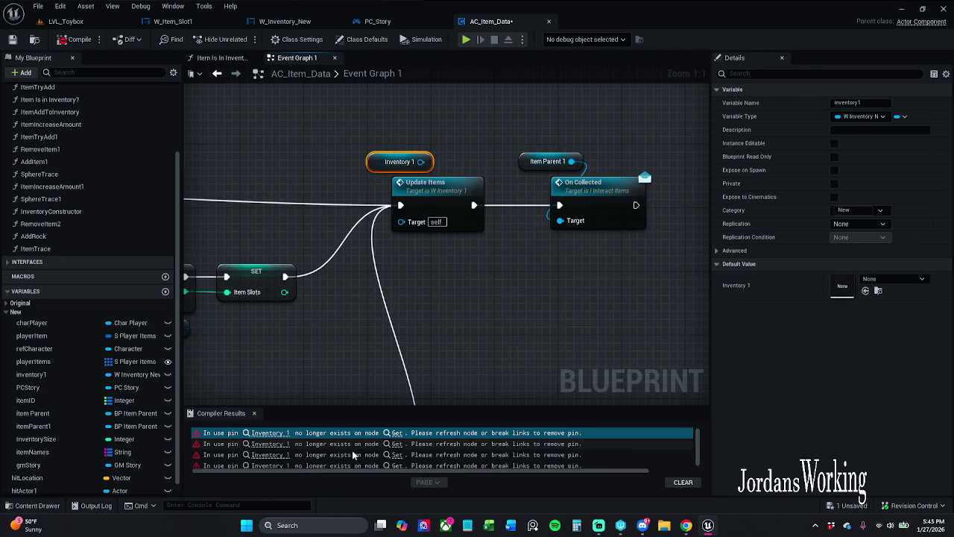
scroll(352, 450, "down", 1)
scroll(355, 450, "up", 1)
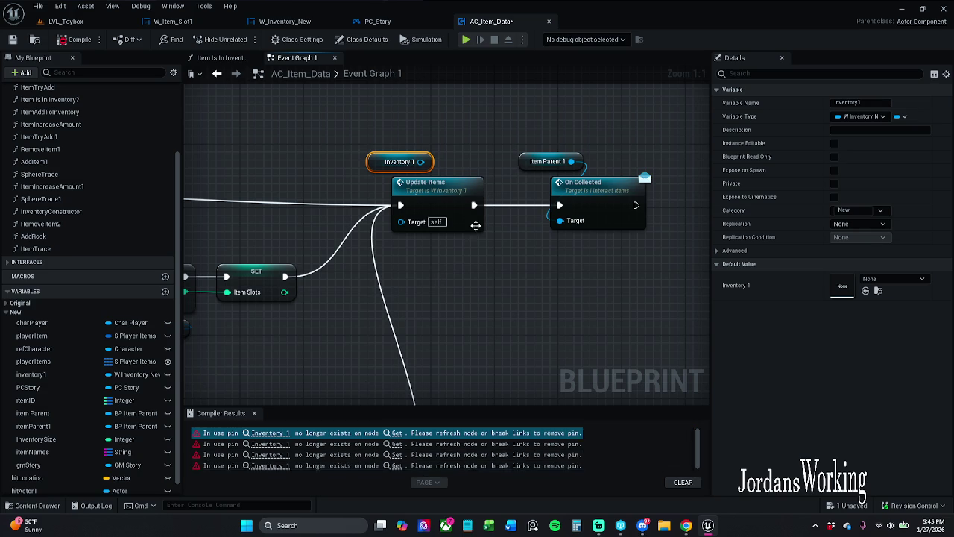
mouse_move(422, 170)
left_mouse_down()
mouse_move(470, 152)
mouse_move(383, 160)
mouse_move(419, 124)
left_mouse_up()
type("ref")
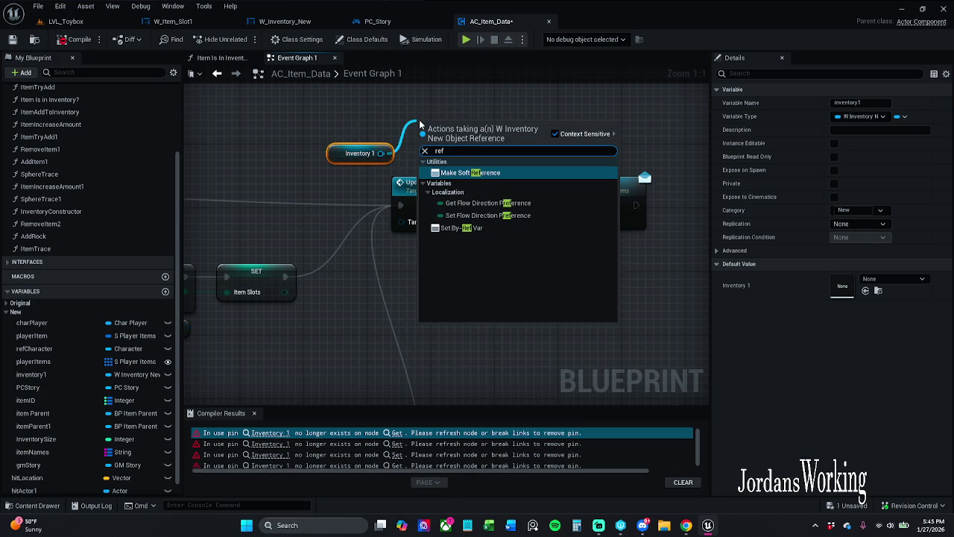
key("BackSpace")
key("BackSpace")
key("BackSpace")
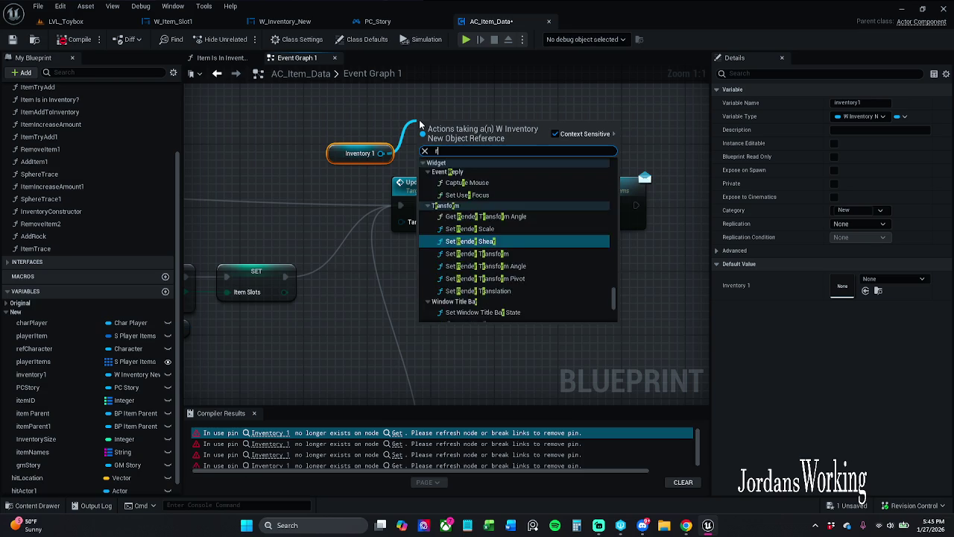
left_click(387, 104)
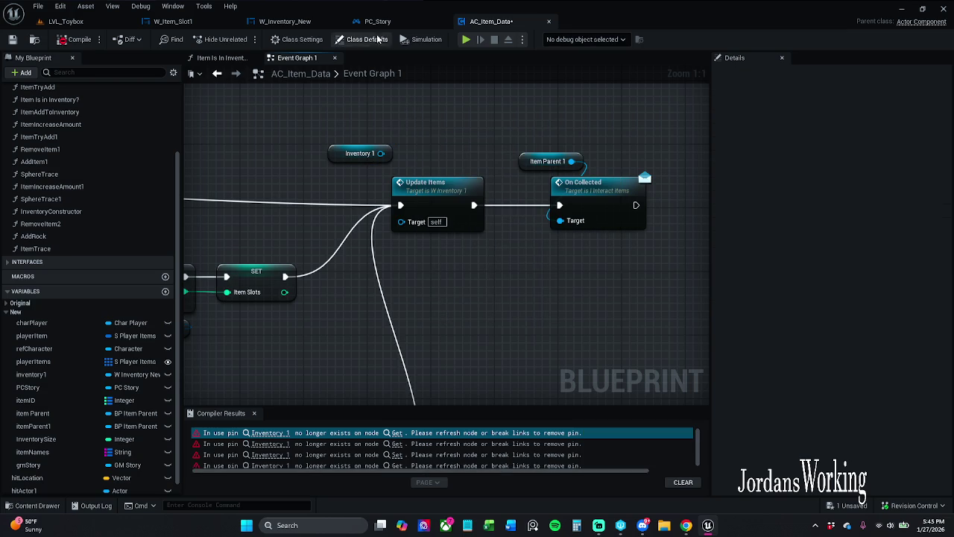
- Select the Inventory 1 getter in AC_Item_Data and close the PC_Story blueprint
left_click(285, 21)
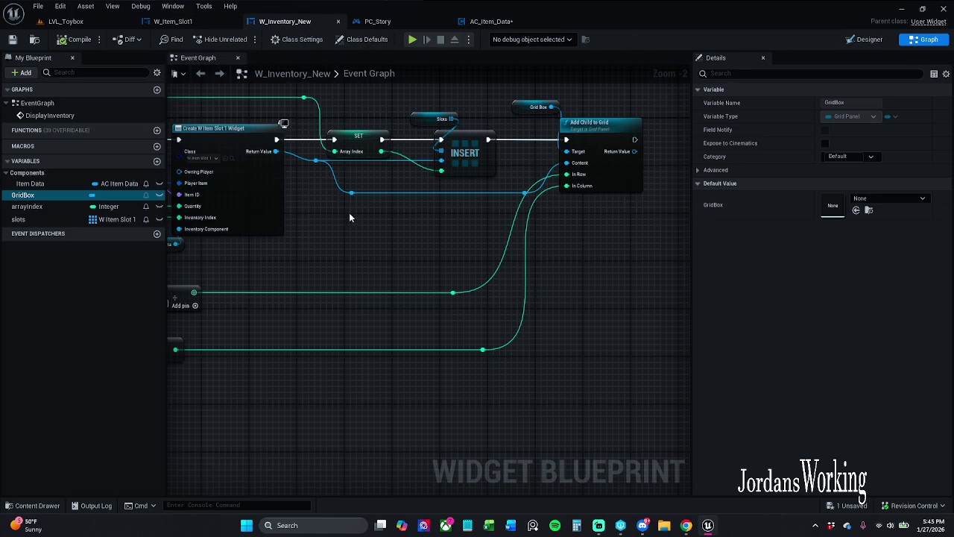
left_click(506, 24)
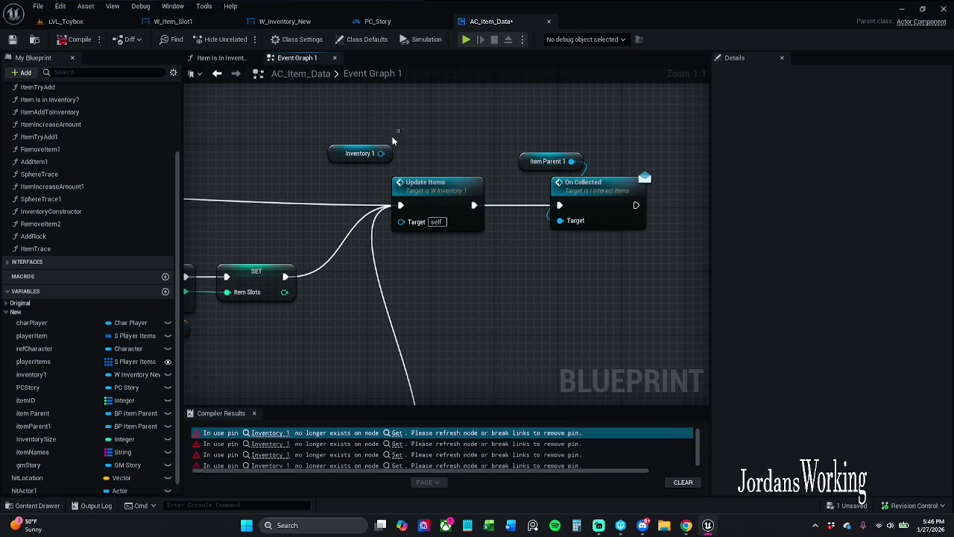
left_click(377, 153)
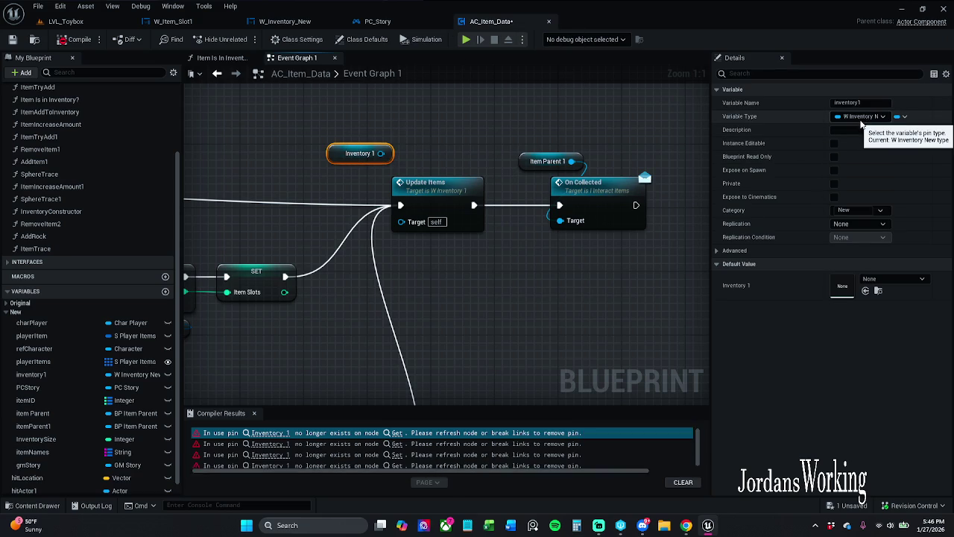
left_click(418, 24)
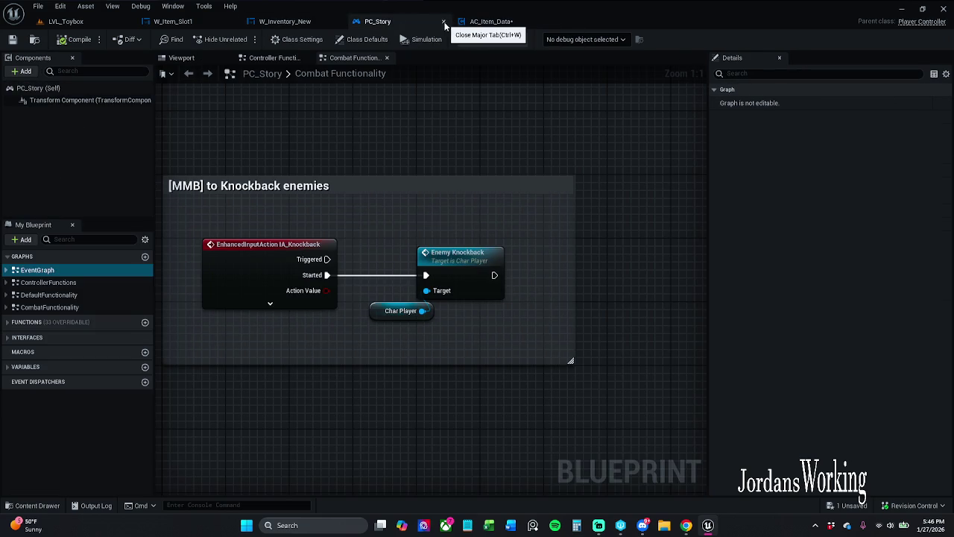
left_click(271, 21)
- Review the DisplayInventory event nodes, then cycle tabs back to AC_Item_Data
mouse_move(350, 201)
left_mouse_down()
mouse_move(704, 249)
mouse_move(691, 277)
left_mouse_up()
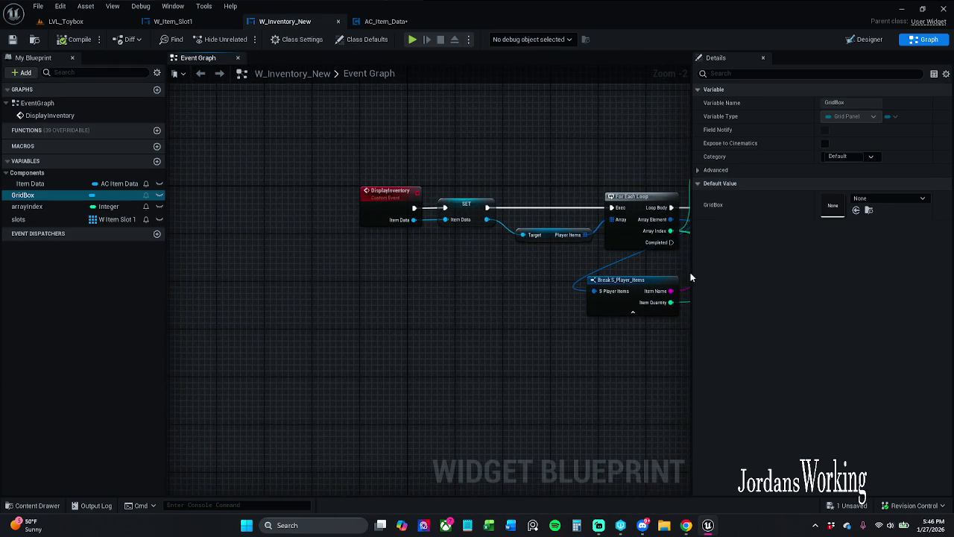
mouse_move(469, 286)
left_mouse_down()
mouse_move(428, 260)
mouse_move(422, 241)
mouse_move(397, 237)
left_mouse_up()
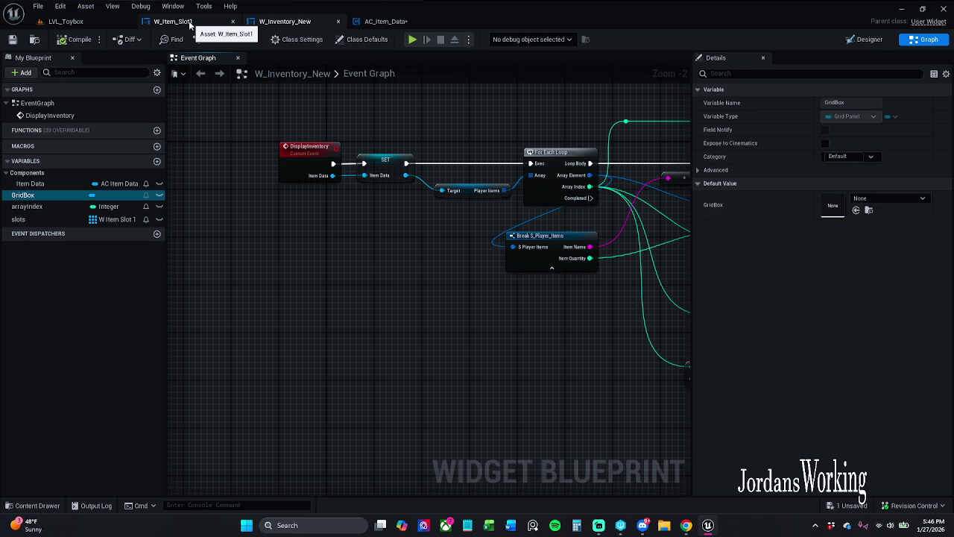
left_click(415, 23)
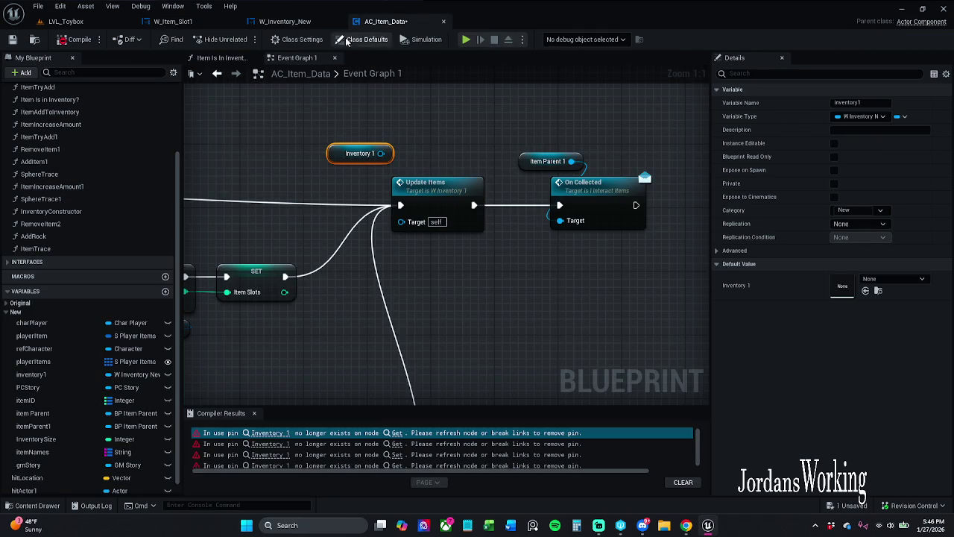
left_click(226, 23)
left_click(302, 21)
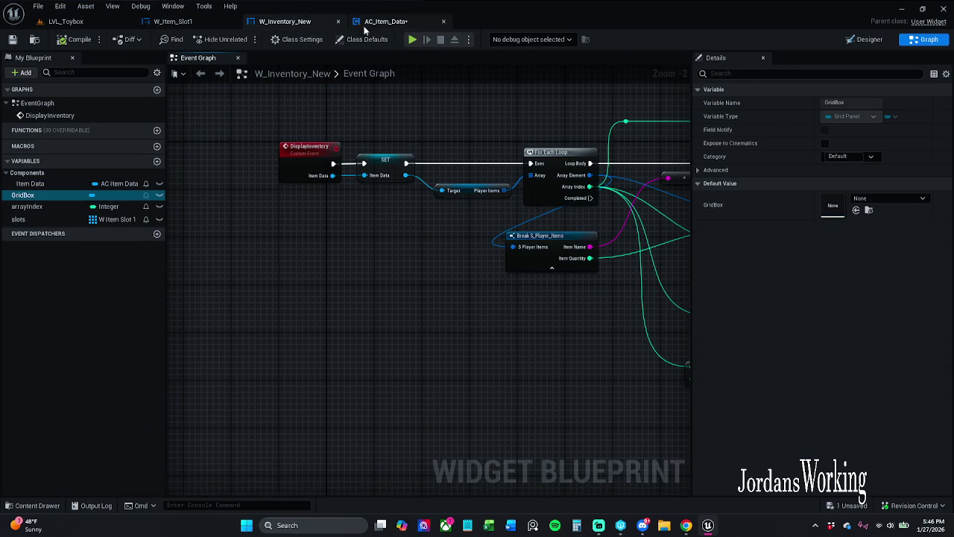
left_click(381, 23)
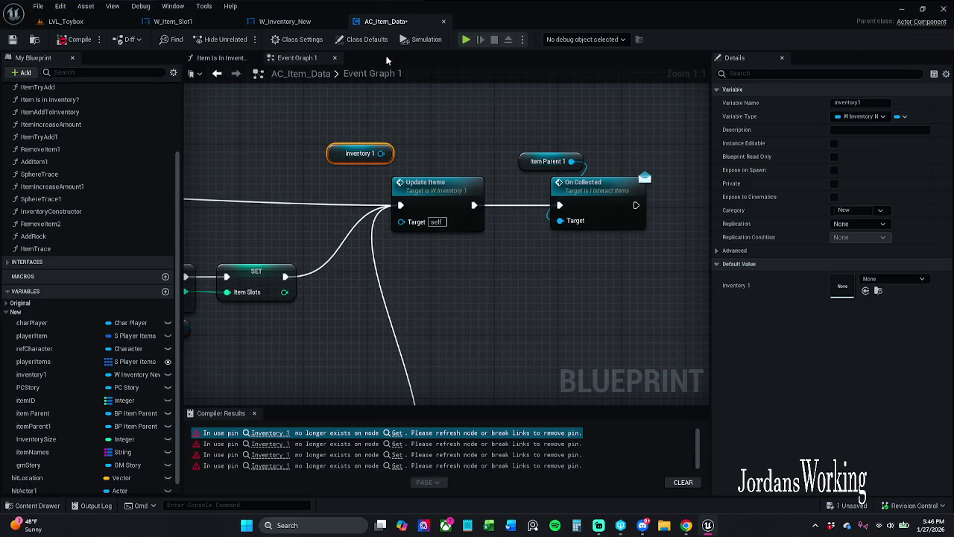
- Replace Update Items with a Display Inventory call from Inventory 1, wired to On Collected
left_click(452, 222)
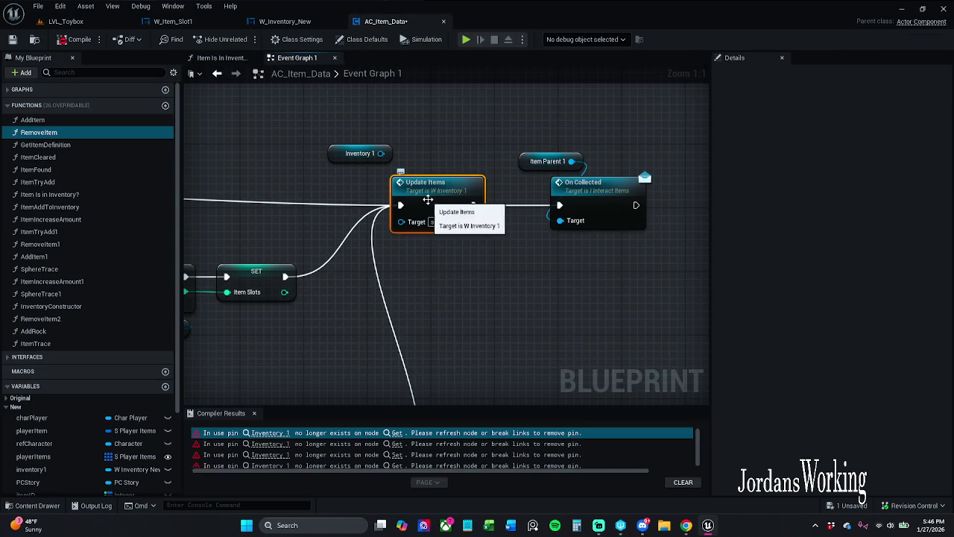
left_click_drag(380, 153, 401, 119)
type("Display")
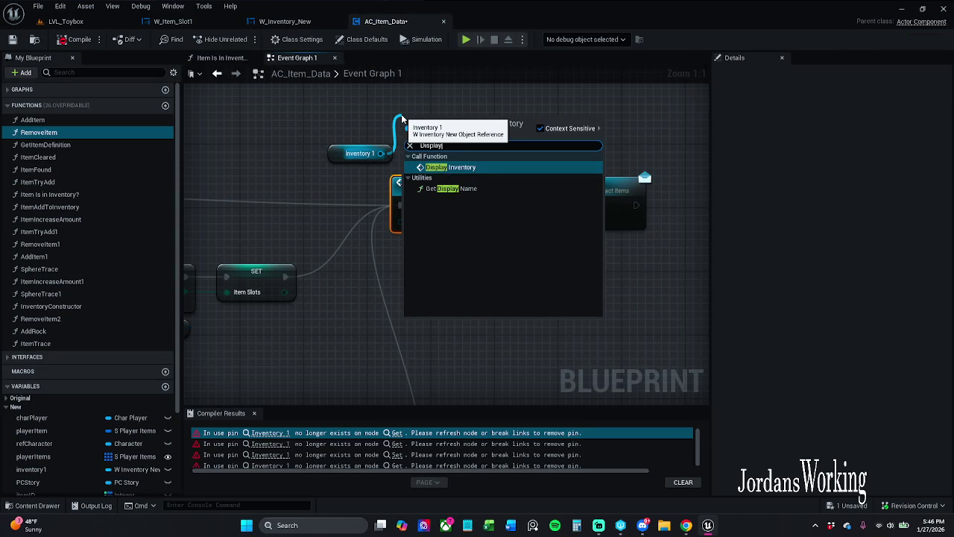
key("Return")
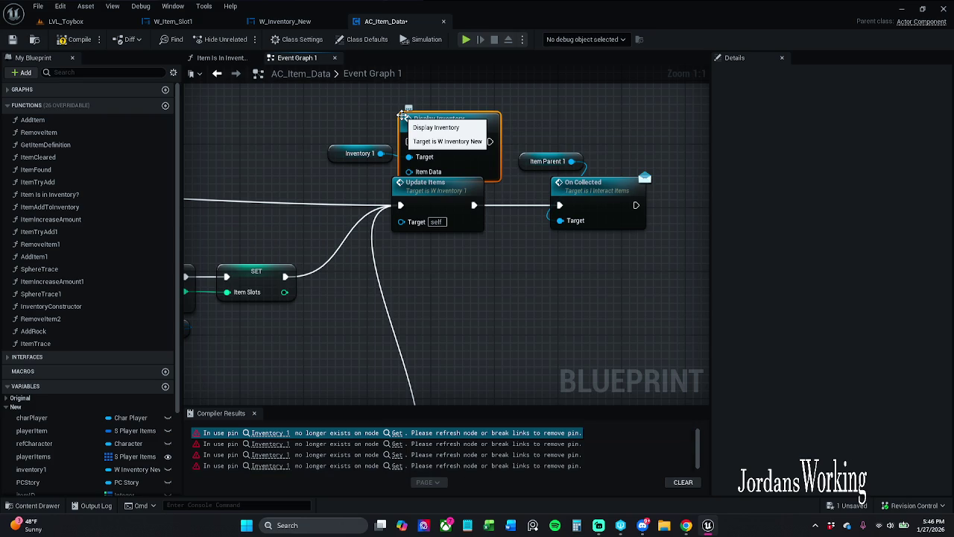
left_click_drag(403, 116, 402, 108)
left_click_drag(395, 206, 408, 133)
left_click(440, 212)
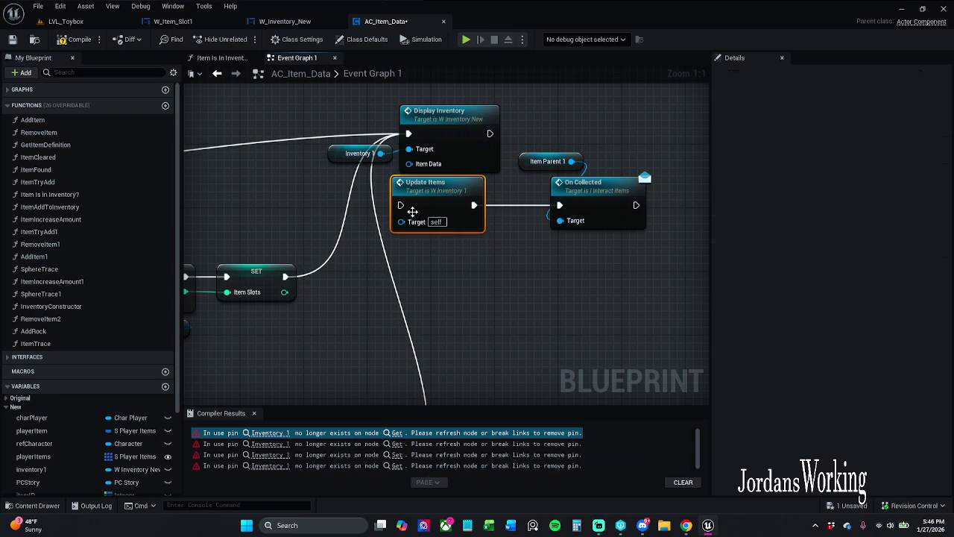
key("Delete")
mouse_move(435, 131)
left_mouse_down()
mouse_move(403, 209)
mouse_move(418, 194)
mouse_move(561, 204)
left_mouse_up()
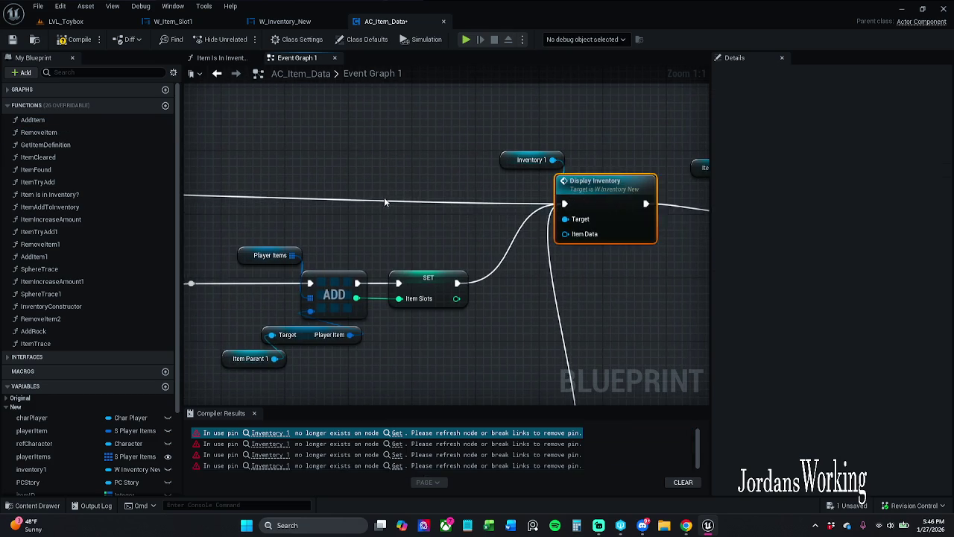
- Feed a Self reference into Display Inventory's Item Data and select Inventory 1, Display Inventory and Self
left_click_drag(456, 215, 456, 216)
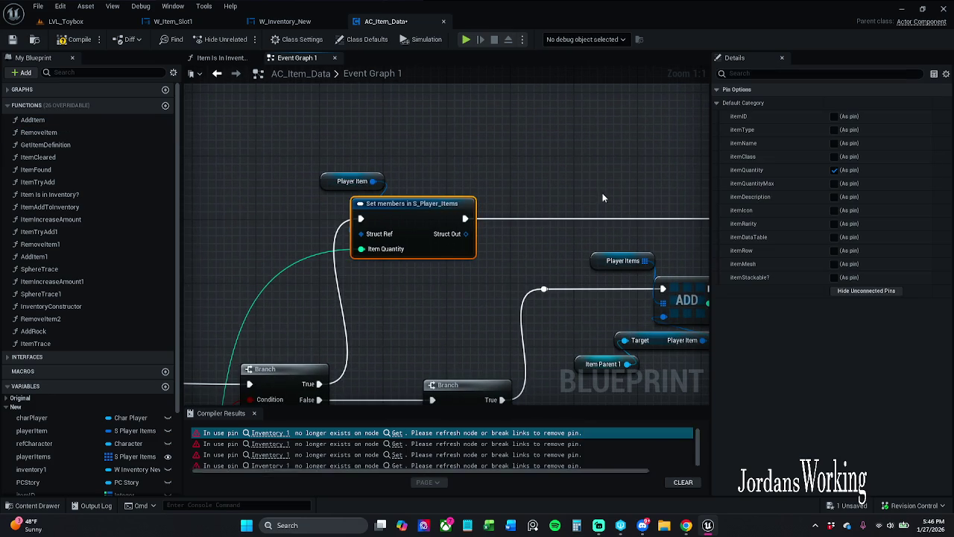
left_click(637, 193)
left_click_drag(636, 192, 382, 196)
left_click_drag(549, 303, 491, 261)
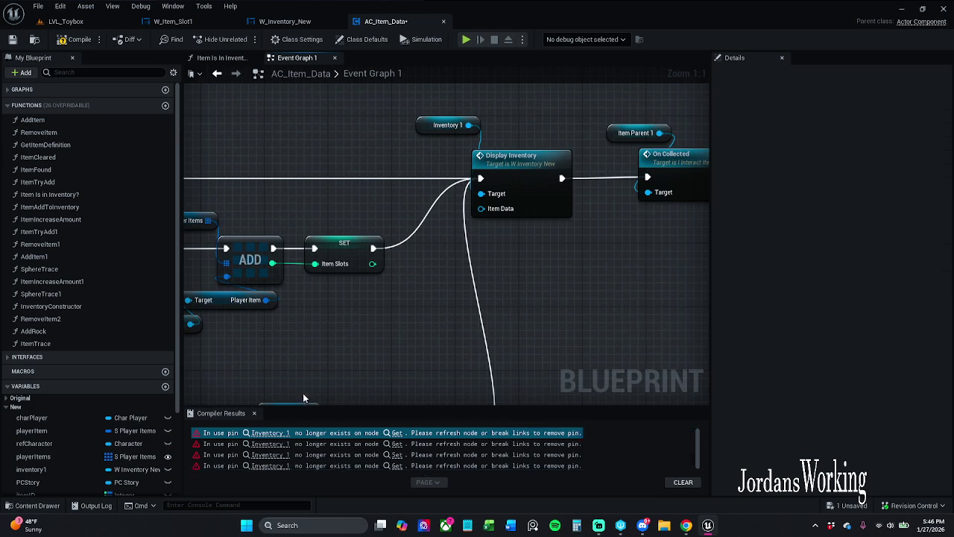
left_click_drag(481, 208, 461, 232)
left_click_drag(527, 243, 527, 241)
type("is")
key("Escape")
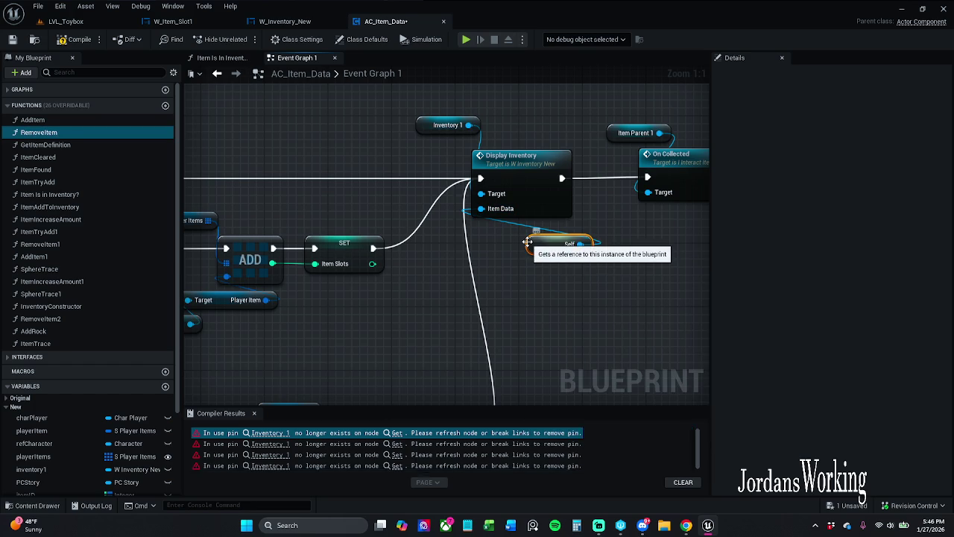
mouse_move(556, 268)
left_mouse_down()
mouse_move(439, 215)
mouse_move(439, 123)
left_mouse_up()
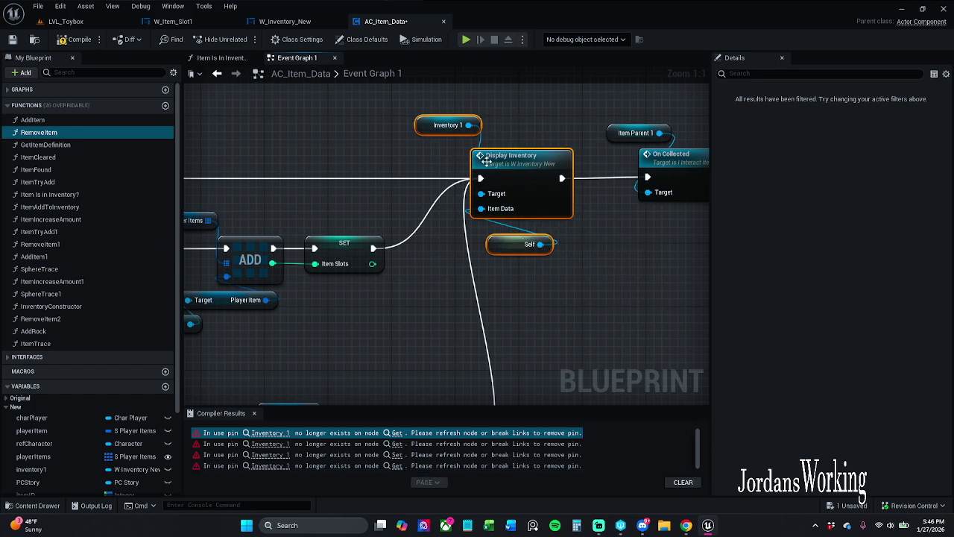
- Paste Display Inventory between SET PCStory and Get Actor Of Class, recompile, and open the SET error
left_click(270, 444)
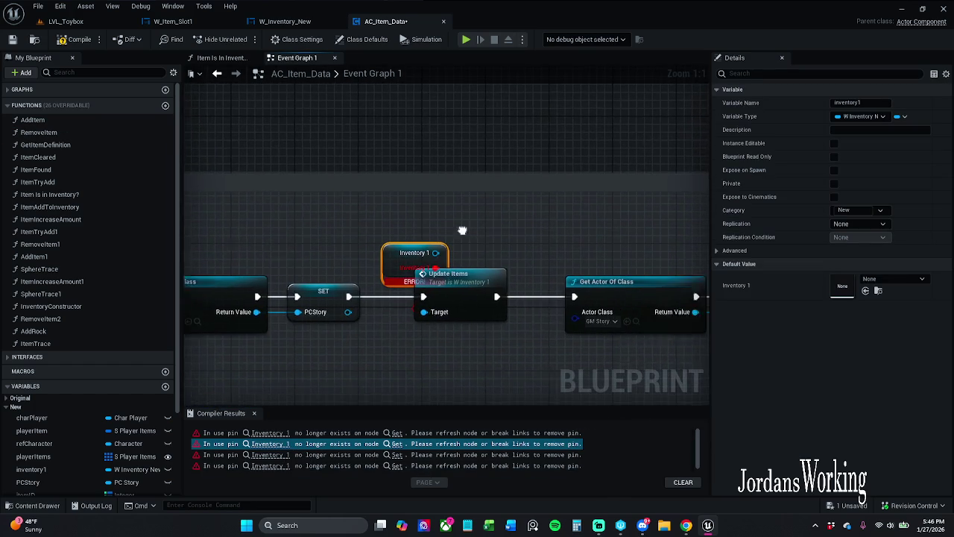
key("ctrl+v")
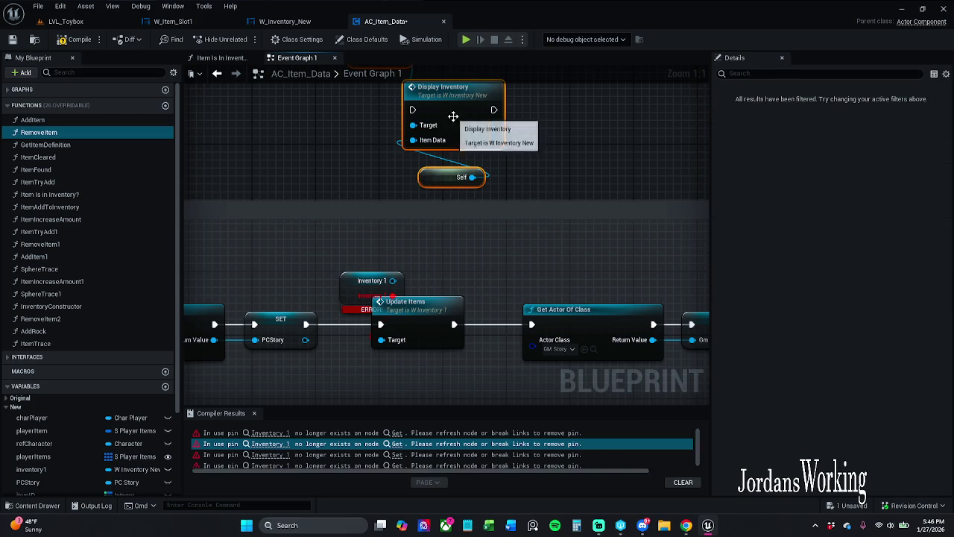
mouse_move(324, 369)
left_mouse_down()
mouse_move(421, 142)
mouse_move(429, 154)
left_mouse_up()
mouse_move(511, 155)
left_mouse_down()
mouse_move(506, 340)
mouse_move(548, 370)
left_mouse_up()
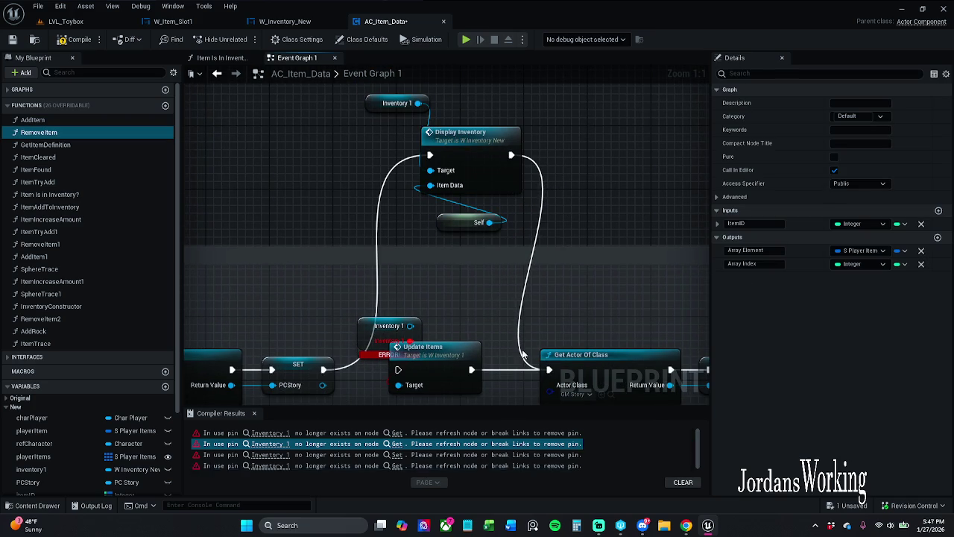
key("F7")
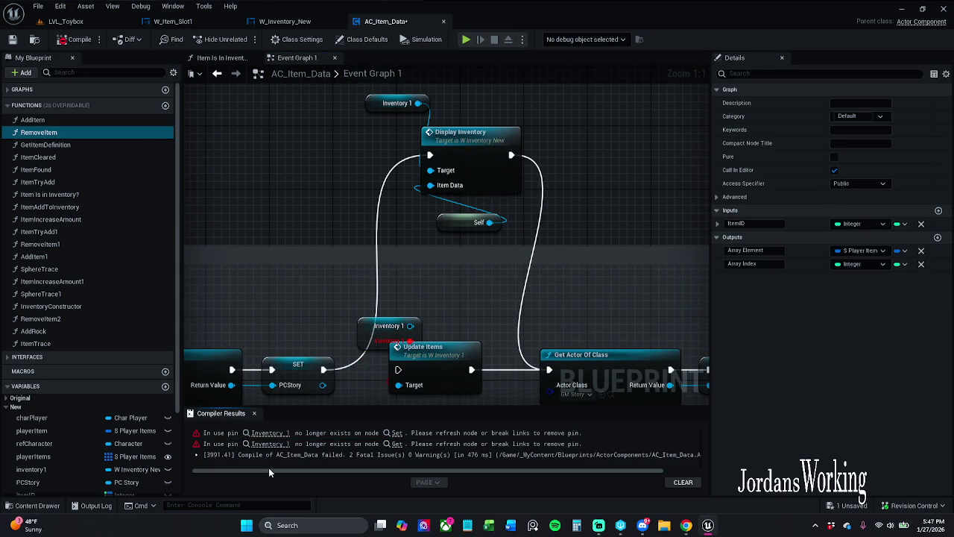
left_click(269, 433)
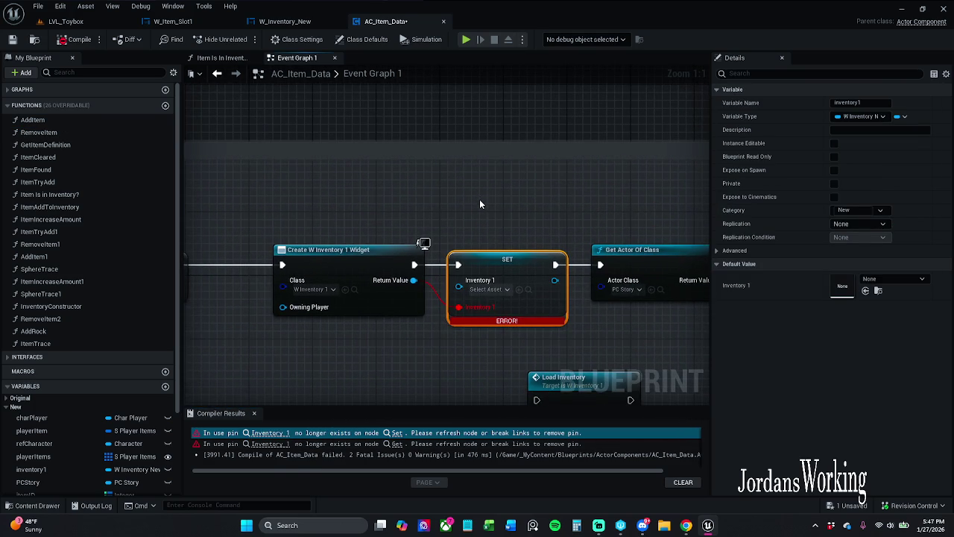
- Set Create Widget's class to W_Inventory_New, recompile, and jump to the last Inventory 1 error
scroll(479, 199, "down", 2)
mouse_move(468, 154)
left_mouse_down()
mouse_move(782, 146)
mouse_move(316, 141)
left_mouse_up()
scroll(400, 162, "up", 2)
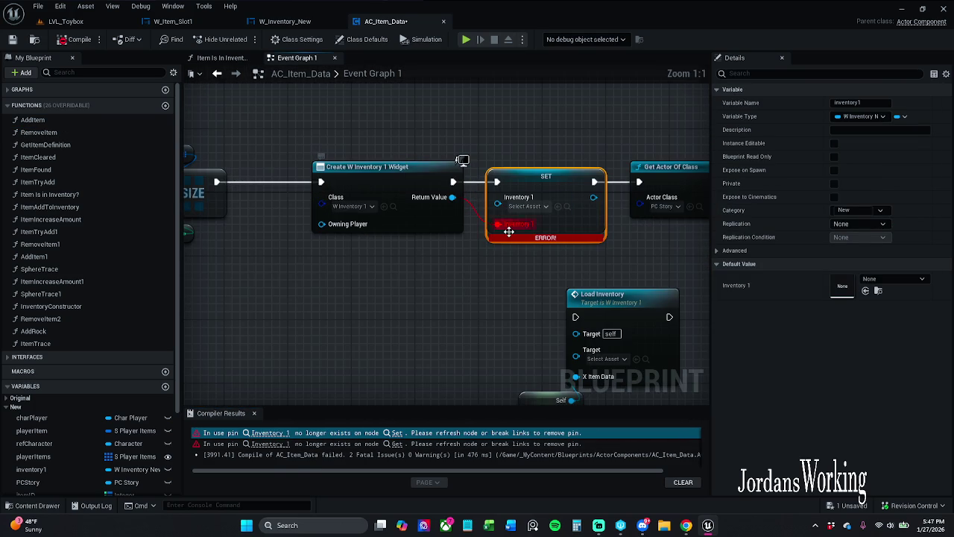
left_click(353, 207)
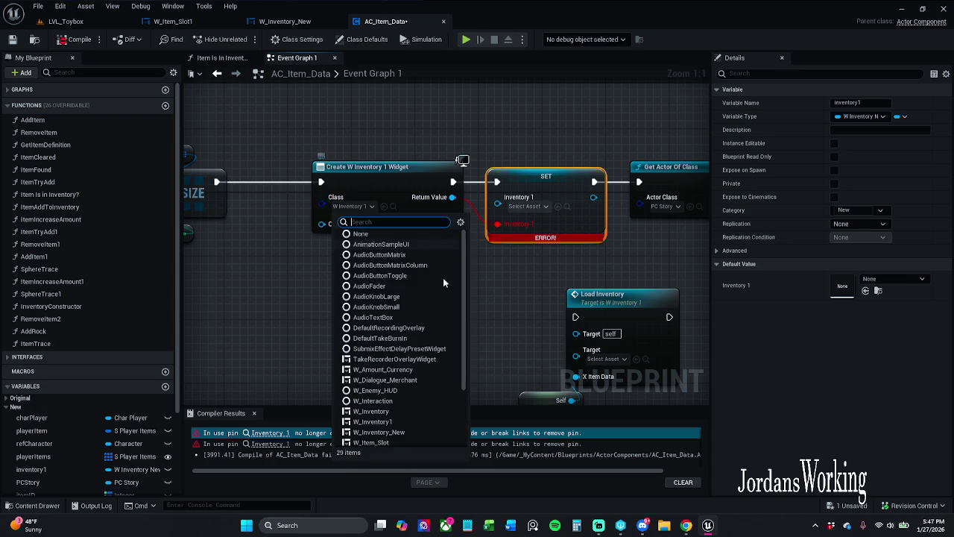
left_click(380, 431)
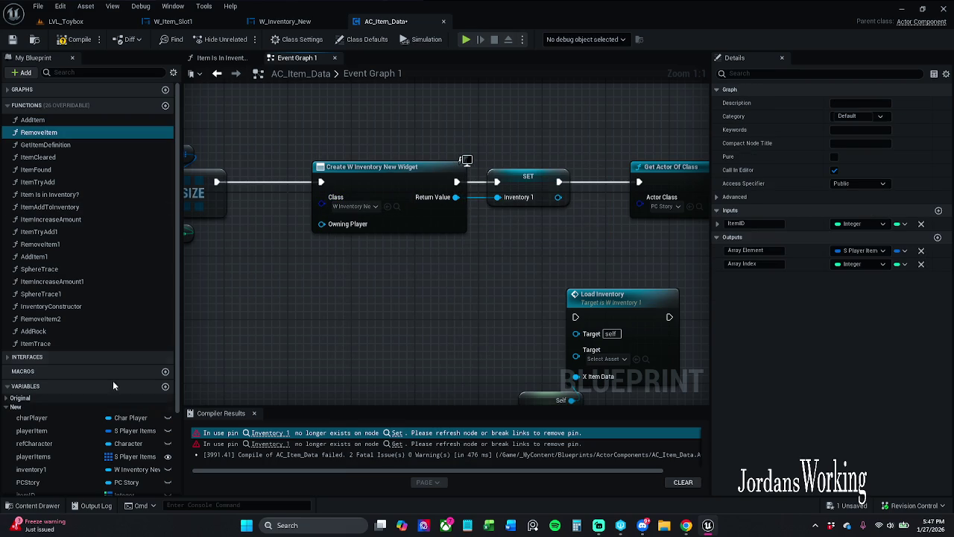
left_click(79, 40)
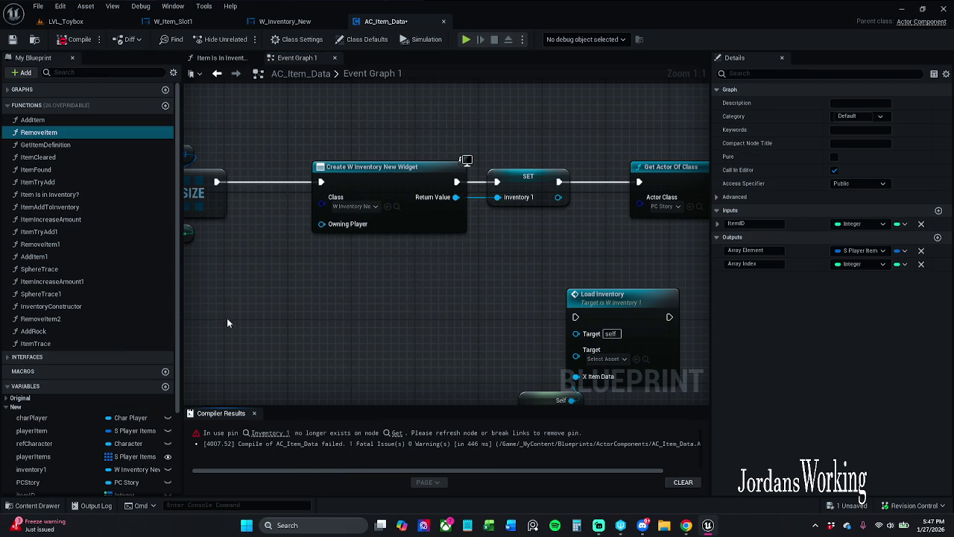
left_click(269, 432)
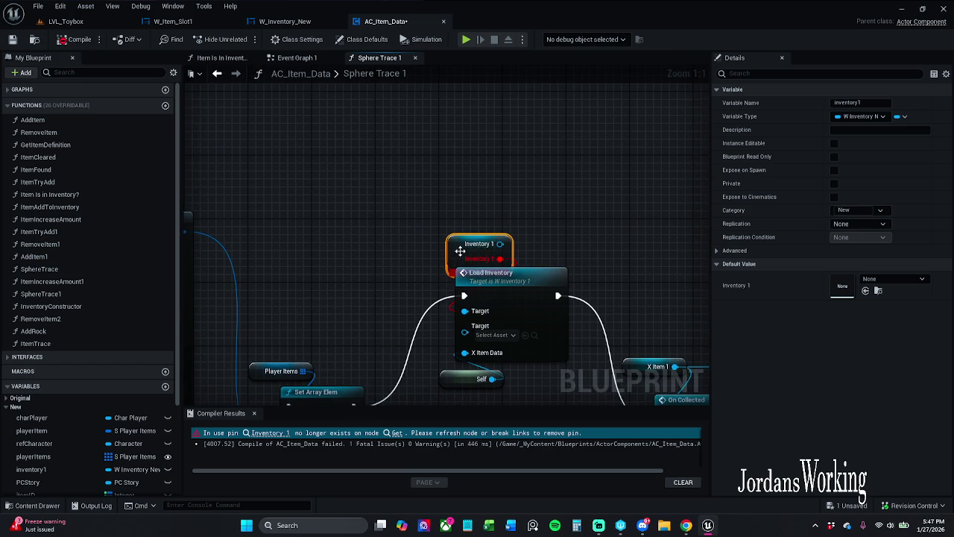
- Close the compiler results log and centre the Load Inventory node in view
right_click(463, 254)
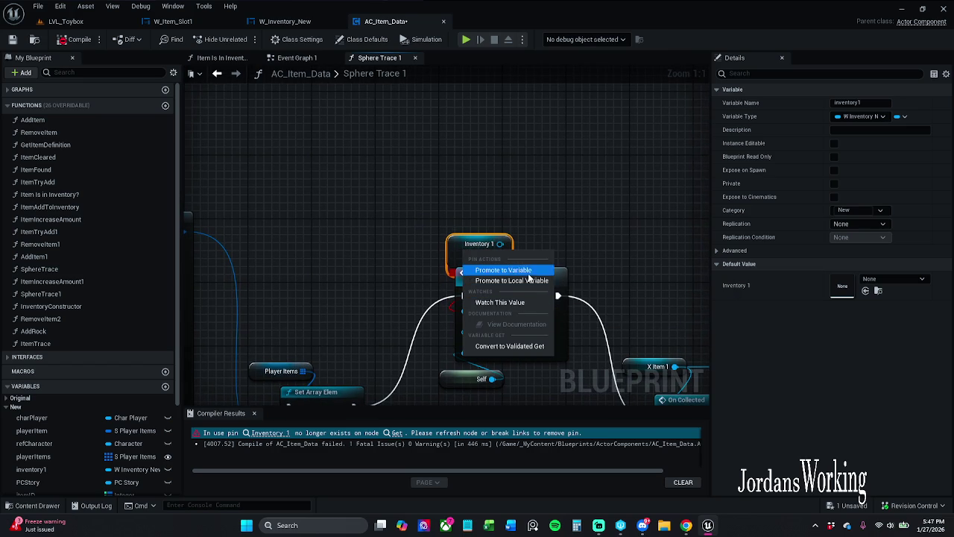
left_click(410, 270)
left_click_drag(409, 270, 370, 132)
scroll(433, 216, "down", 1)
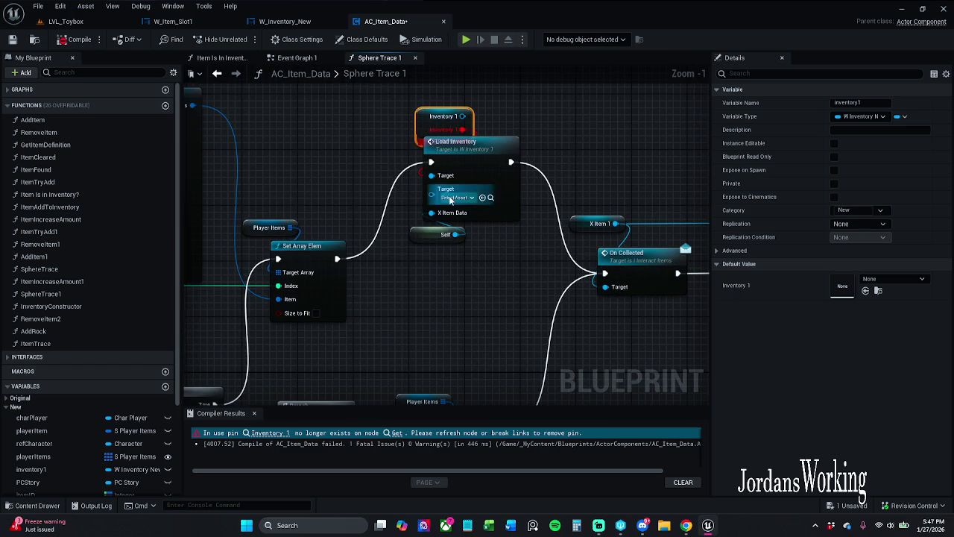
left_click(255, 413)
left_click_drag(422, 266, 463, 225)
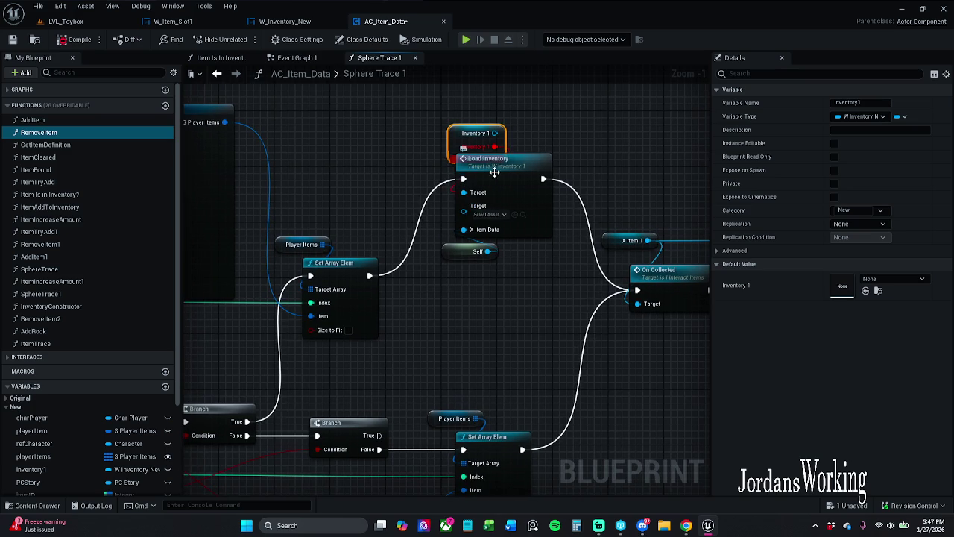
- Disconnect Load Inventory from its Inventory 1 target and both execution wires
key("ctrl+z")
left_click(464, 179, "alt")
left_click(543, 179, "alt")
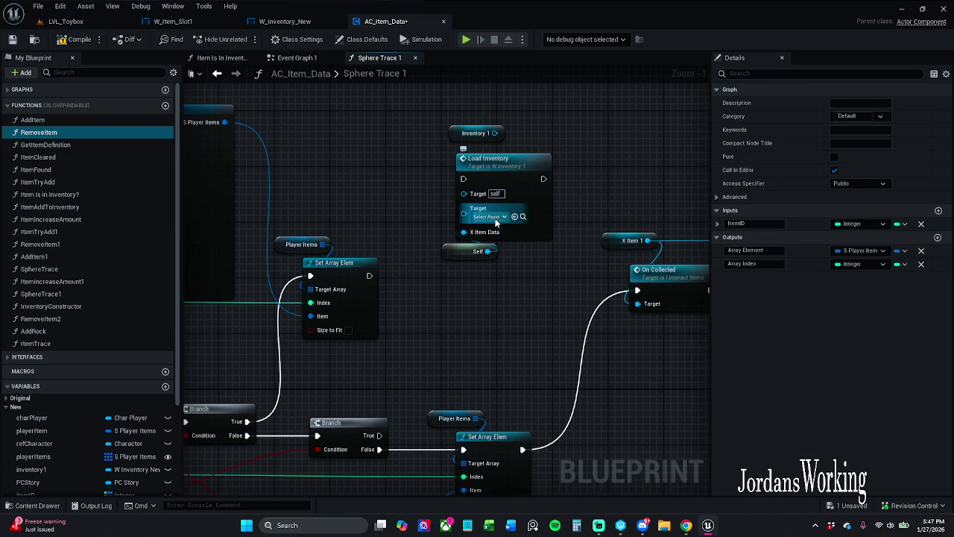
- Move Inventory 1, Load Inventory and Self higher up the graph
left_click_drag(485, 300, 522, 175)
left_click_drag(506, 168, 521, 132)
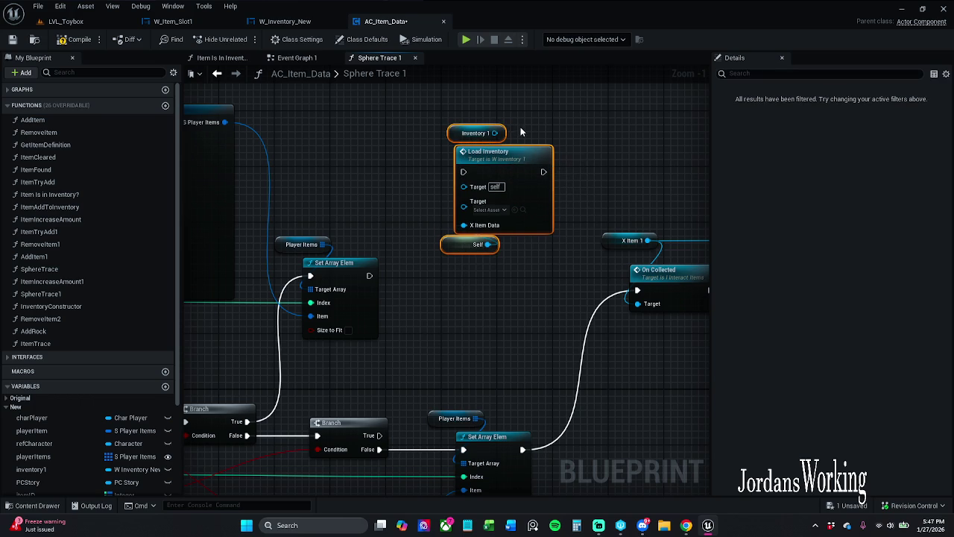
scroll(495, 288, "down", 1)
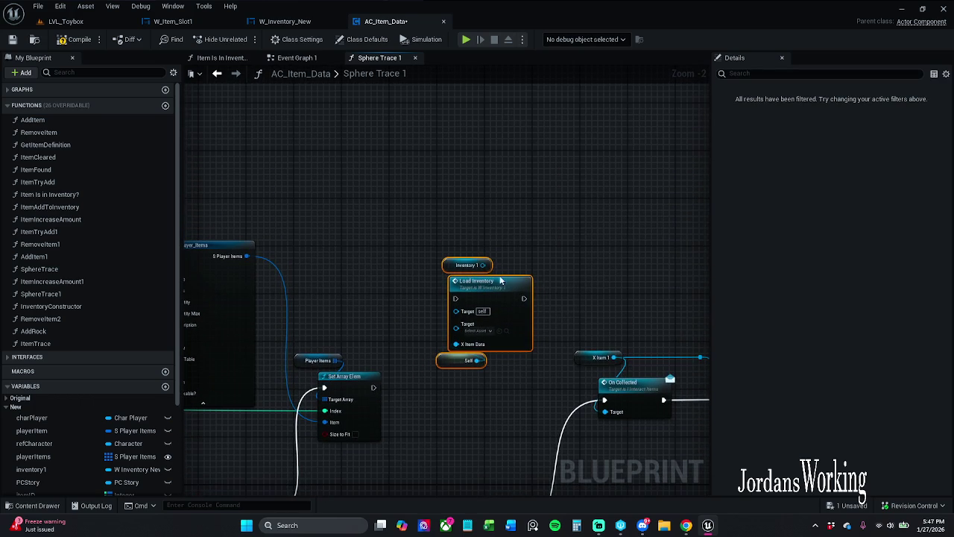
left_click_drag(495, 289, 477, 175)
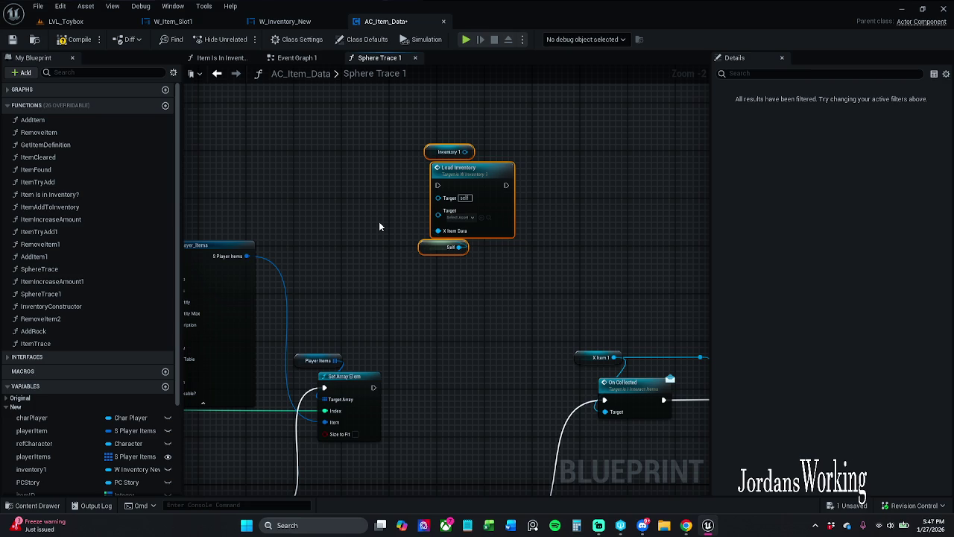
scroll(82, 440, "down", 5)
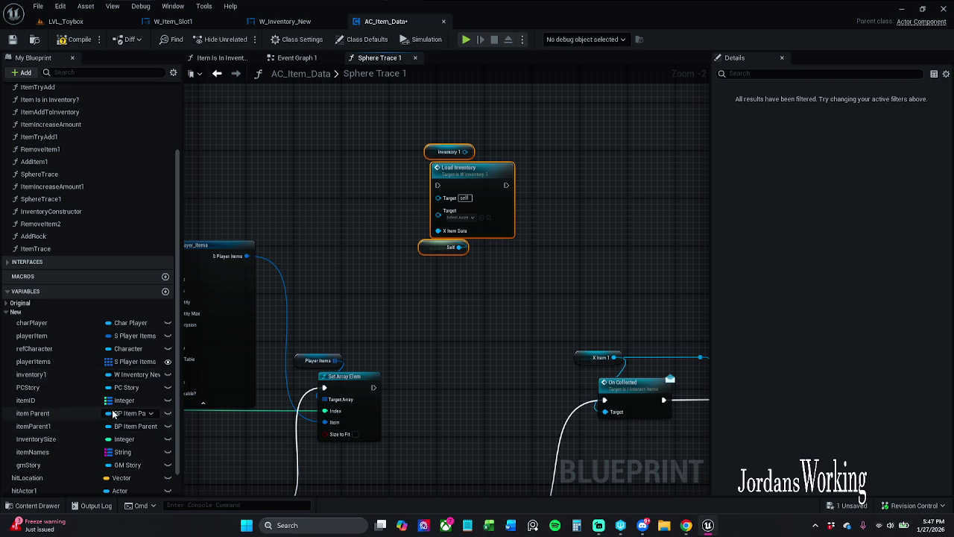
left_click(89, 374)
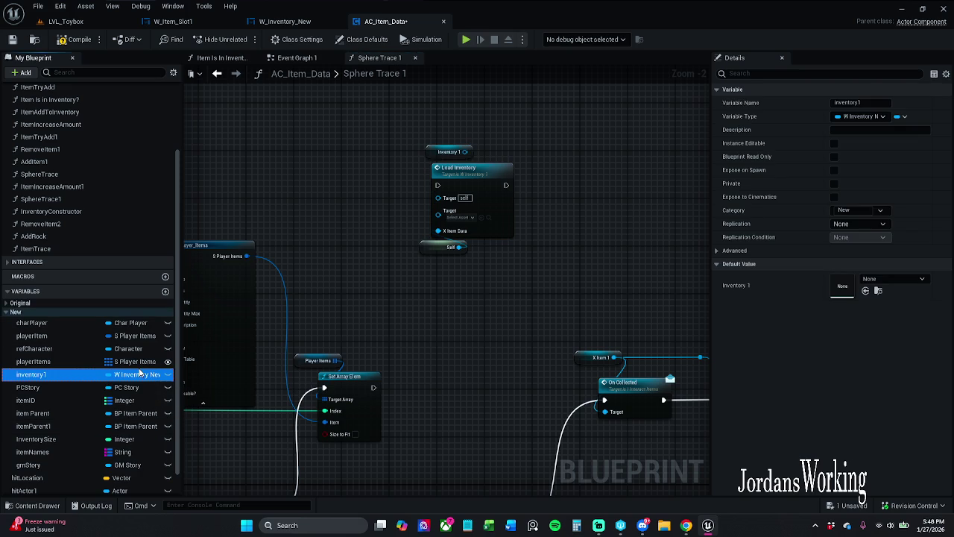
key("F2")
type("New")
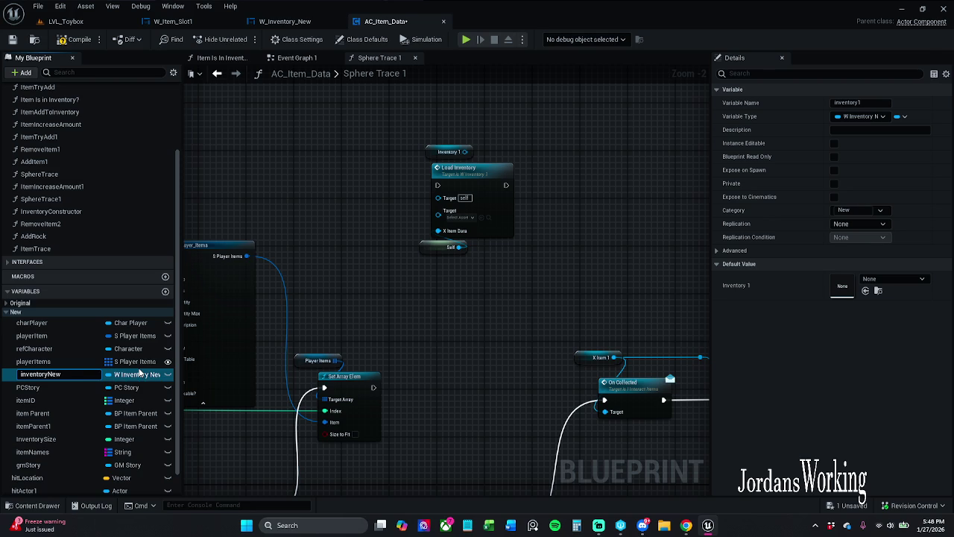
key("Return")
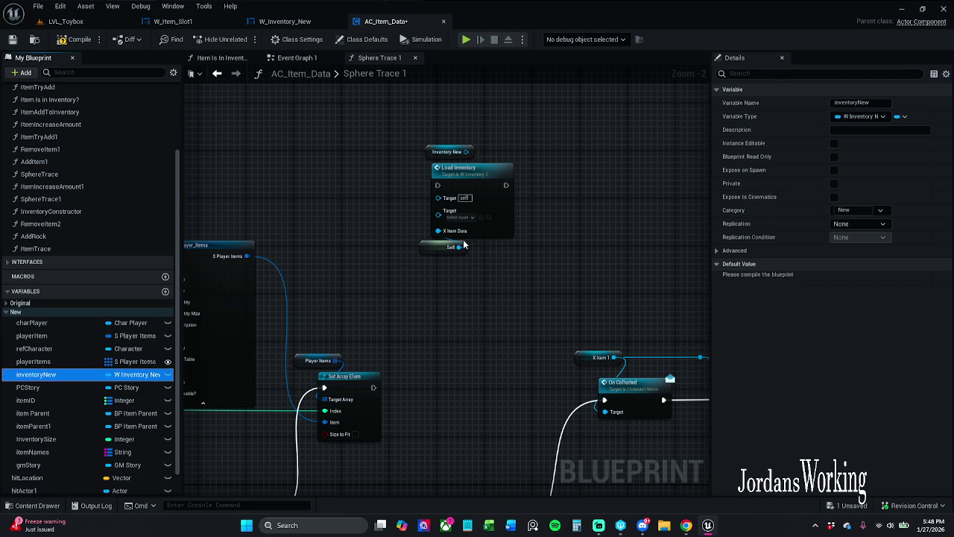
mouse_move(447, 150)
left_mouse_down()
mouse_move(437, 155)
mouse_move(513, 237)
mouse_move(512, 261)
left_mouse_up()
left_click_drag(485, 196, 476, 152)
left_click(498, 105)
mouse_move(498, 105)
left_mouse_down()
mouse_move(556, 213)
mouse_move(360, 237)
left_mouse_up()
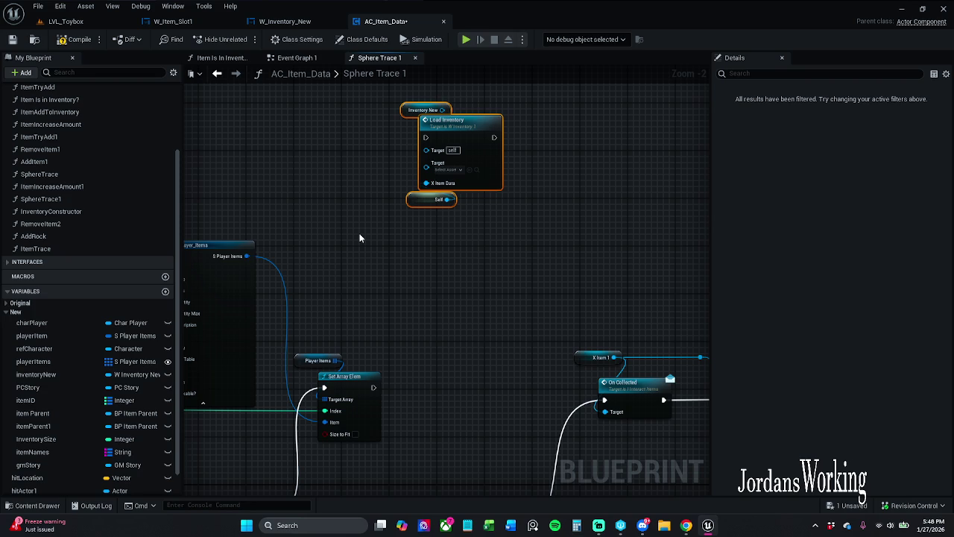
key("Delete")
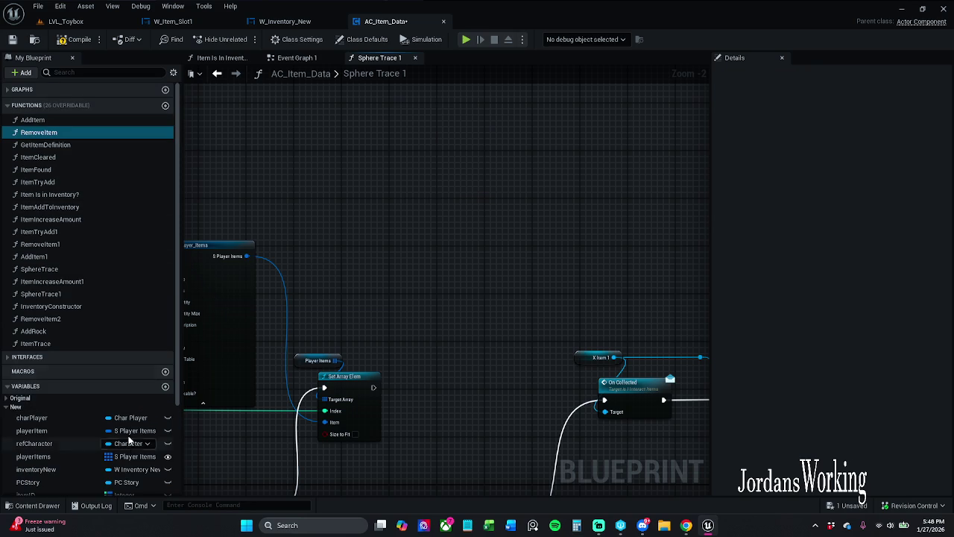
left_click(298, 59)
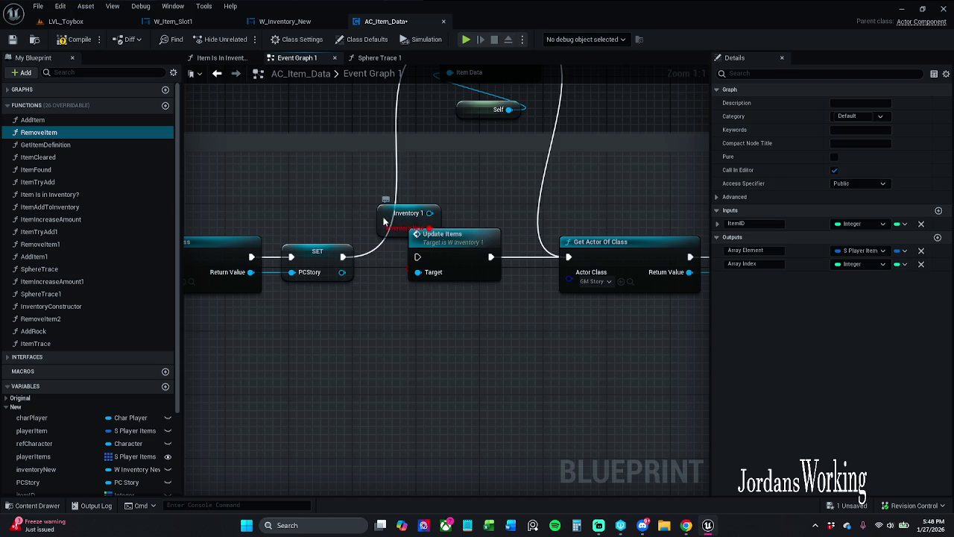
- Refresh the Inventory 1 node to Inventory New, then delete it with Update Items
left_click(393, 216)
right_click(384, 221)
left_click(430, 280)
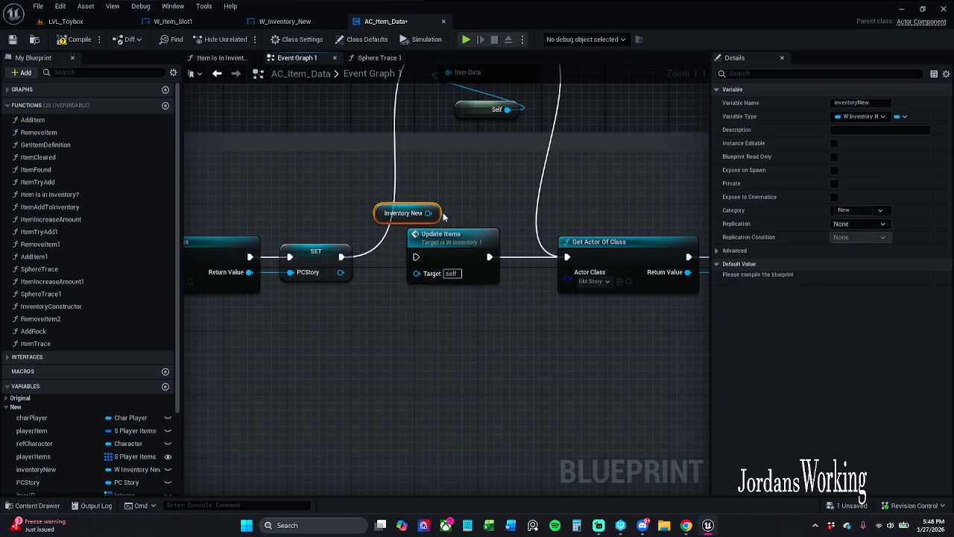
left_click_drag(418, 188, 447, 273)
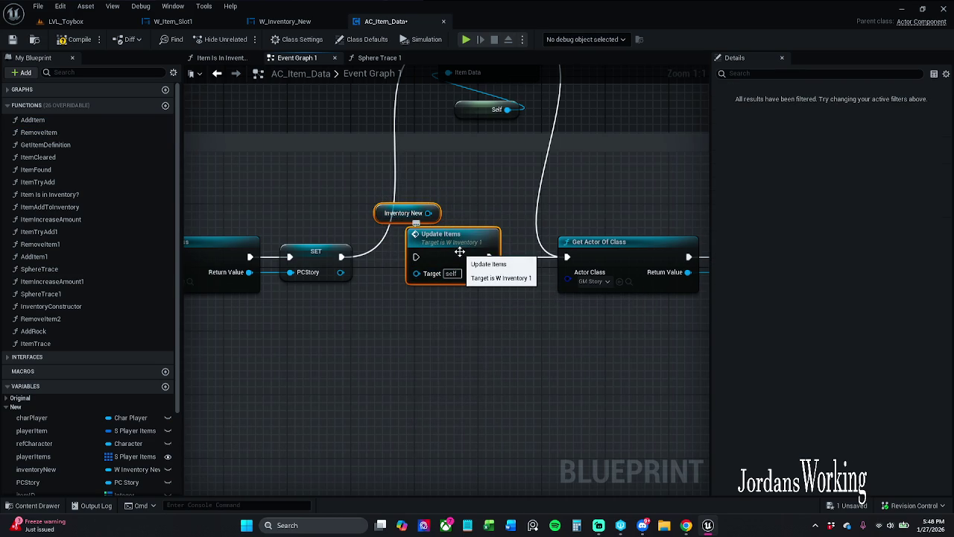
key("Delete")
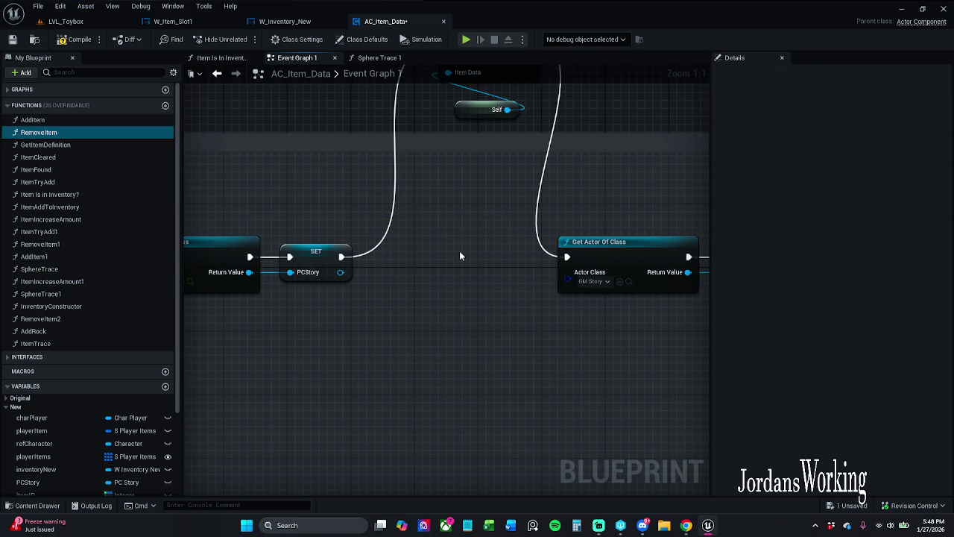
- Open W_Inventory_New's event graph and bring the SET, INSERT and Add Child to Grid nodes into view
mouse_move(505, 195)
left_mouse_down()
mouse_move(481, 385)
mouse_move(483, 323)
left_mouse_up()
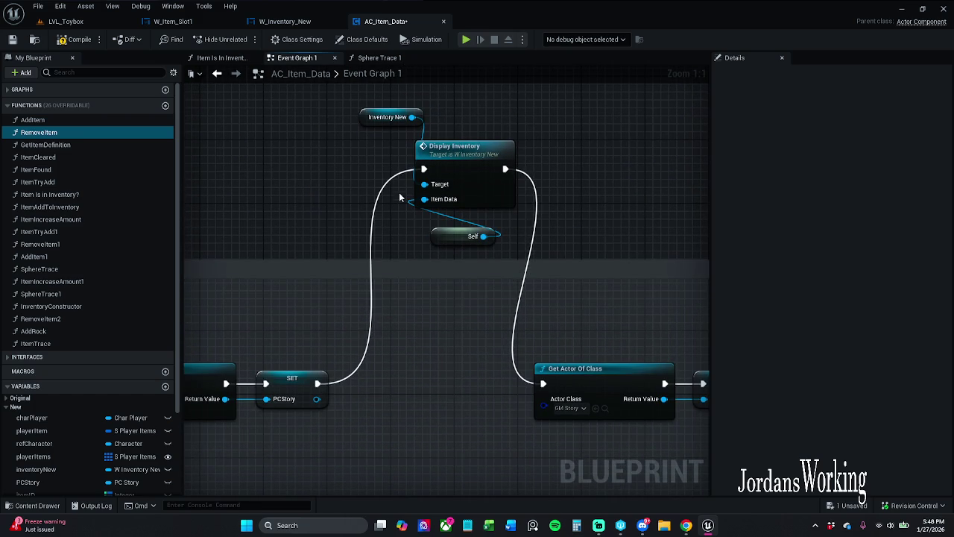
mouse_move(438, 157)
left_mouse_down()
mouse_move(449, 182)
mouse_move(418, 205)
mouse_move(682, 45)
left_mouse_up()
left_click_drag(425, 60, 596, 164)
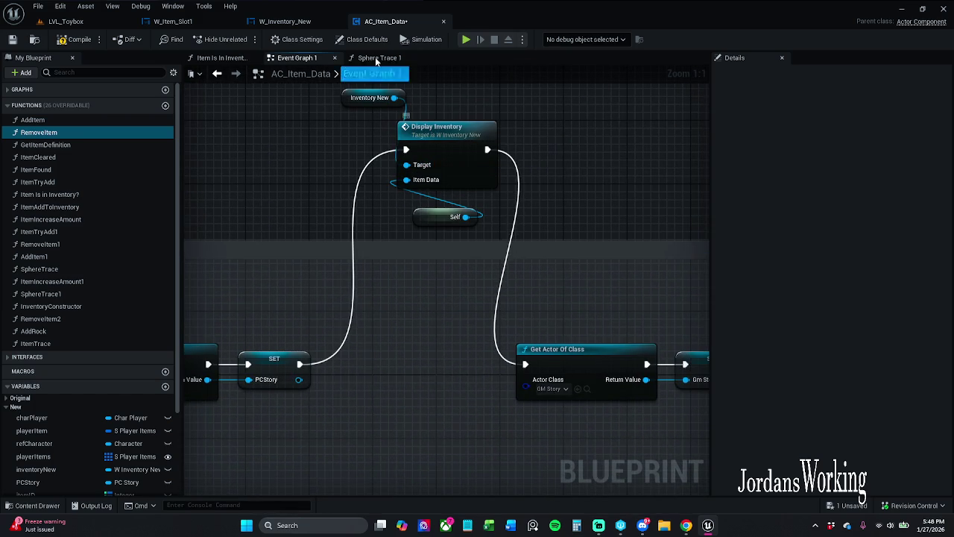
left_click(292, 22)
mouse_move(432, 137)
left_mouse_down()
mouse_move(44, 148)
mouse_move(393, 154)
mouse_move(105, 154)
left_mouse_up()
mouse_move(530, 158)
left_mouse_down()
mouse_move(363, 177)
mouse_move(198, 172)
mouse_move(610, 145)
left_mouse_up()
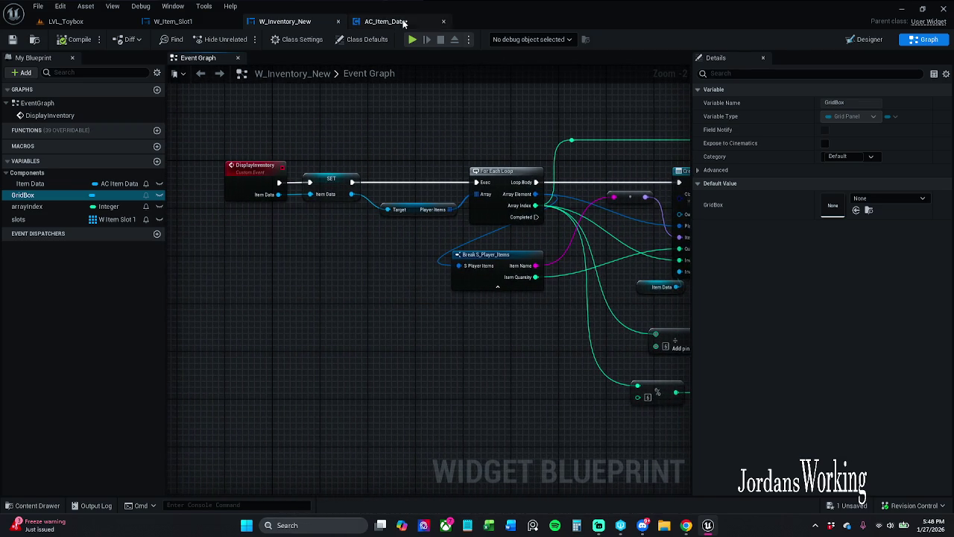
- Save AC_Item_Data with Ctrl+S, then go back to the LVL_Toybox level
left_click(386, 21)
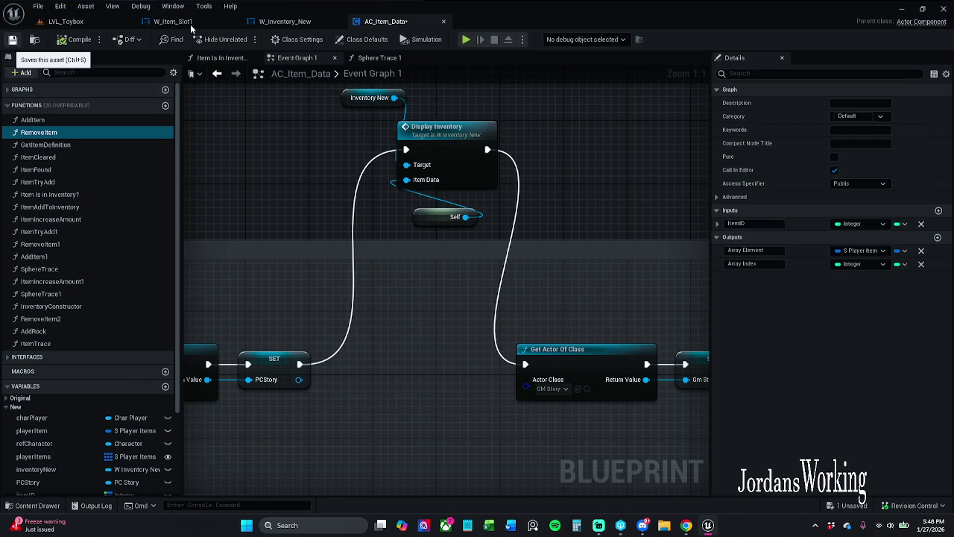
key("ctrl+s")
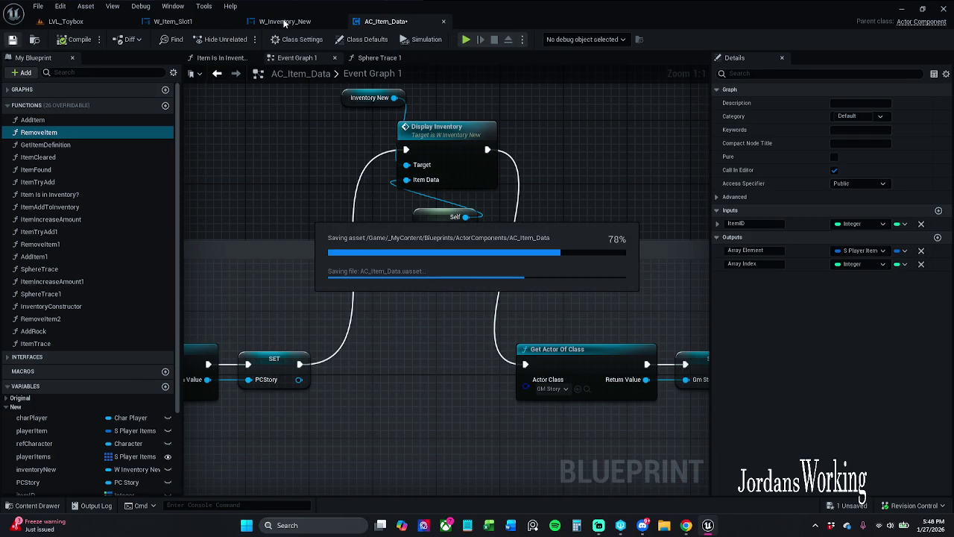
left_click(284, 22)
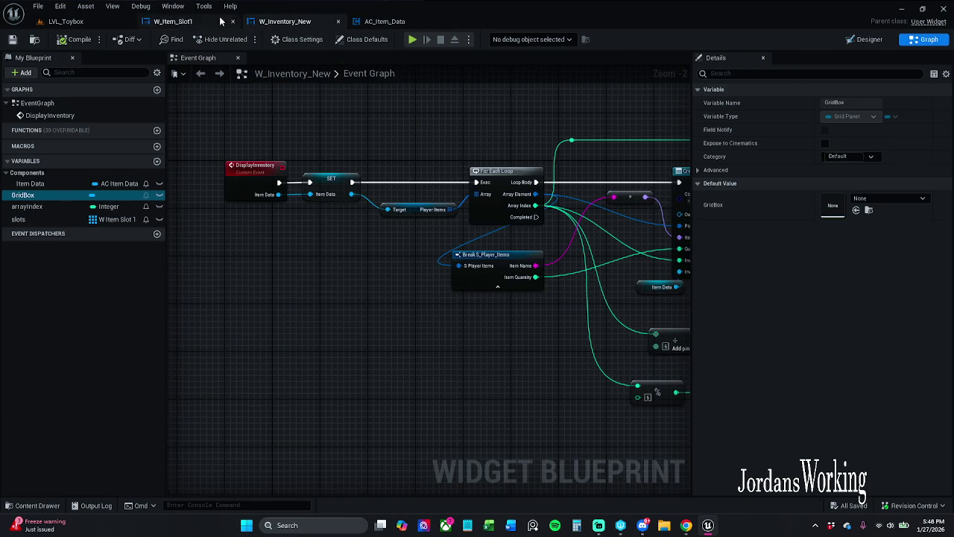
left_click(164, 20)
left_click(66, 21)
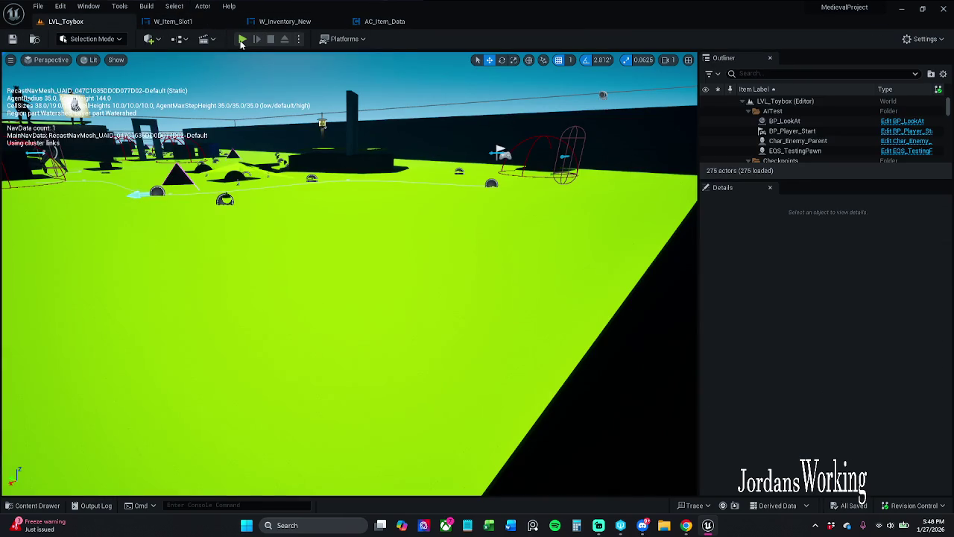
left_click(241, 40)
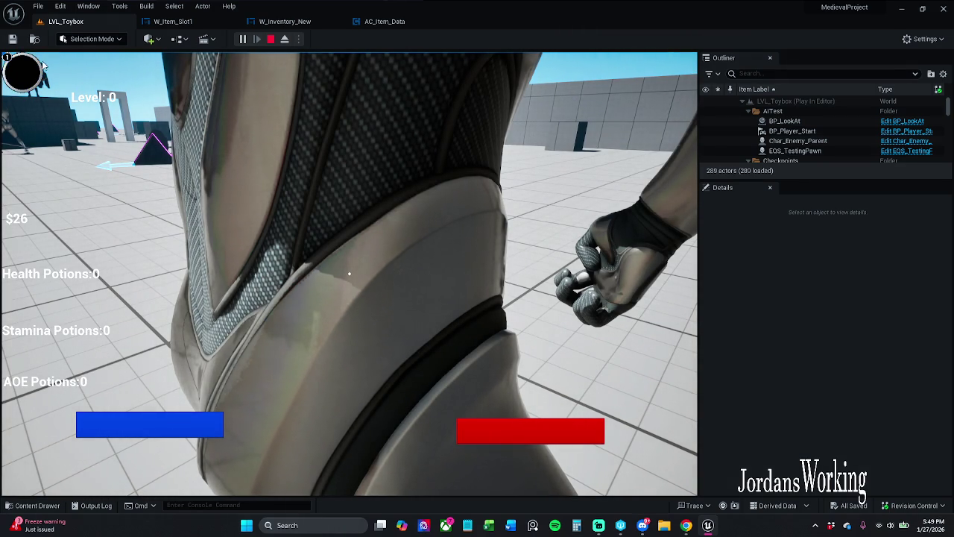
key("Escape")
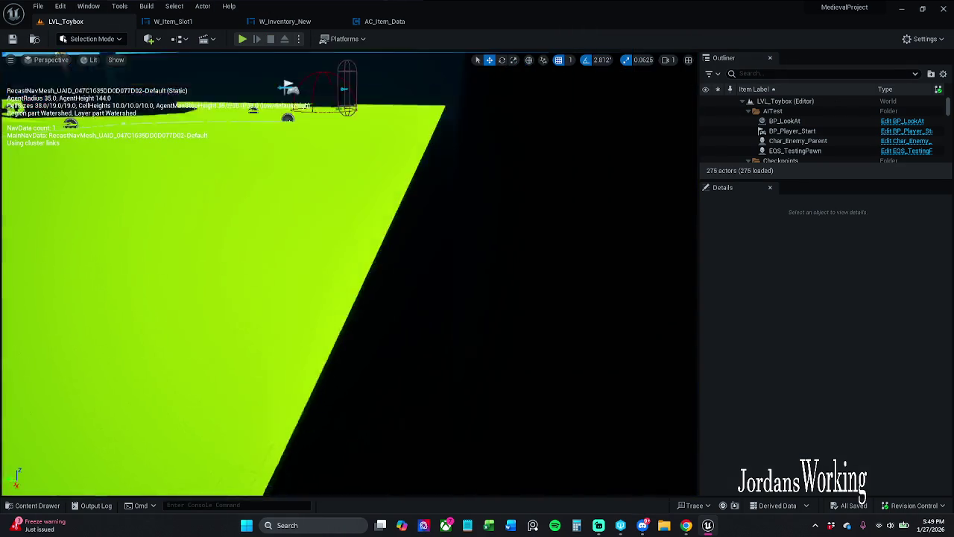
scroll(475, 61, "down", 3)
left_click(242, 39)
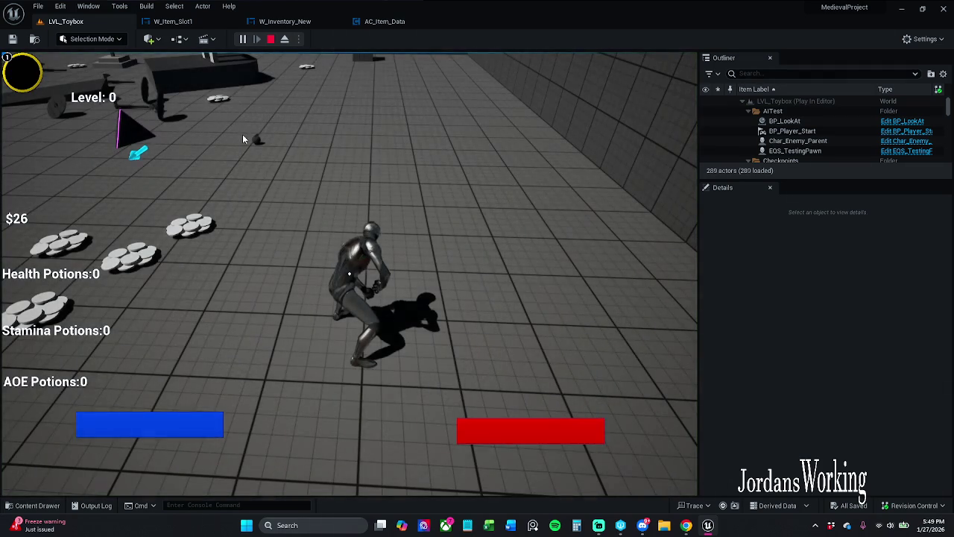
key("Escape")
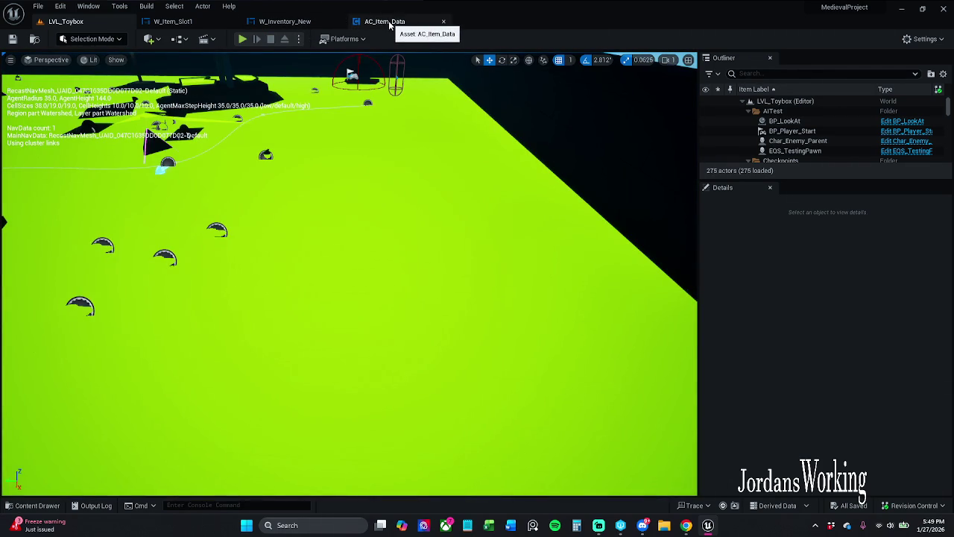
- In W_Inventory_New's Designer, set the GridBox slot size to Fill
left_click(283, 22)
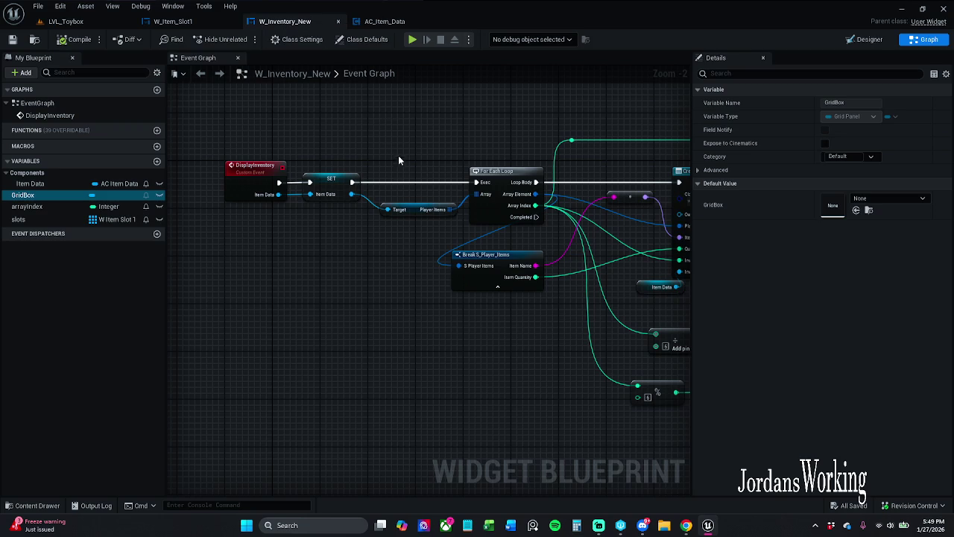
left_click(864, 39)
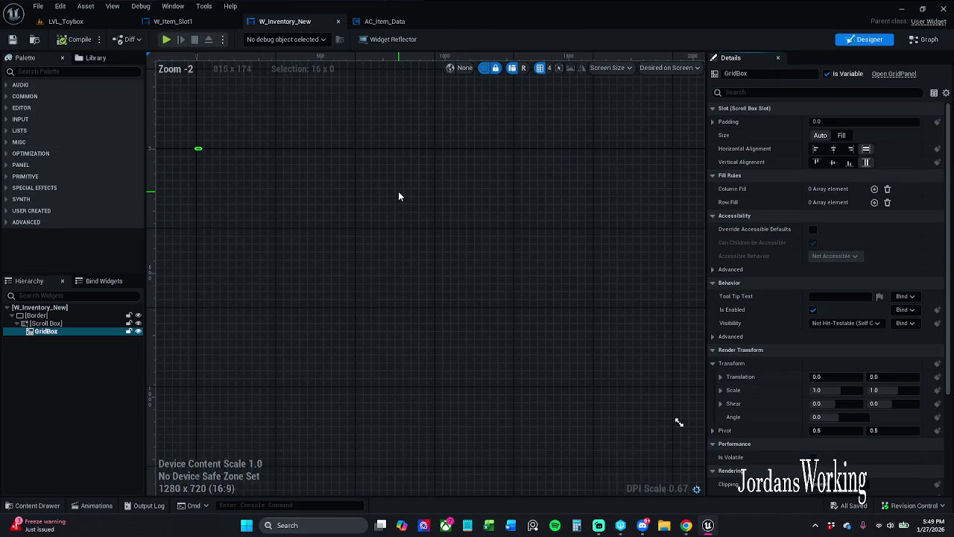
scroll(326, 176, "up", 8)
scroll(439, 185, "down", 7)
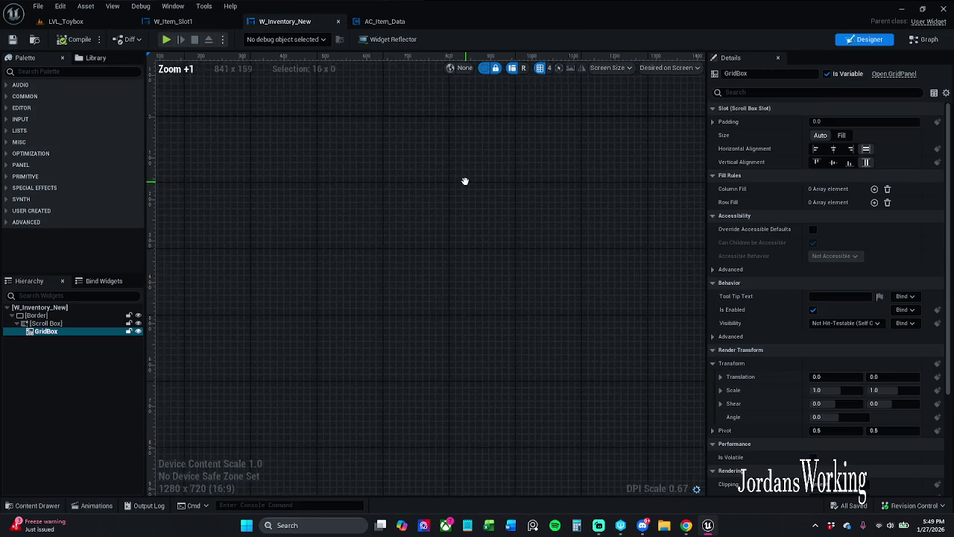
scroll(477, 192, "up", 13)
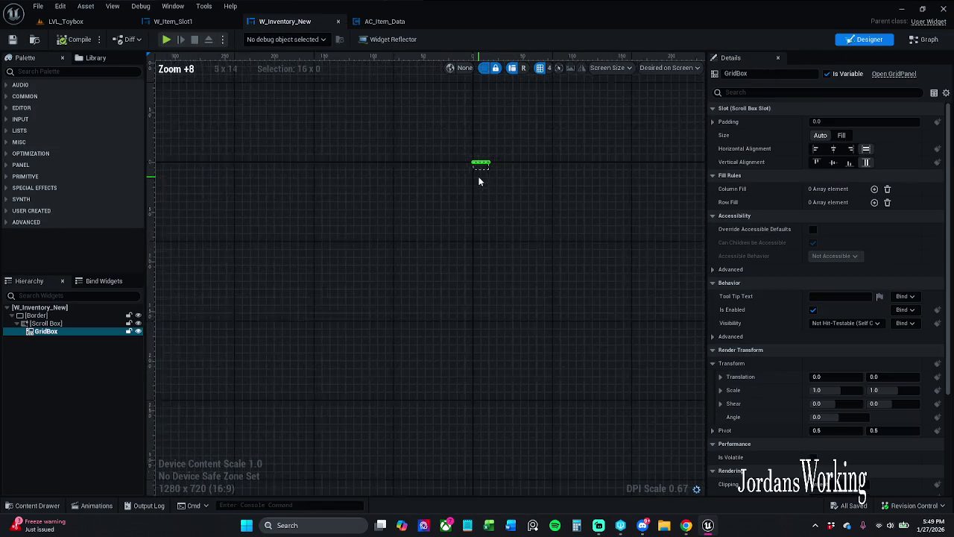
scroll(484, 159, "up", 6)
scroll(496, 202, "up", 2)
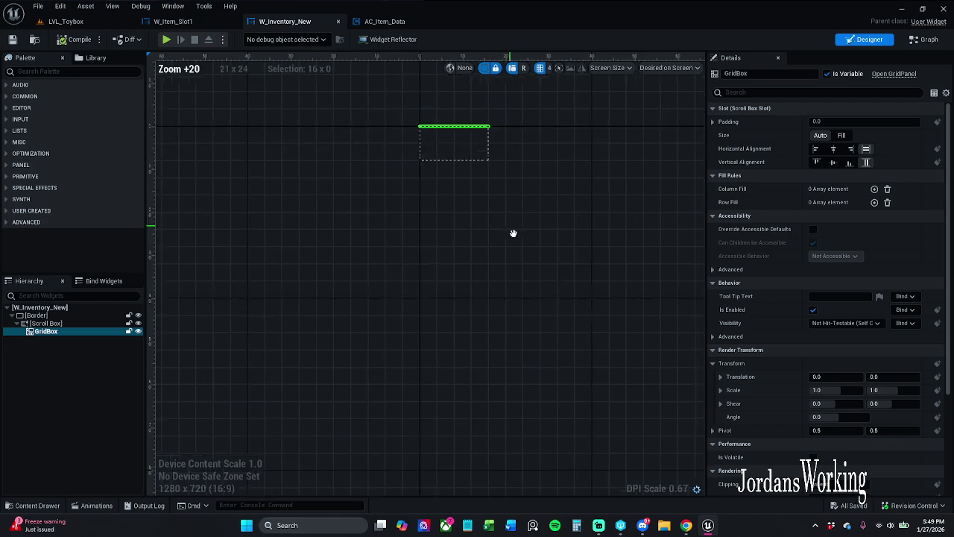
left_click(842, 134)
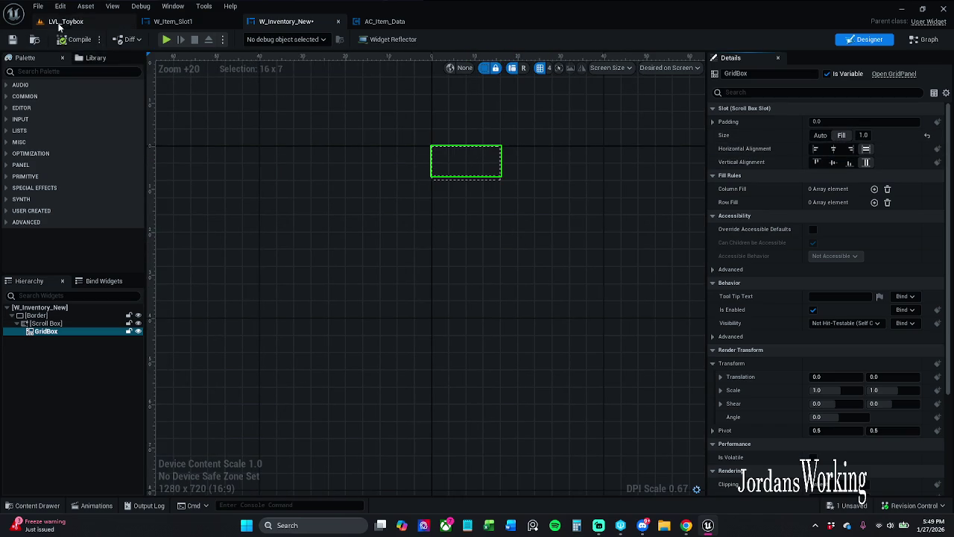
- Play LVL_Toybox to check, then reset the GridBox size to Auto and compile
left_click(65, 21)
left_click(243, 40)
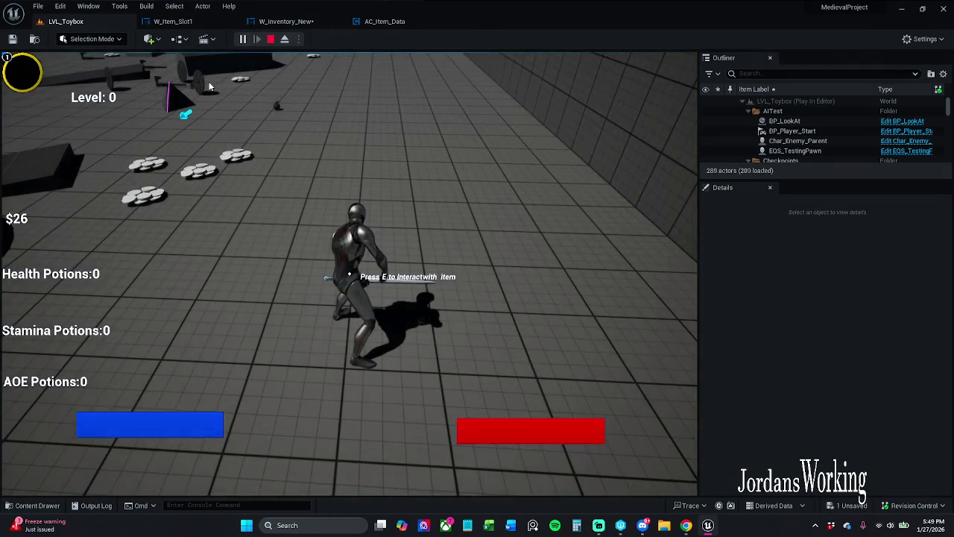
left_click(298, 20)
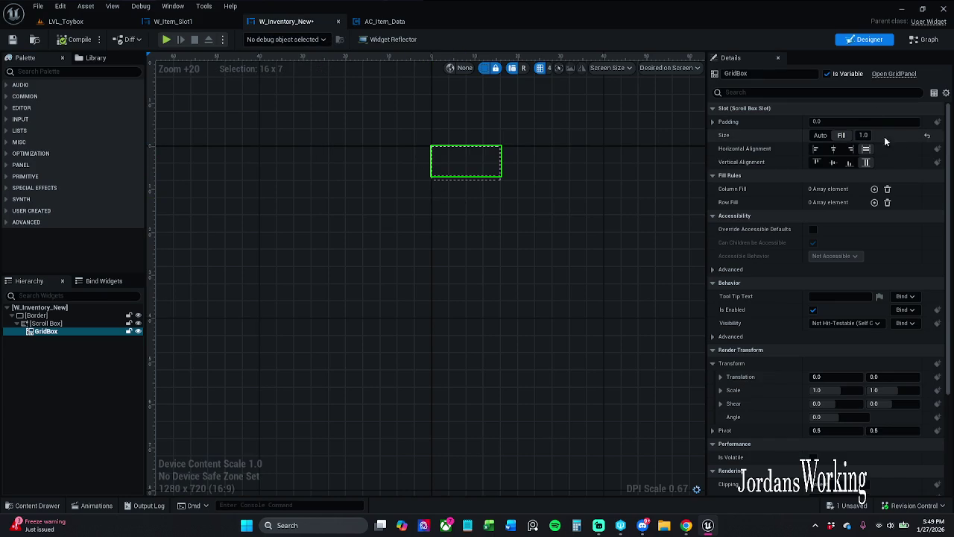
left_click(926, 137)
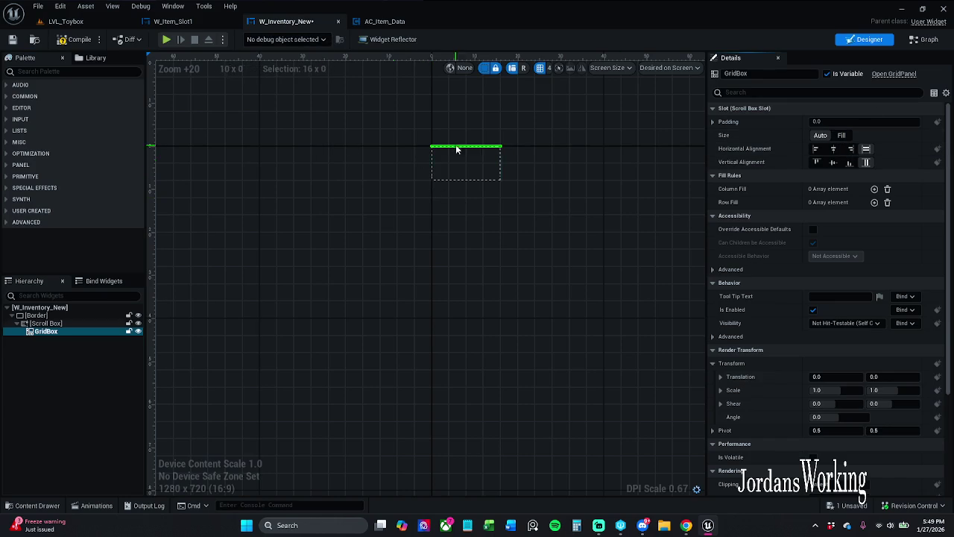
left_click(78, 41)
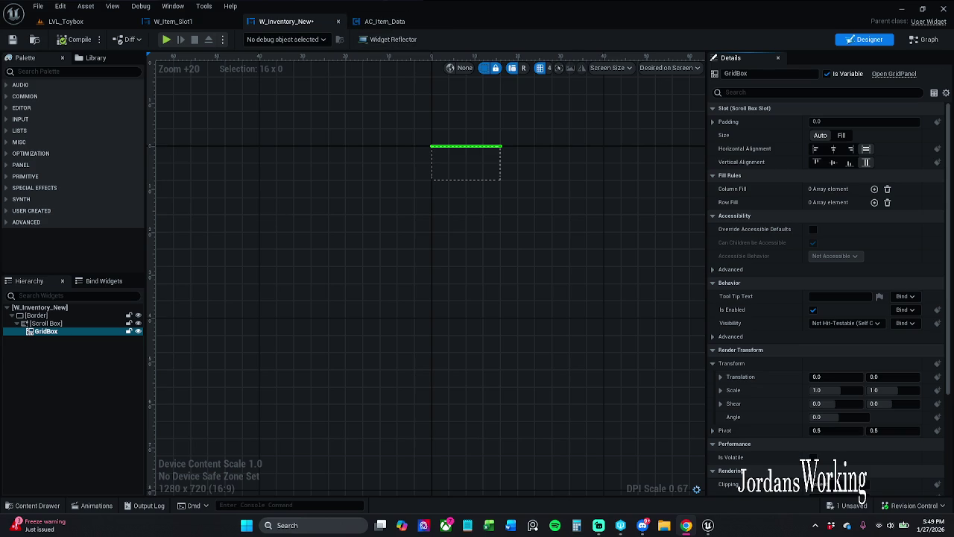
left_click(925, 39)
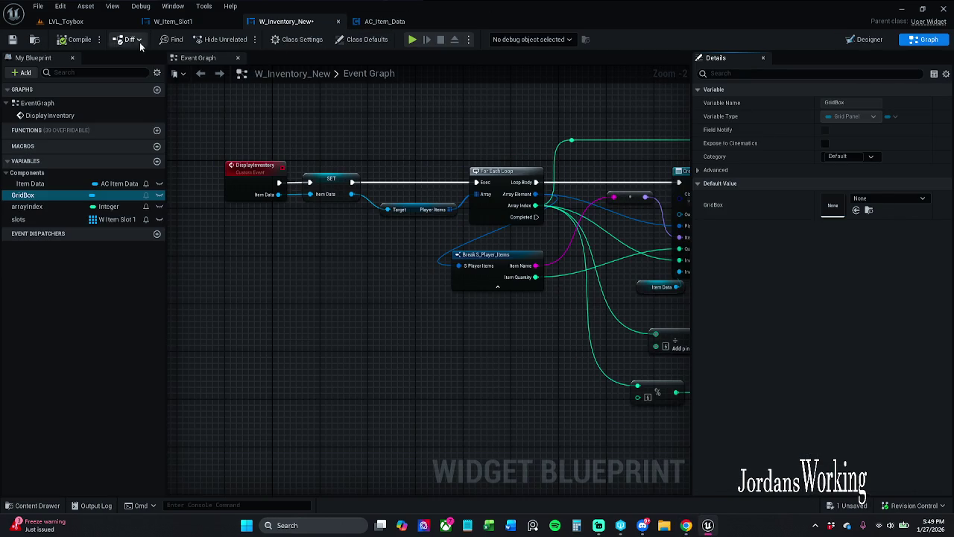
- Play LVL_Toybox, pick up the health potions and open the inventory grid
left_click(97, 27)
left_click(242, 40)
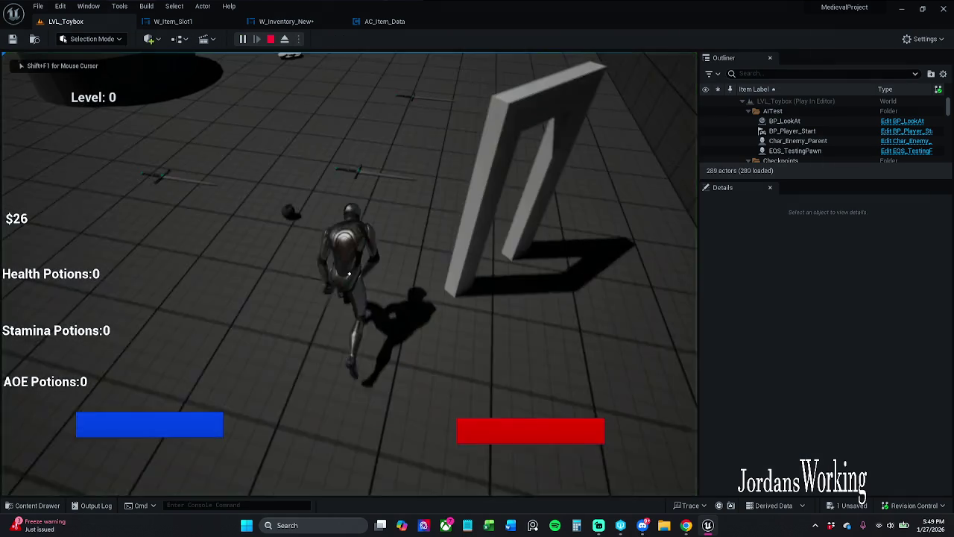
key("shift+F1")
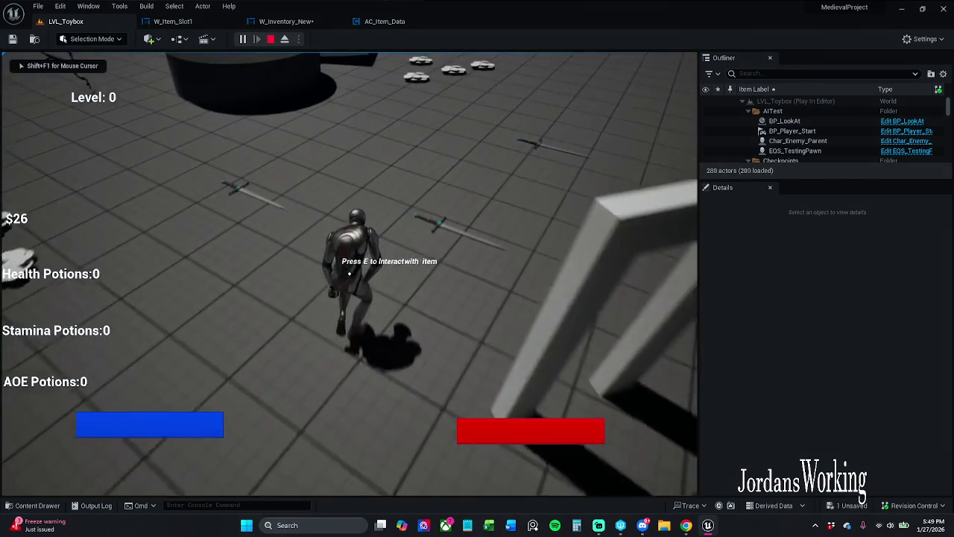
key("e")
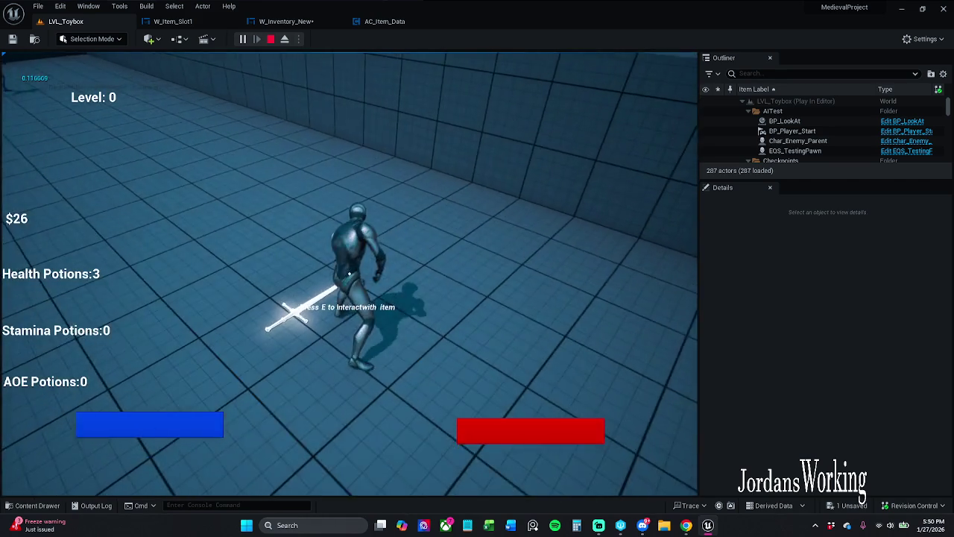
key("i")
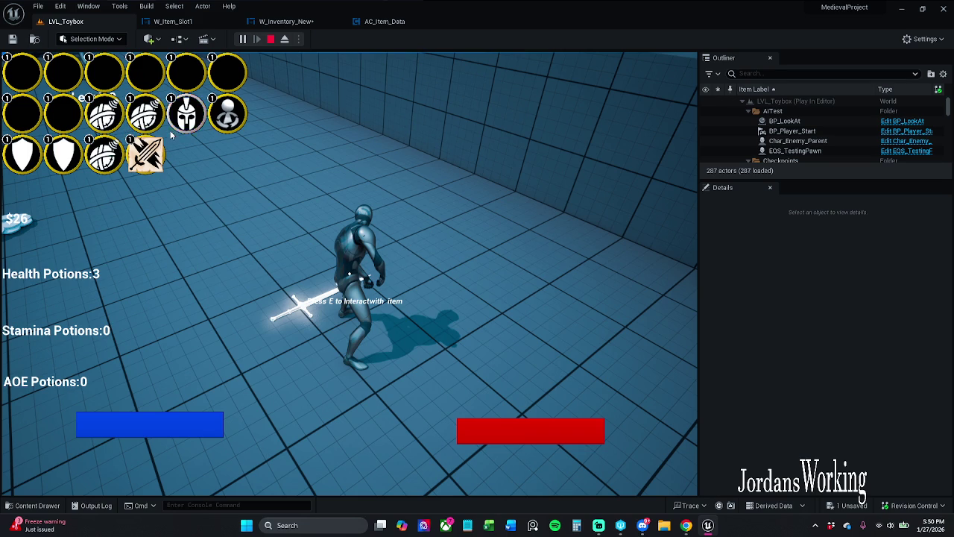
- Equip the shield, another item and the sword, then stop the play session
left_click(162, 133)
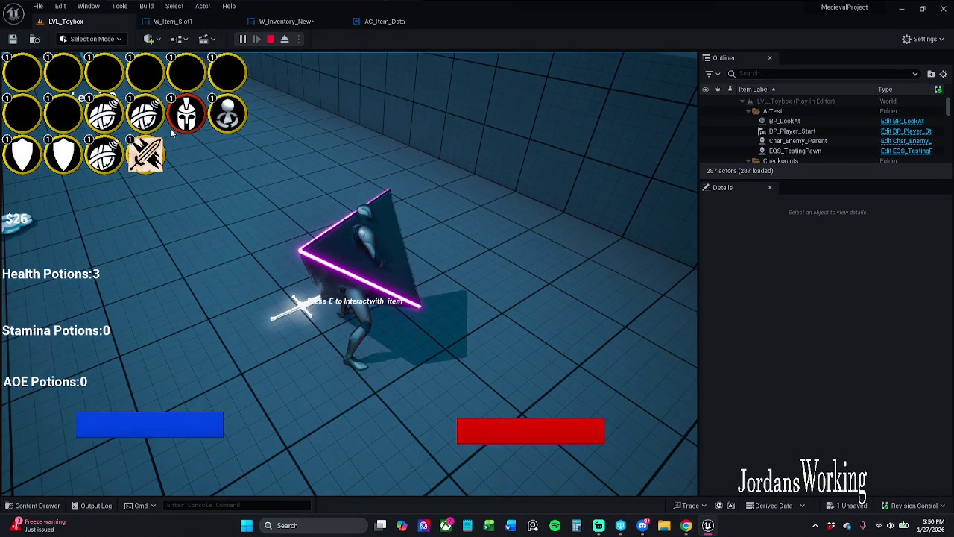
left_click(211, 128)
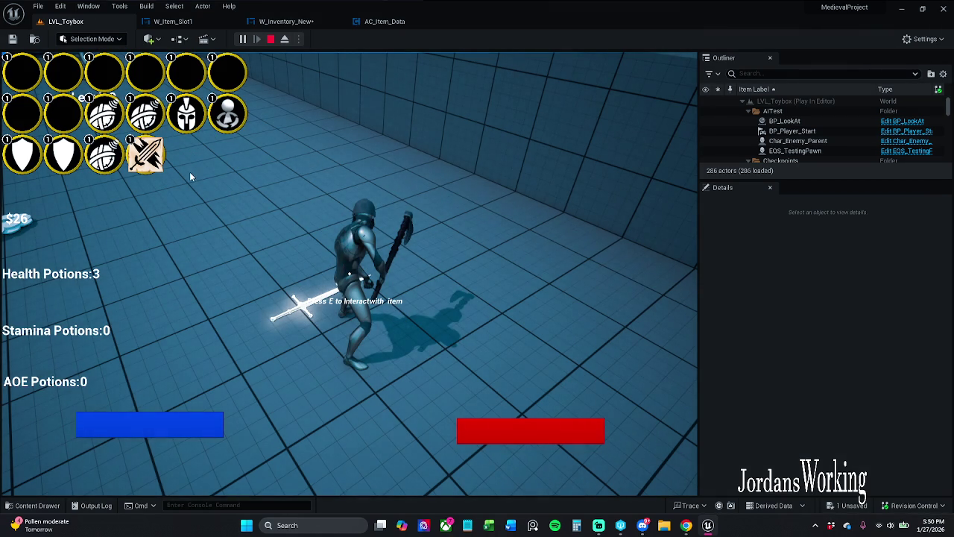
left_click(147, 171)
key("Escape")
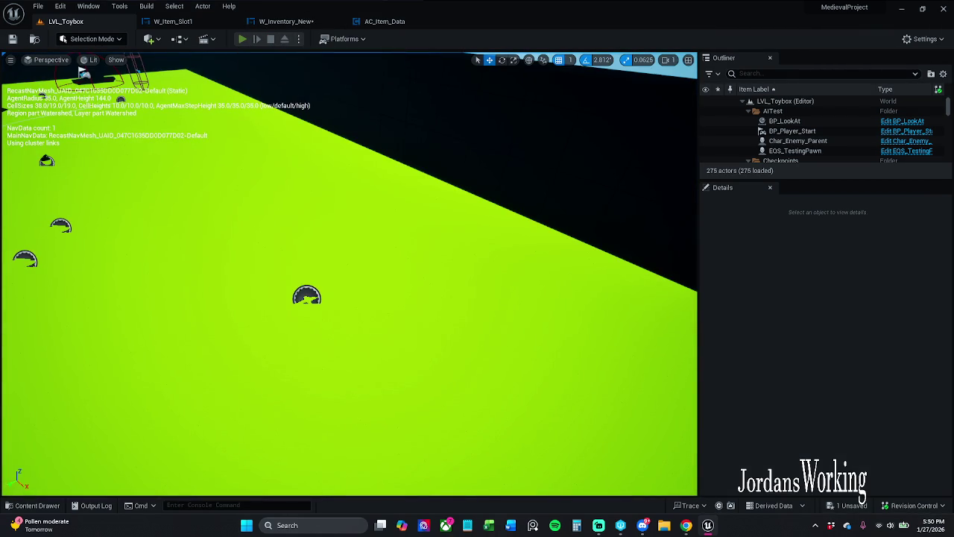
left_click(243, 39)
key("Escape")
left_click(297, 22)
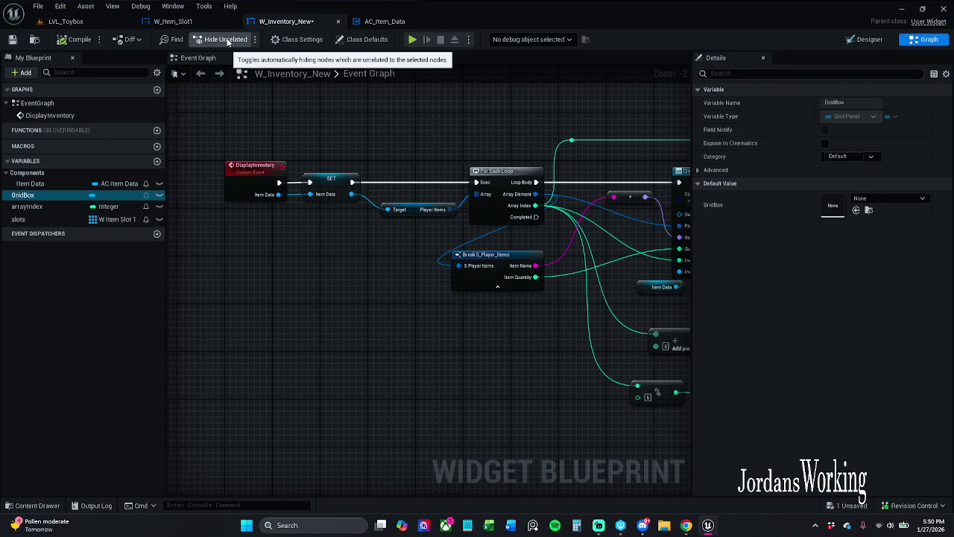
- In AC_Item_Data's event graph, move the SET, Get Actor Of Class and SET PCStory nodes left
left_click(199, 21)
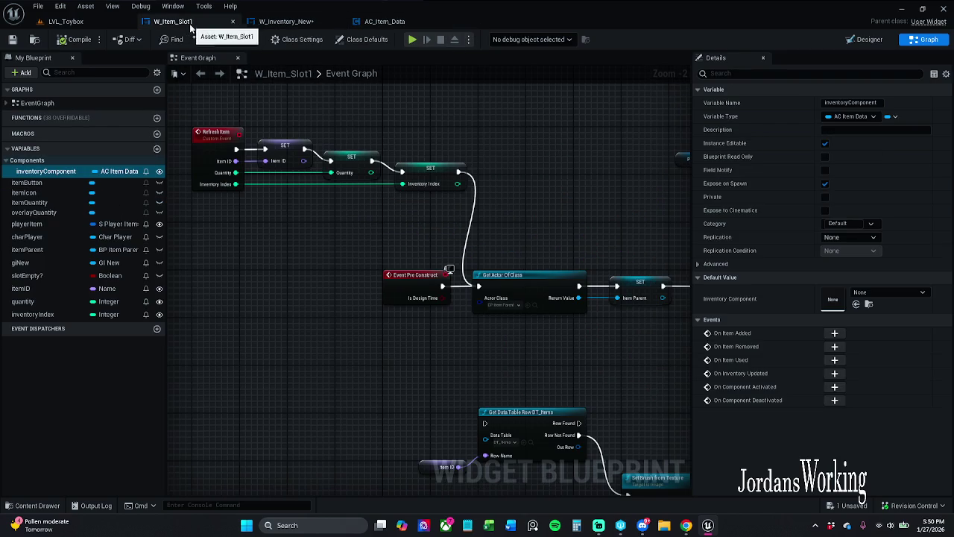
left_click(384, 23)
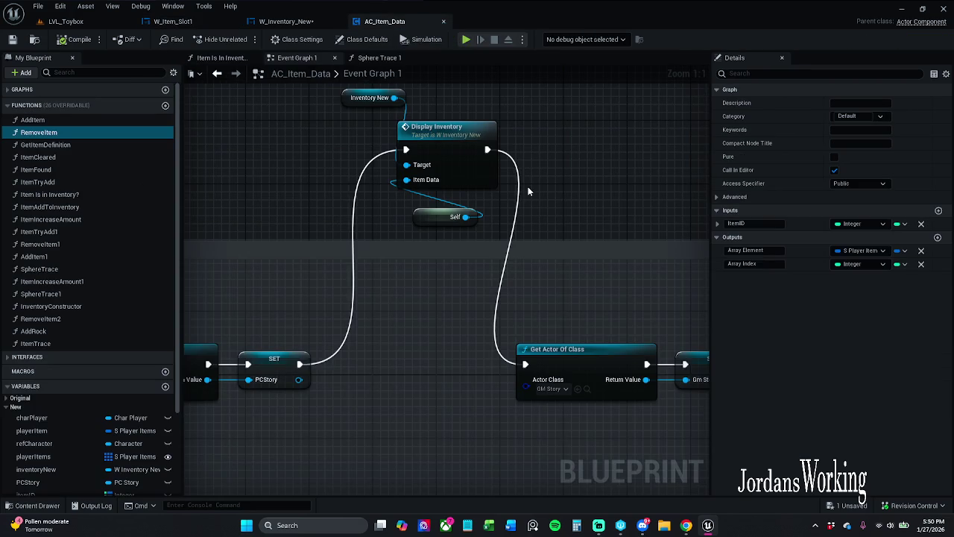
scroll(527, 187, "down", 2)
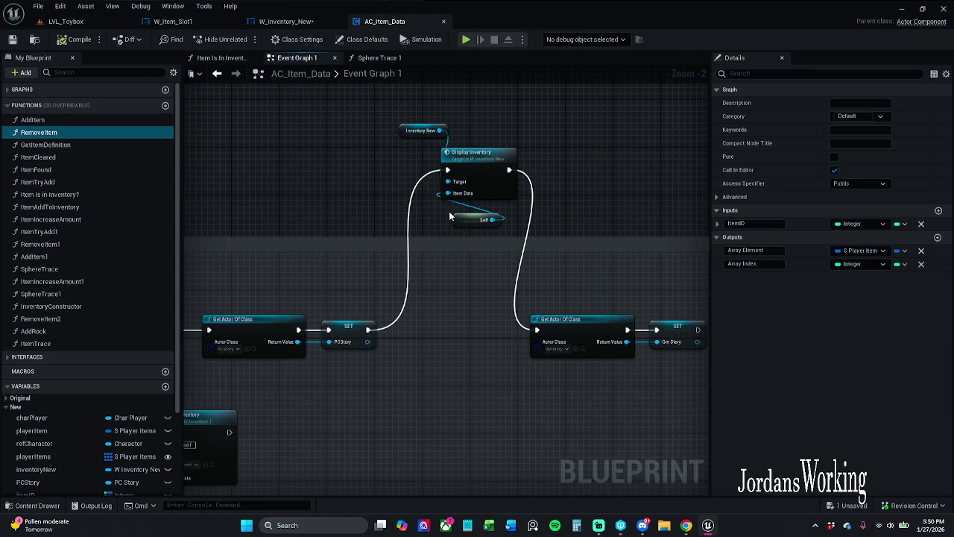
mouse_move(411, 227)
left_mouse_down()
mouse_move(486, 428)
mouse_move(597, 406)
mouse_move(760, 407)
left_mouse_up()
mouse_move(671, 171)
left_mouse_down()
mouse_move(507, 179)
mouse_move(407, 209)
left_mouse_up()
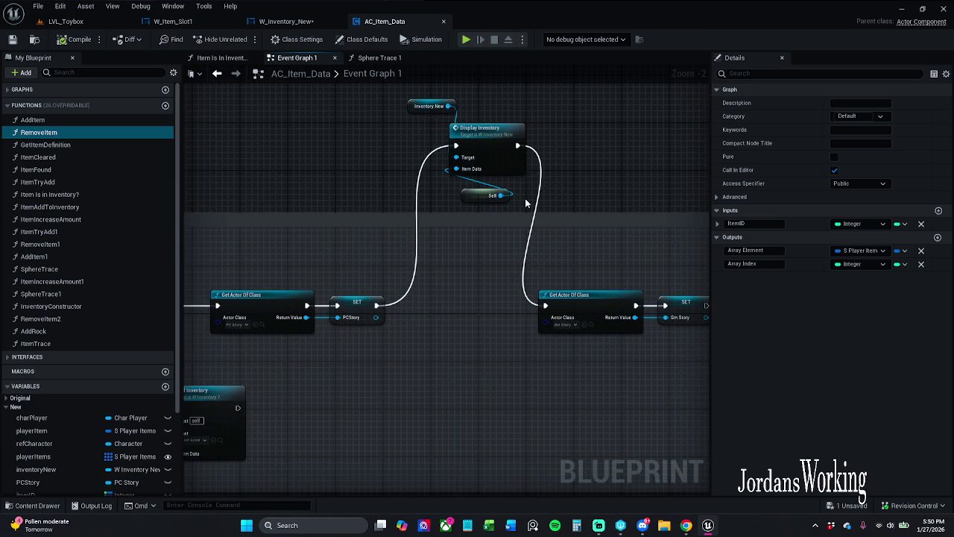
mouse_move(345, 256)
left_mouse_down()
mouse_move(461, 217)
mouse_move(670, 225)
left_mouse_up()
mouse_move(262, 219)
left_mouse_down()
mouse_move(392, 193)
mouse_move(610, 200)
mouse_move(403, 300)
mouse_move(240, 305)
left_mouse_up()
mouse_move(528, 322)
left_mouse_down()
mouse_move(298, 313)
mouse_move(584, 187)
left_mouse_up()
left_click_drag(463, 202, 478, 206)
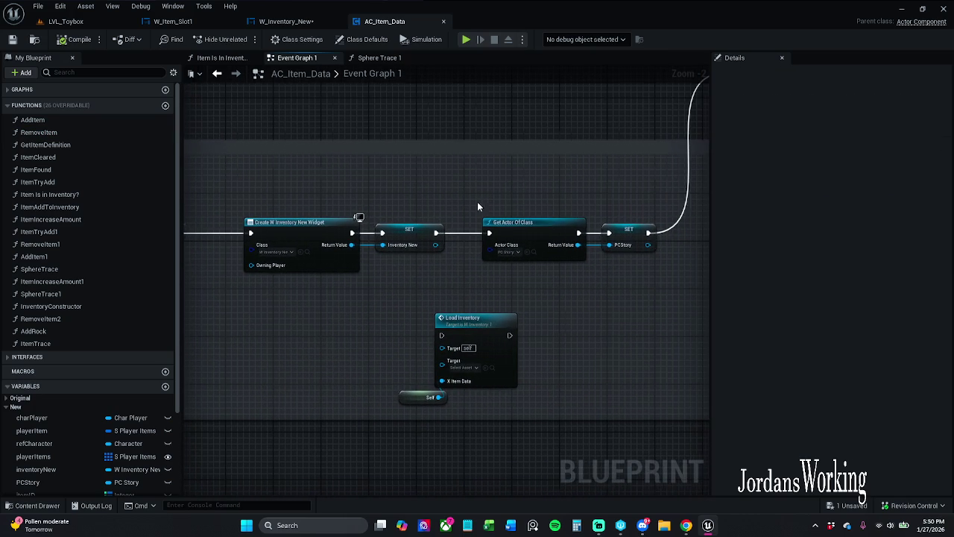
mouse_move(638, 201)
left_mouse_down()
mouse_move(339, 258)
mouse_move(185, 271)
mouse_move(258, 279)
mouse_move(621, 268)
mouse_move(419, 270)
left_mouse_up()
left_click_drag(438, 228, 307, 227)
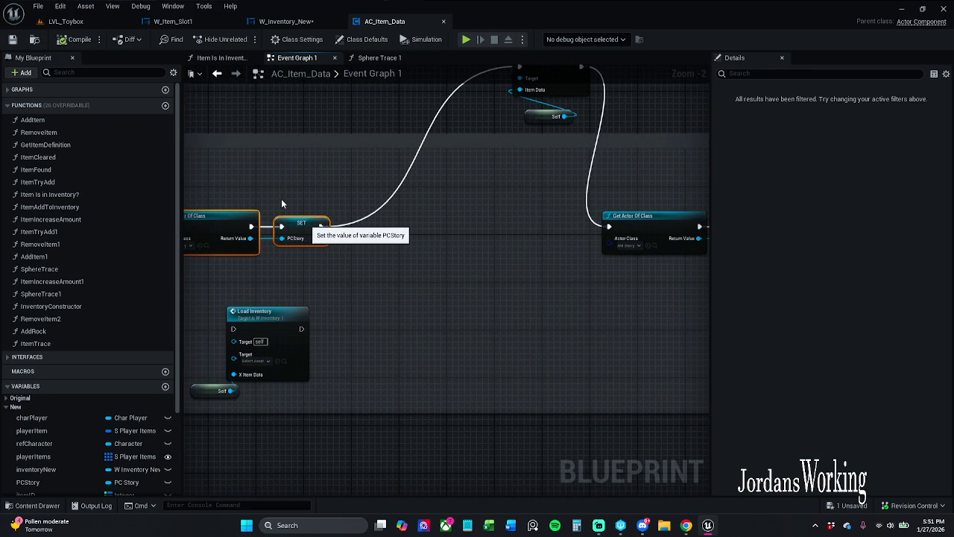
left_click(260, 184)
- Duplicate the Get Actor Of Class and SET PCStory node pair beside the original
mouse_move(249, 185)
left_mouse_down()
mouse_move(434, 184)
mouse_move(306, 190)
mouse_move(444, 255)
left_mouse_up()
key("ctrl+c")
key("ctrl+v")
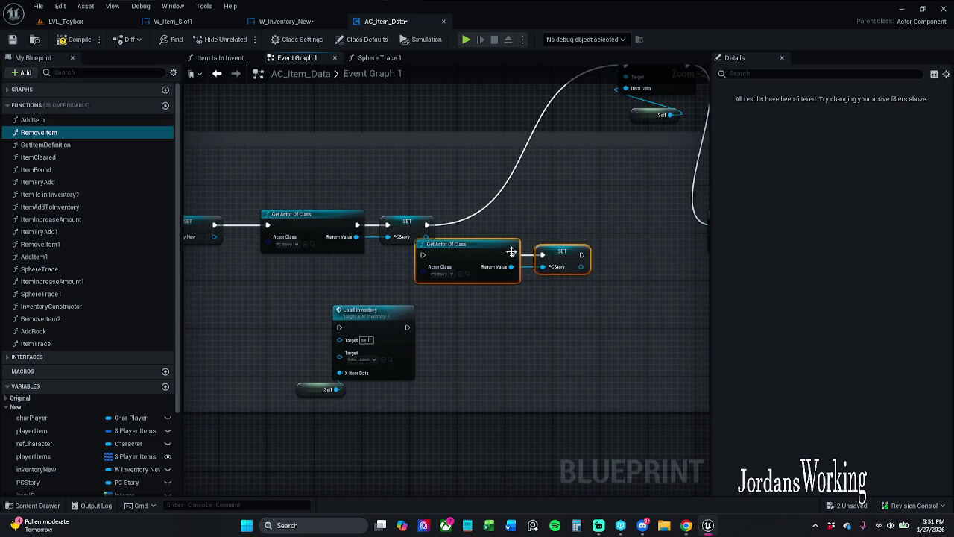
left_click_drag(511, 252, 570, 240)
left_click(508, 261)
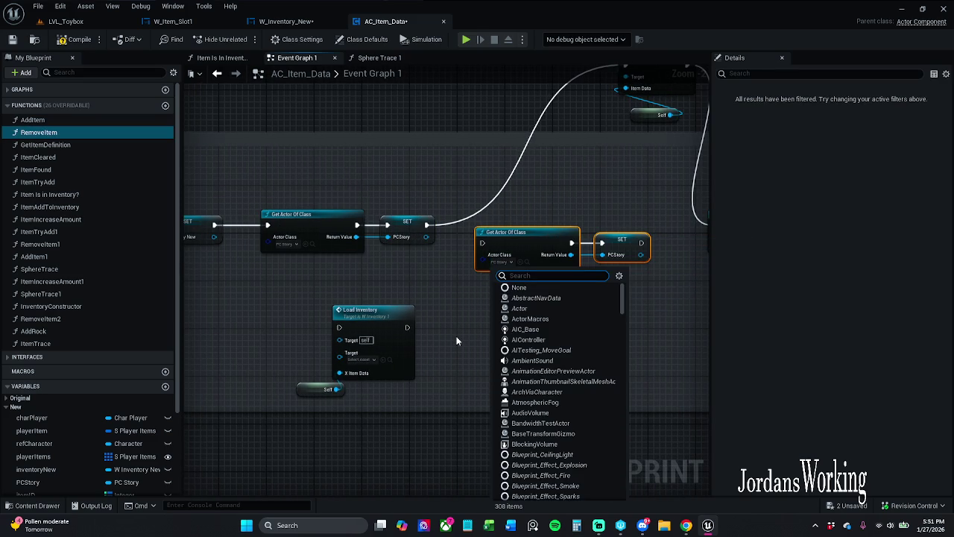
type("W_")
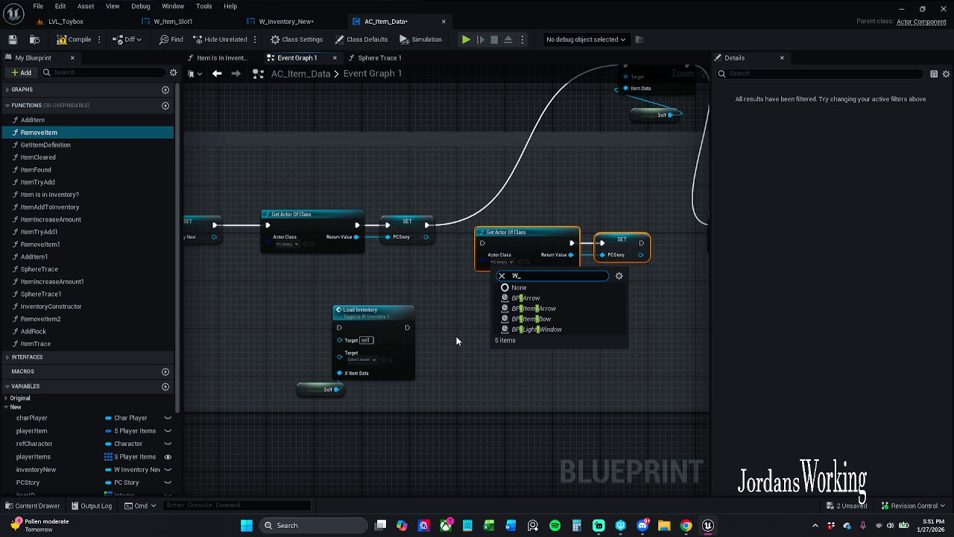
left_click(471, 282)
left_click_drag(471, 282, 708, 263)
left_click_drag(403, 201, 186, 209)
mouse_move(499, 270)
left_mouse_down()
mouse_move(666, 222)
mouse_move(767, 214)
left_mouse_up()
left_click(666, 222)
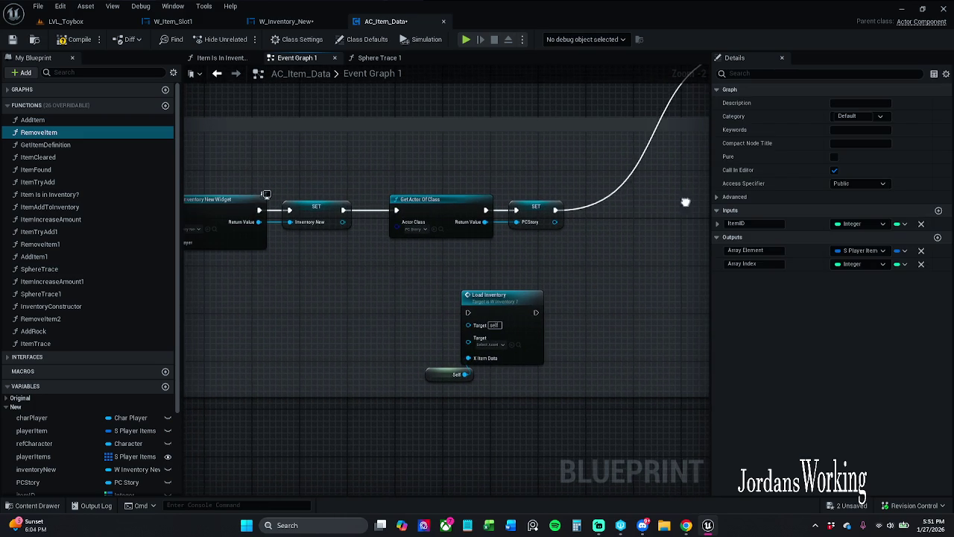
- Move Create Widget and SET Inventory New after SET PCStory, with class W_Inventory_New
left_click_drag(221, 266, 295, 213)
key("ctrl+x")
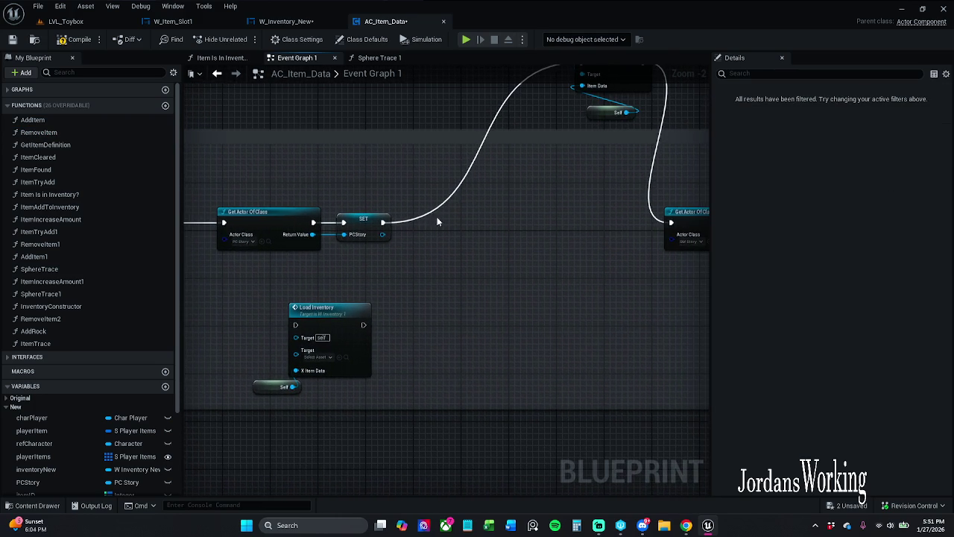
key("ctrl+v")
left_click_drag(482, 222, 494, 234)
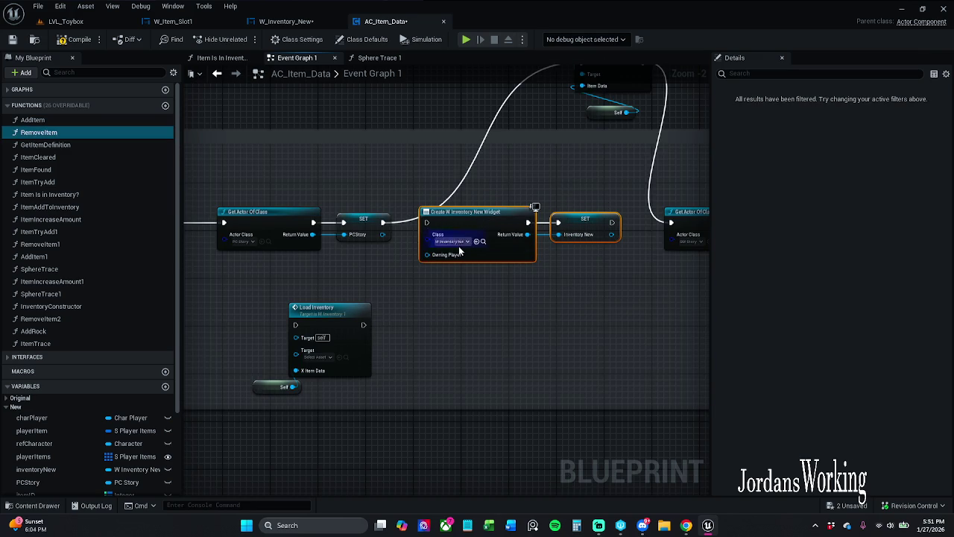
left_click(456, 242)
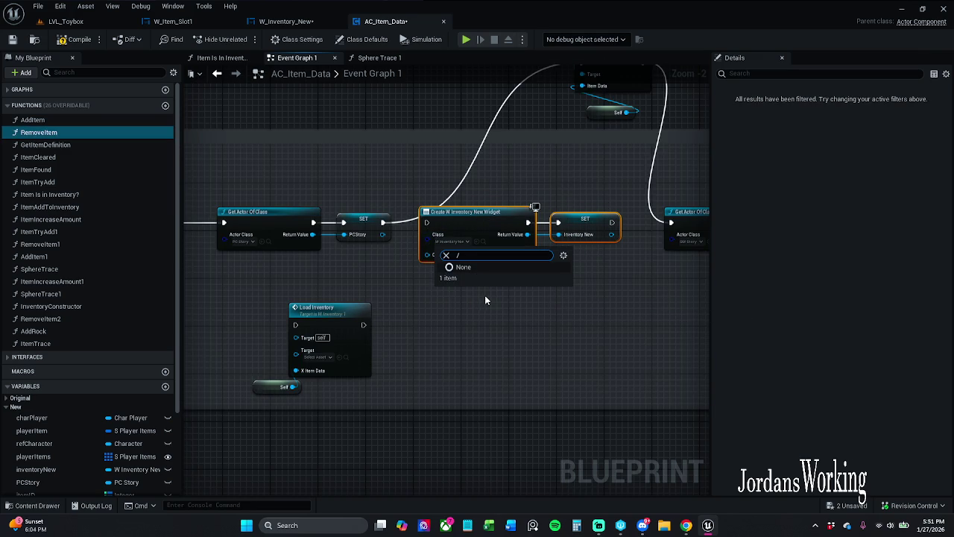
key("BackSpace")
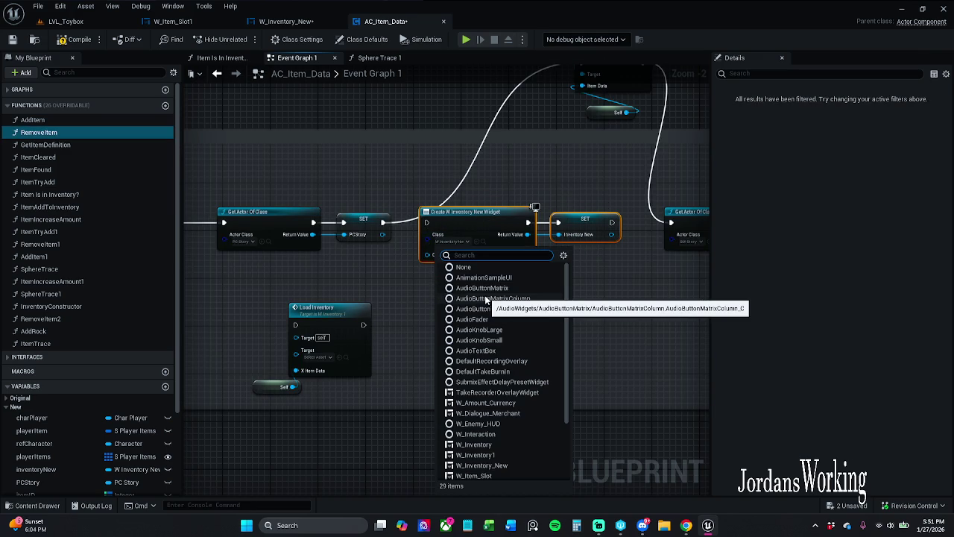
type("W_In")
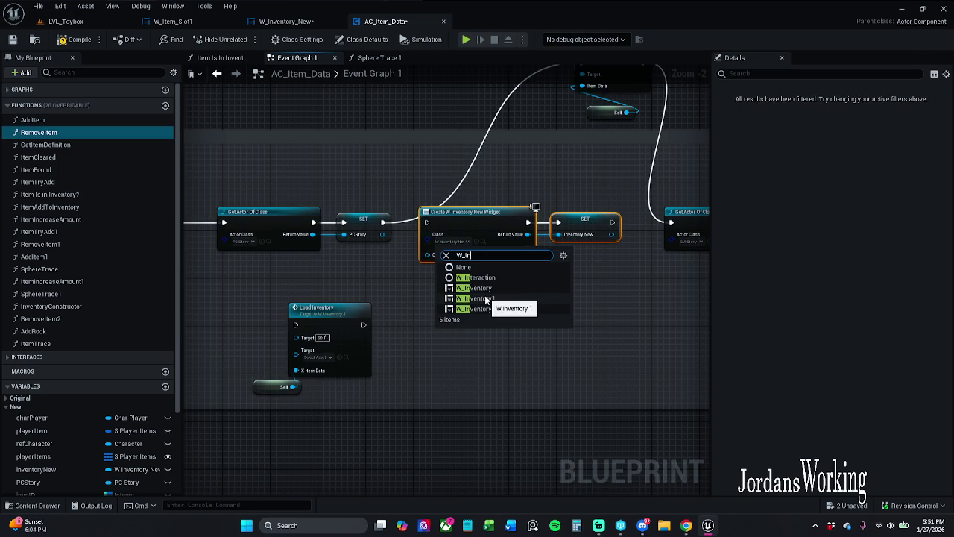
left_click(530, 310)
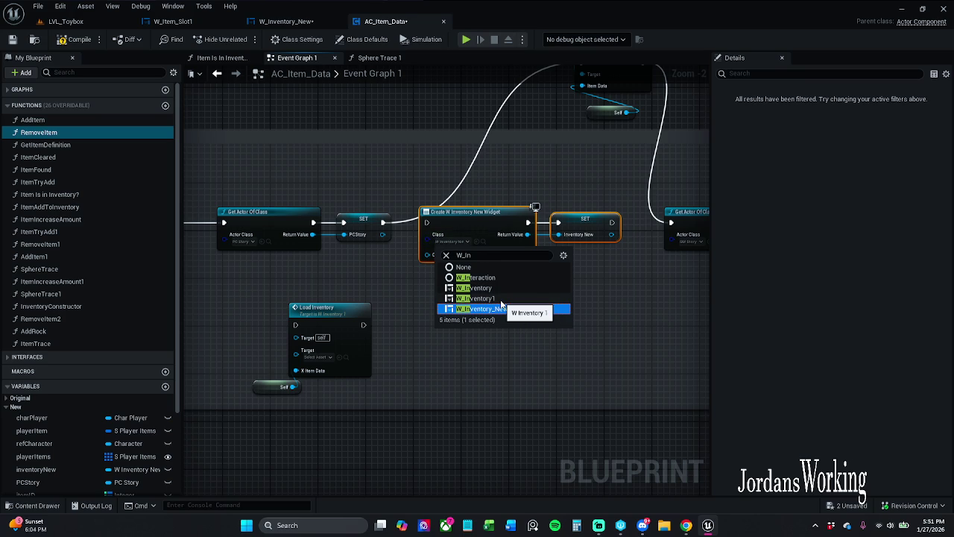
left_click(501, 308)
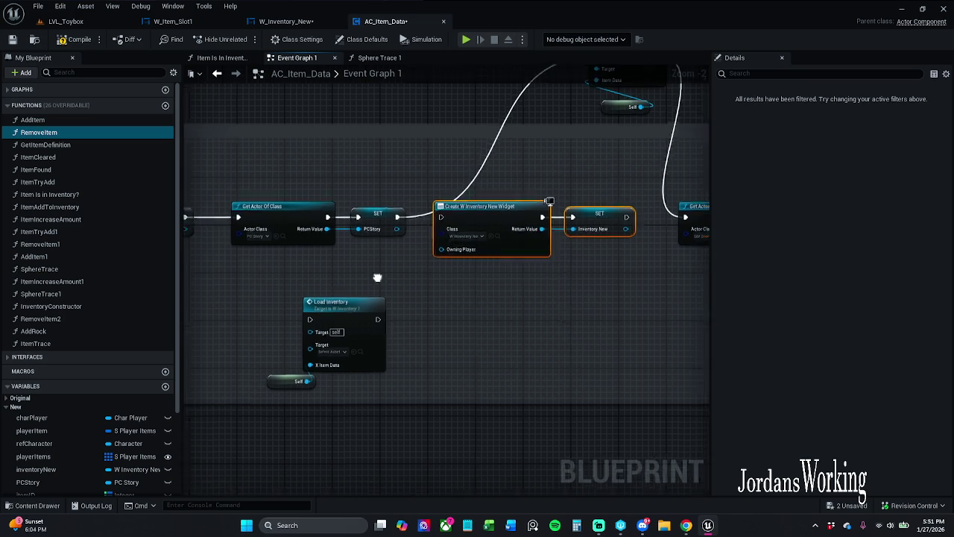
scroll(489, 321, "up", 2)
key("ctrl+z")
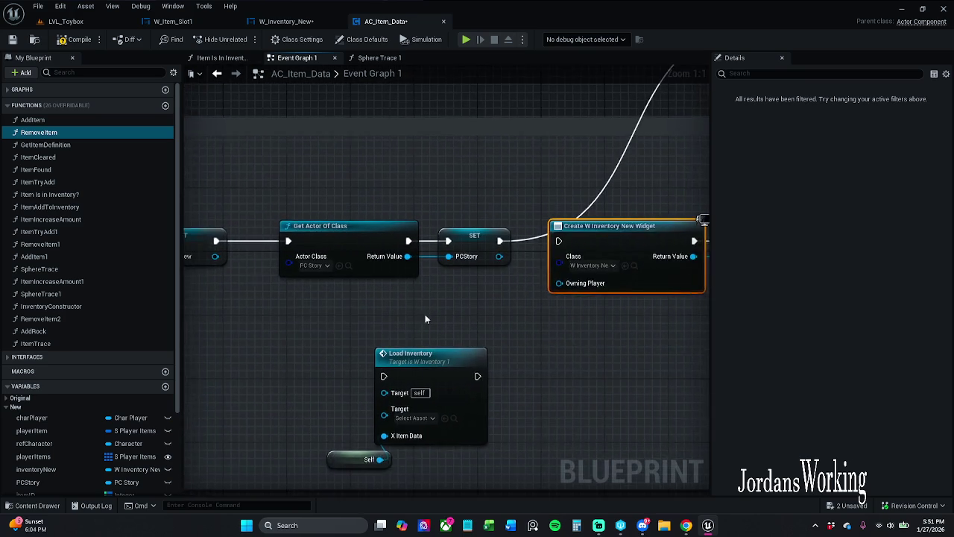
- Change the Create Widget class to W_Item_Slot1
left_click(450, 277)
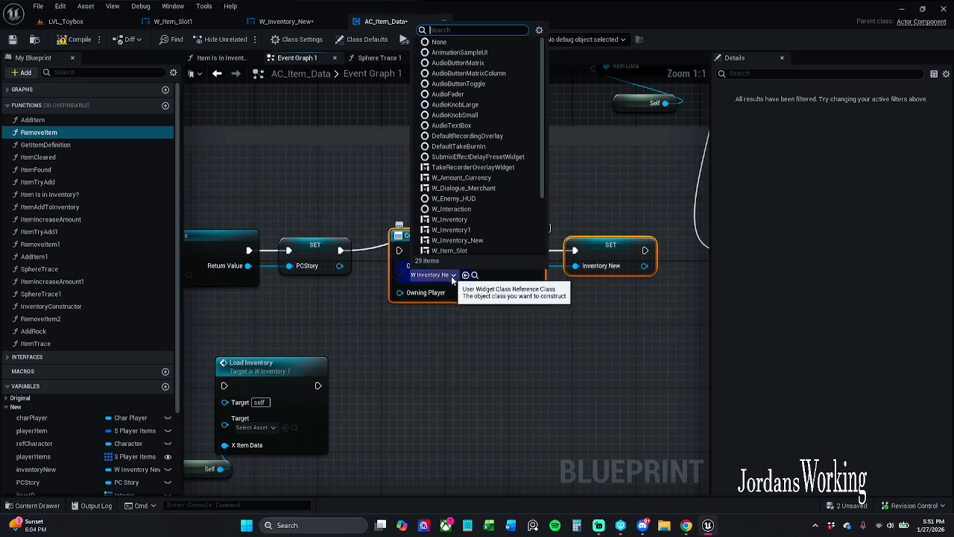
scroll(486, 232, "down", 1)
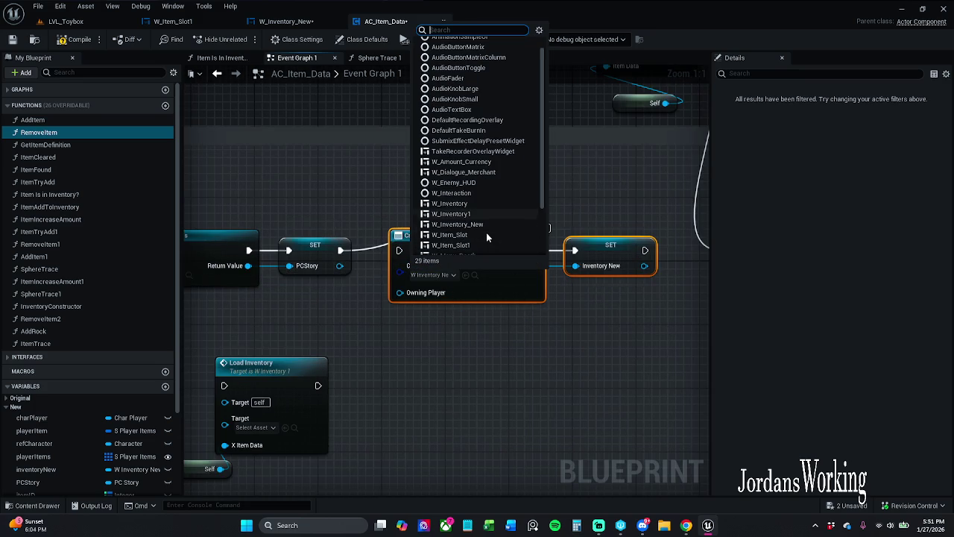
left_click(483, 243)
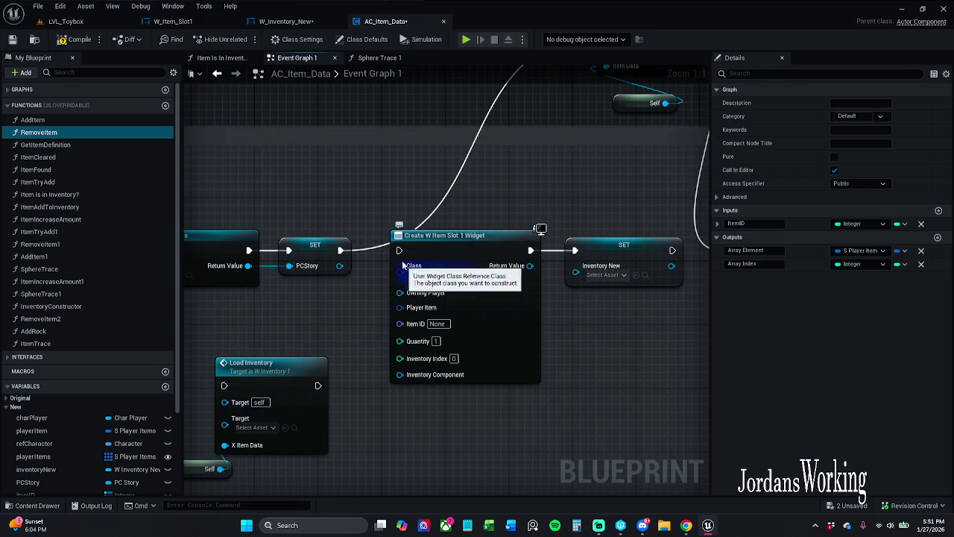
- Shift the BeginPlay chain and Load Inventory left, and wire SET's execution into Display Inventory
mouse_move(471, 230)
left_mouse_down()
mouse_move(373, 230)
mouse_move(484, 233)
left_mouse_up()
scroll(374, 229, "down", 3)
mouse_move(594, 224)
left_mouse_down()
mouse_move(364, 284)
mouse_move(138, 291)
mouse_move(369, 308)
mouse_move(547, 298)
mouse_move(277, 277)
left_mouse_up()
left_click_drag(458, 217, 400, 217)
left_click_drag(332, 283, 209, 417)
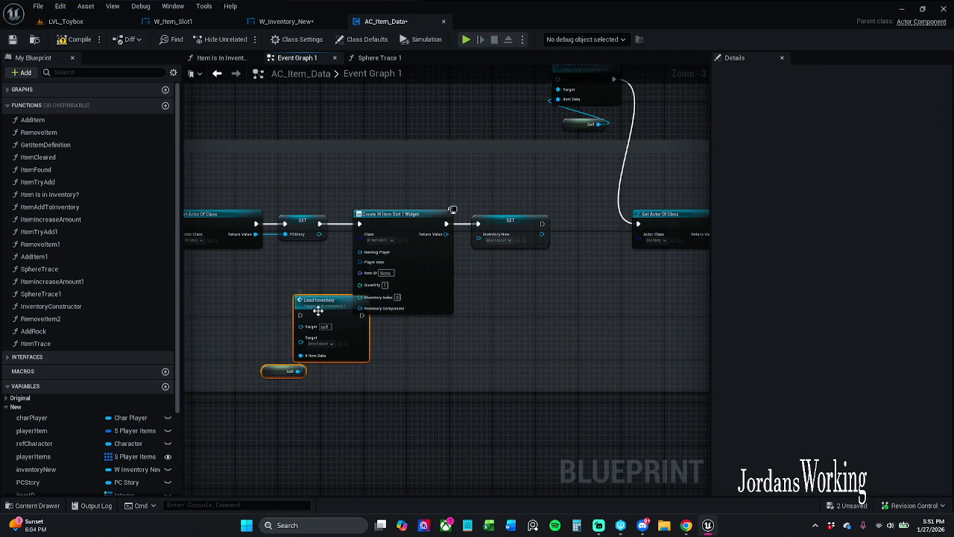
left_click_drag(315, 311, 222, 311)
left_click_drag(519, 302, 498, 340)
left_click_drag(501, 274, 515, 130)
- Delete SET Inventory New and promote the widget's Return Value to a new variable, NewVar
left_click_drag(405, 284, 442, 286)
left_click(462, 287)
scroll(482, 289, "up", 2)
key("Delete")
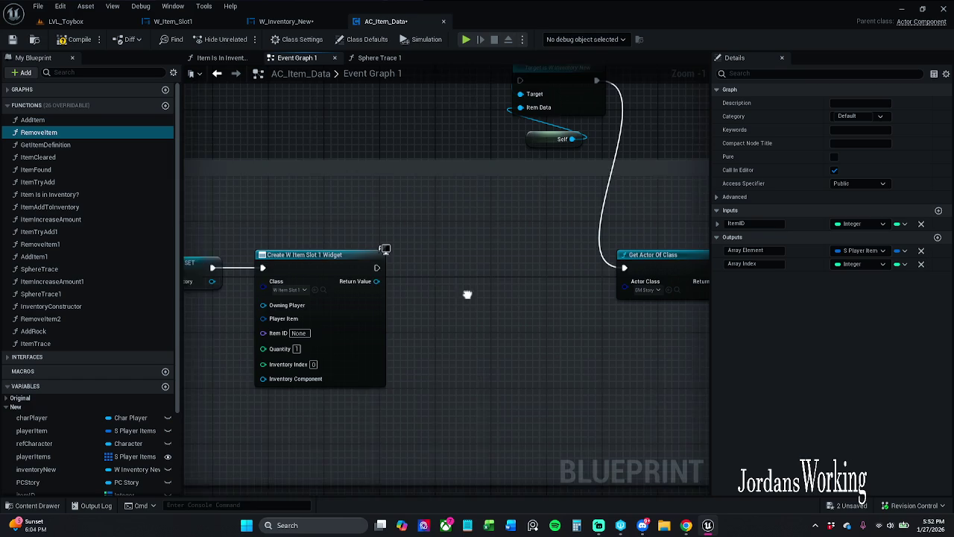
mouse_move(363, 279)
left_mouse_down()
mouse_move(429, 281)
mouse_move(413, 259)
left_mouse_up()
left_click(455, 321)
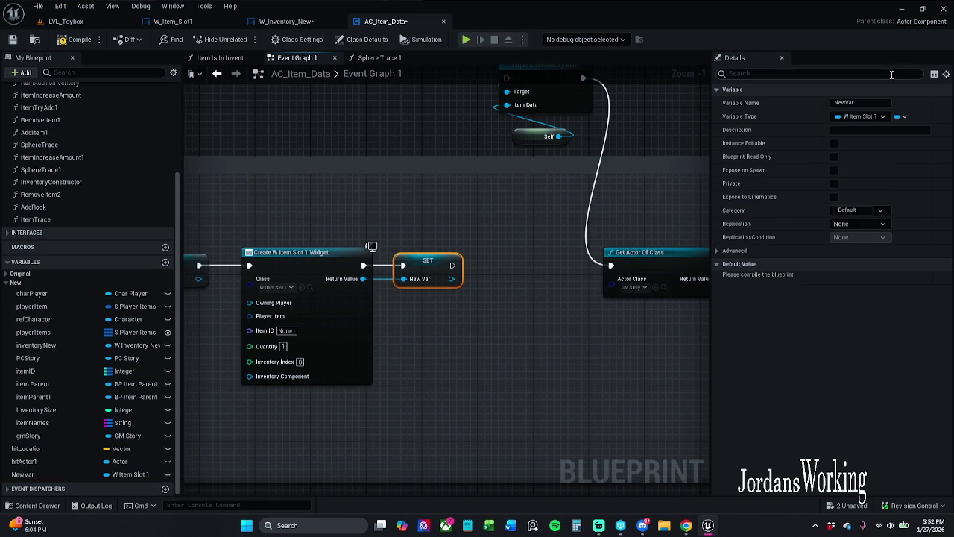
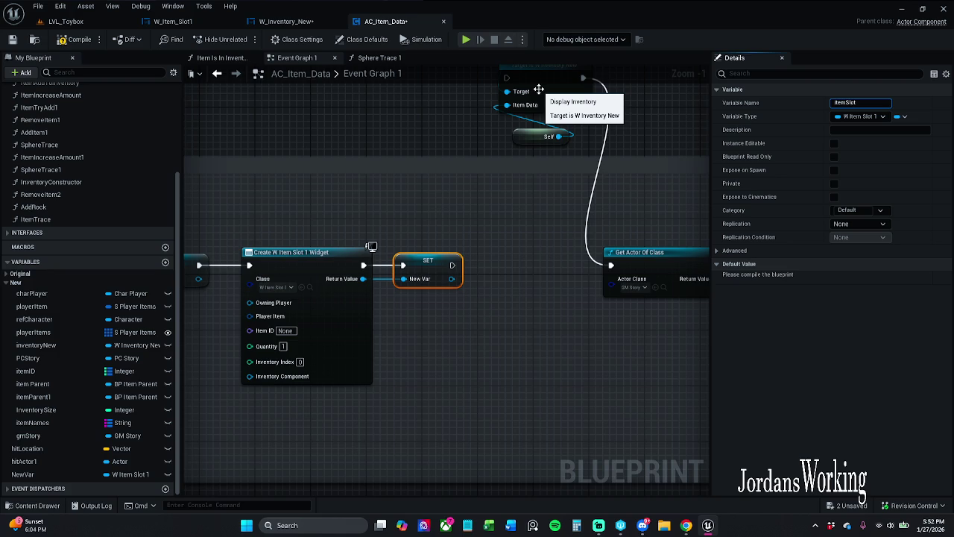
type("1")
- Confirm the slot variable name itemSlot1 and compile the blueprint
key("Return")
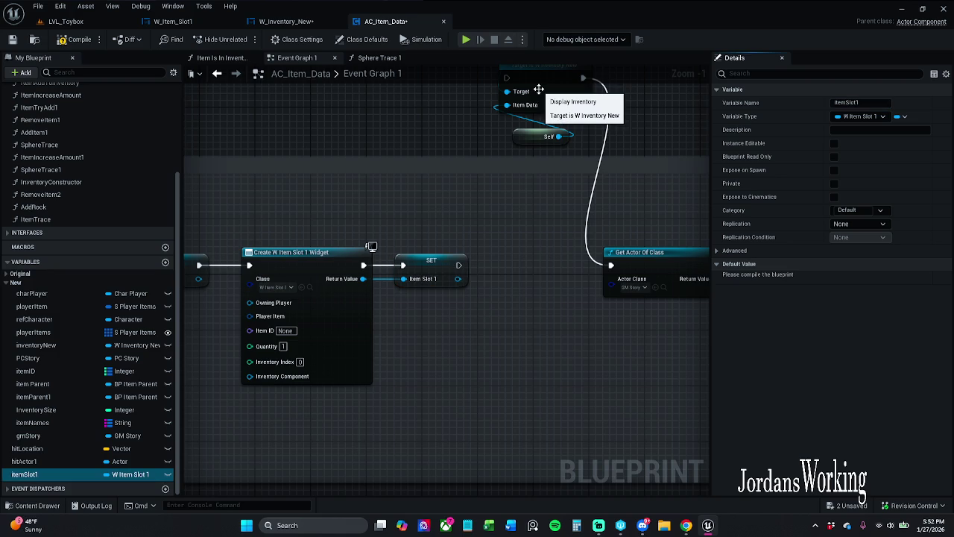
left_click_drag(368, 457, 477, 380)
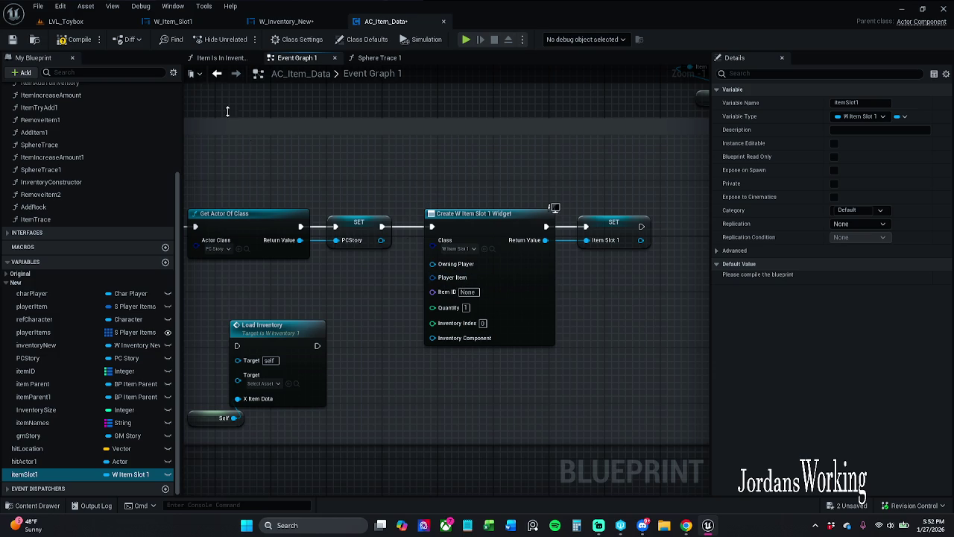
left_click(72, 39)
- Add a Refresh Item call on Item Slot 1, placed right after its SET node
mouse_move(611, 217)
left_mouse_down()
mouse_move(386, 247)
mouse_move(403, 325)
mouse_move(441, 275)
mouse_move(448, 322)
mouse_move(421, 330)
mouse_move(462, 338)
left_mouse_up()
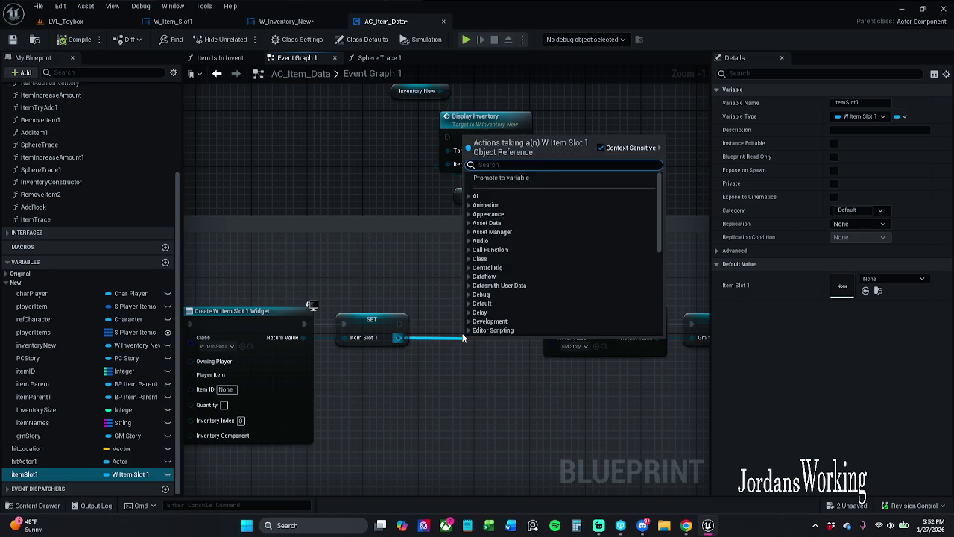
type("refre")
key("Return")
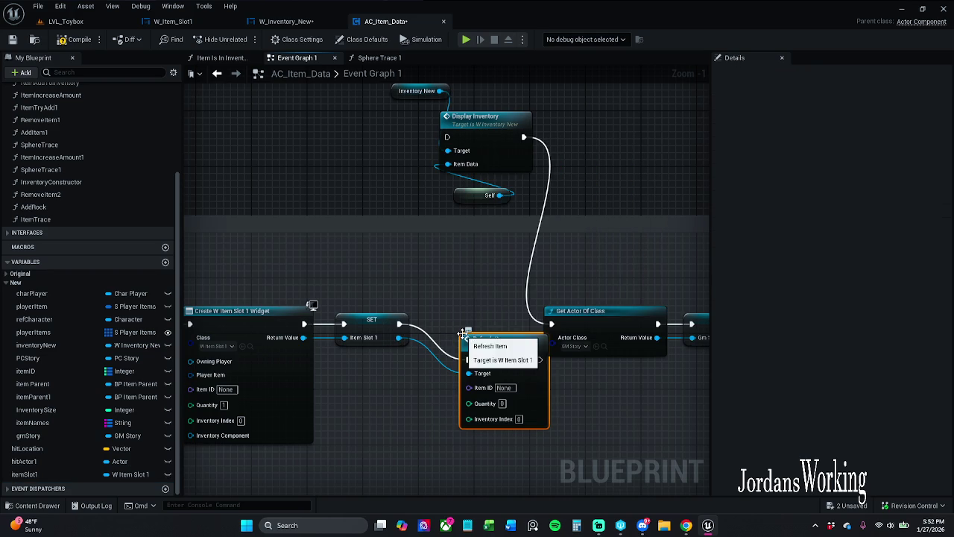
mouse_move(515, 353)
left_mouse_down()
mouse_move(481, 332)
mouse_move(484, 314)
mouse_move(552, 323)
left_mouse_up()
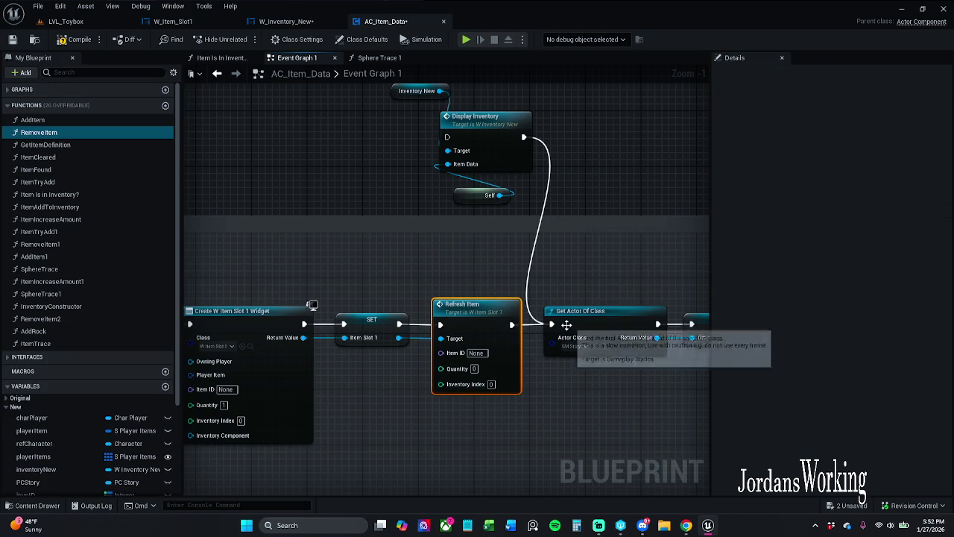
- Save AC_Item_Data, review the Create W Item Slot 1 Widget nodes, and switch to W_Inventory_New
left_click(13, 40)
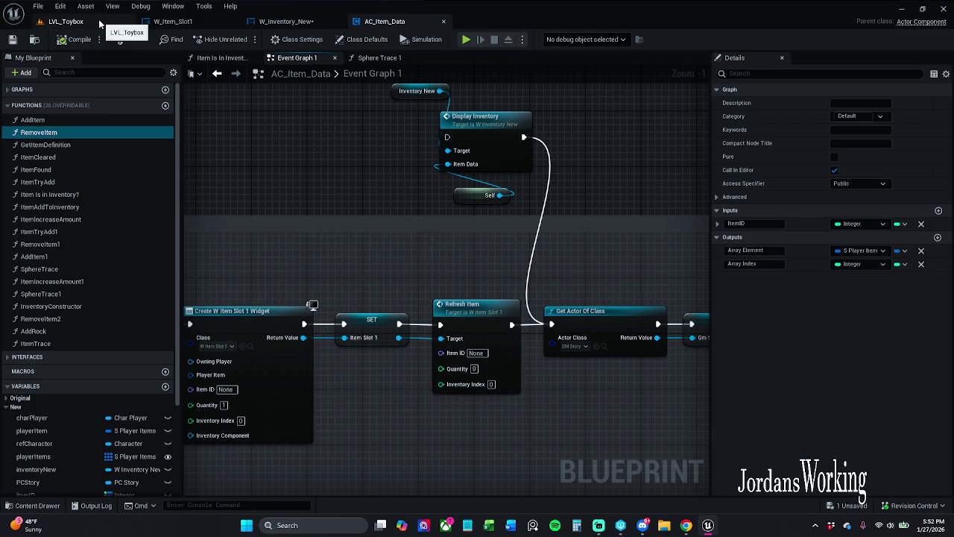
mouse_move(371, 205)
left_mouse_down()
mouse_move(592, 160)
mouse_move(543, 134)
mouse_move(498, 130)
left_mouse_up()
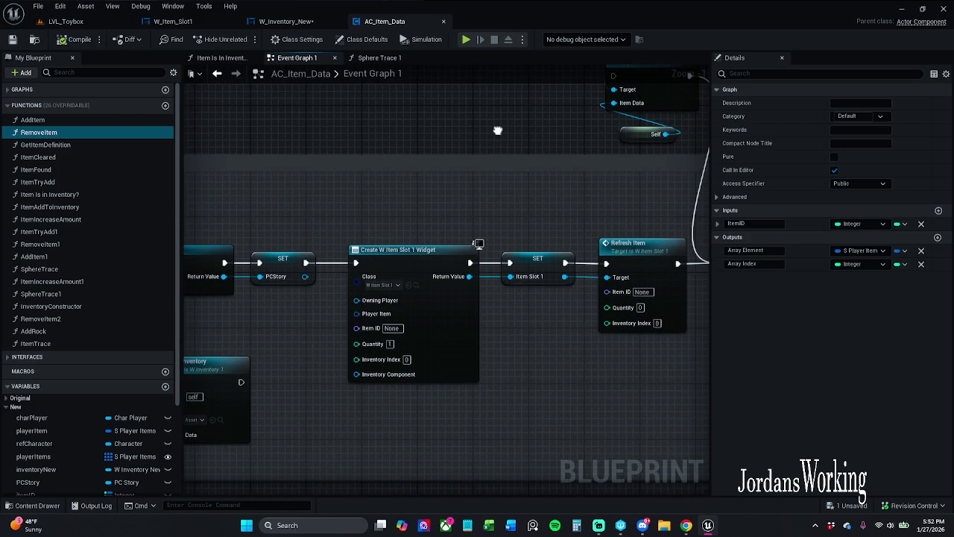
left_click_drag(414, 411, 379, 325)
mouse_move(348, 285)
left_mouse_down()
mouse_move(368, 396)
mouse_move(337, 371)
left_mouse_up()
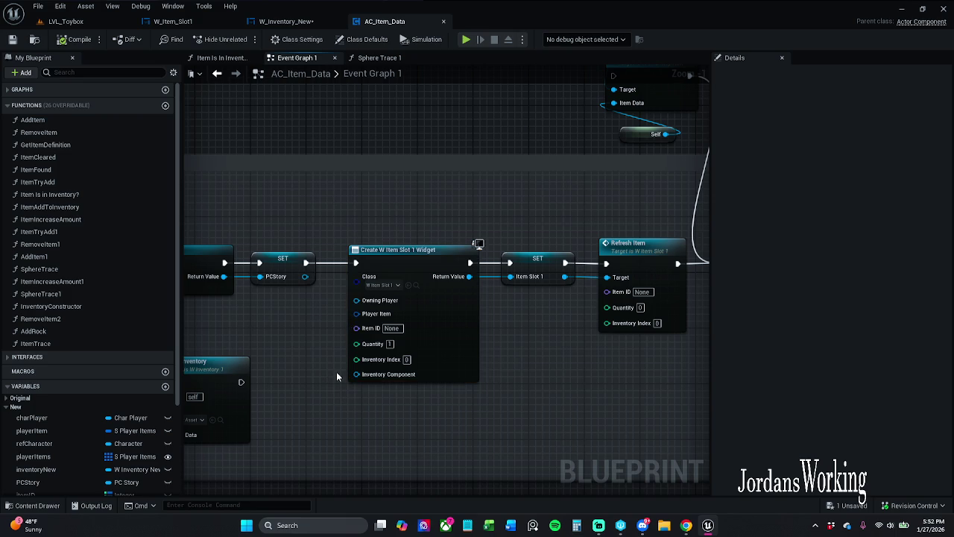
left_click(286, 20)
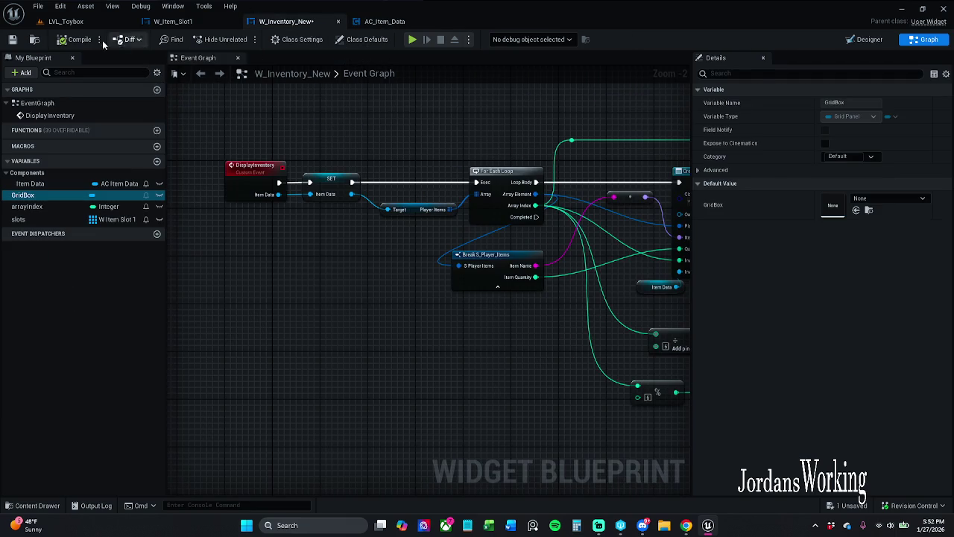
- Play-test LVL_Toybox, collecting coins and potions and opening the in-game inventory grid
left_click(84, 22)
left_click(242, 39)
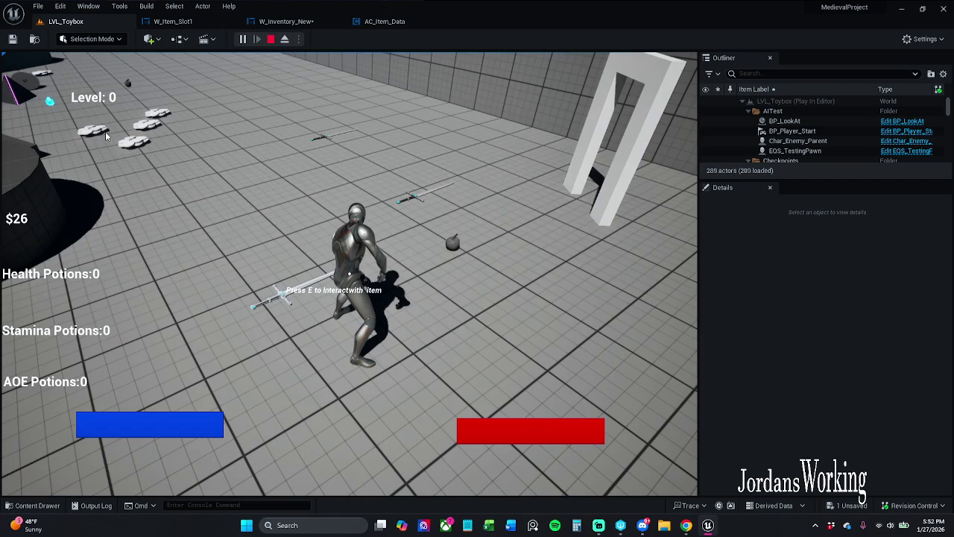
left_click(280, 38)
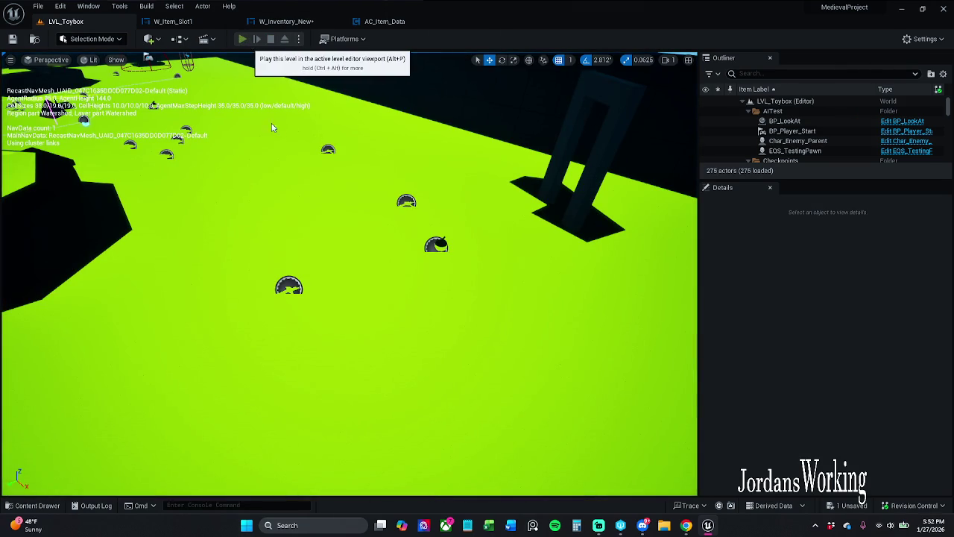
left_click(284, 39)
key("w")
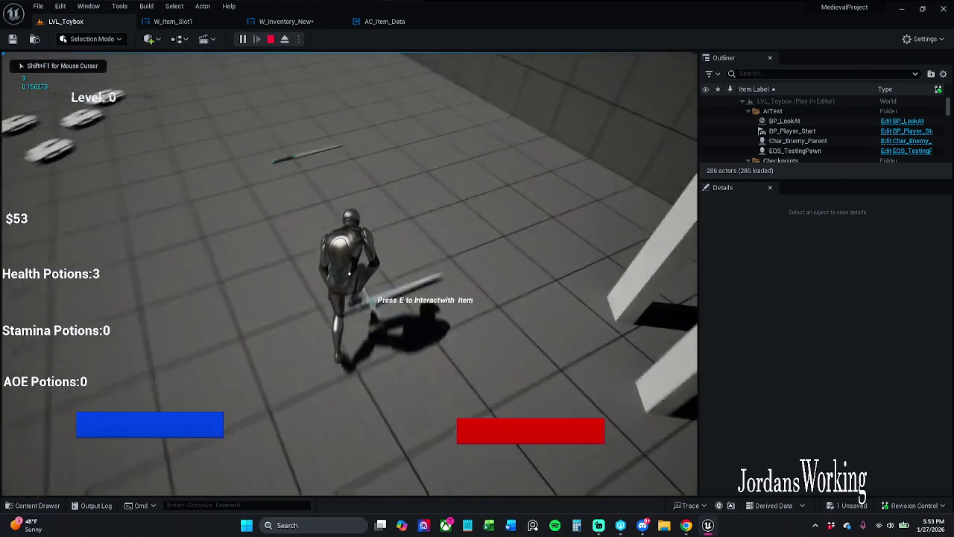
key("a")
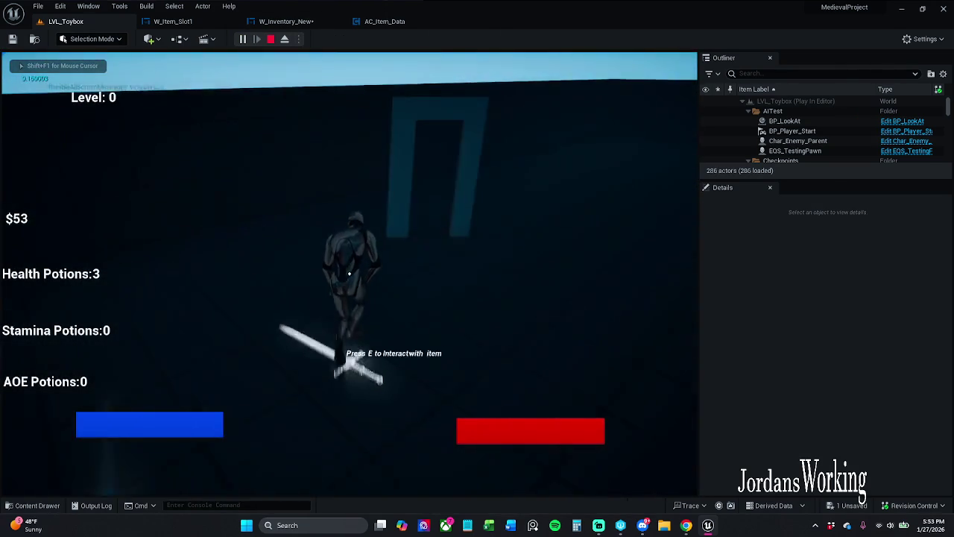
key("w")
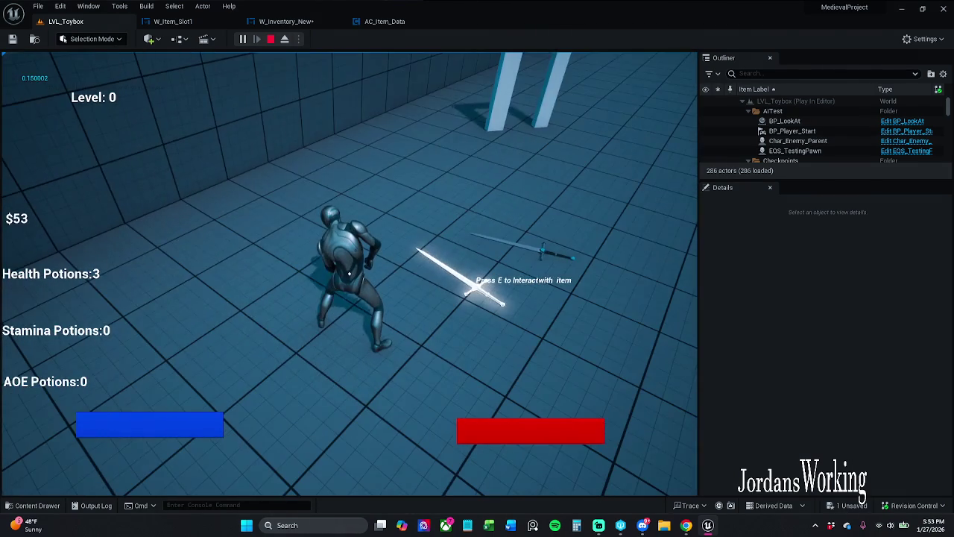
key("i")
key("Escape")
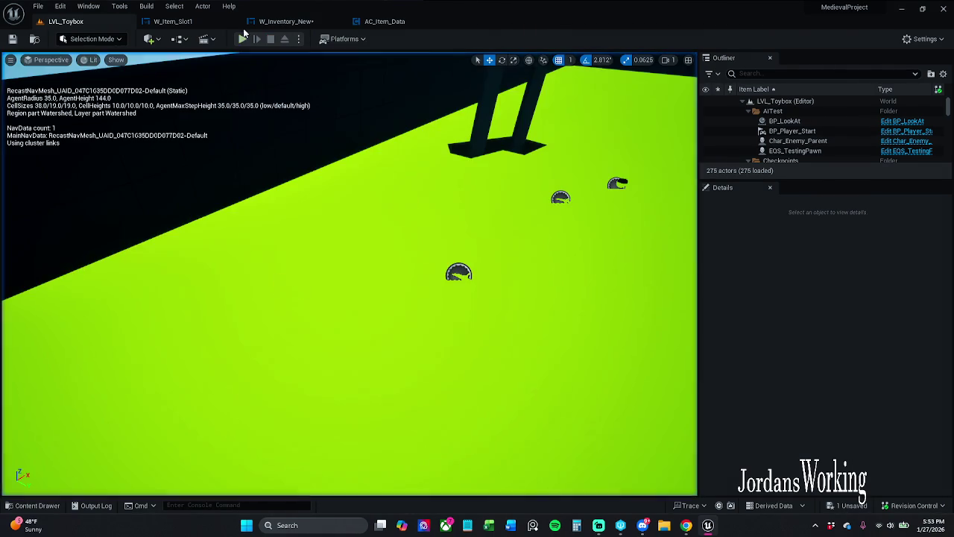
- Run another brief play test, then return to the AC_Item_Data graph
left_click(242, 39)
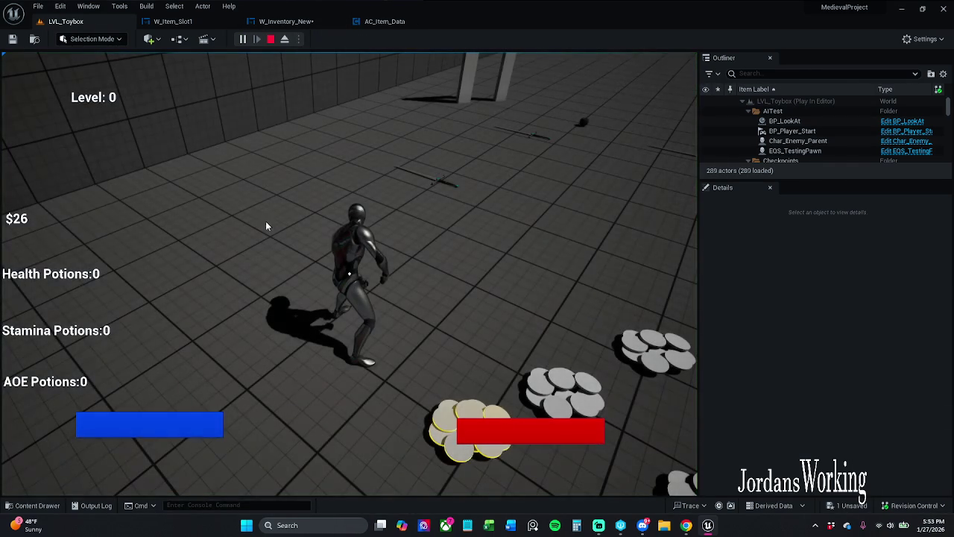
key("Escape")
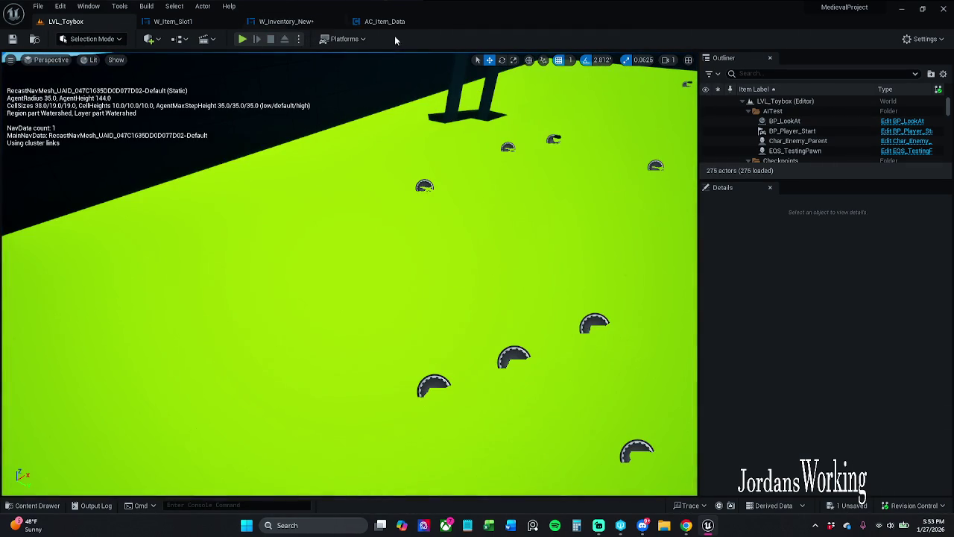
left_click(373, 22)
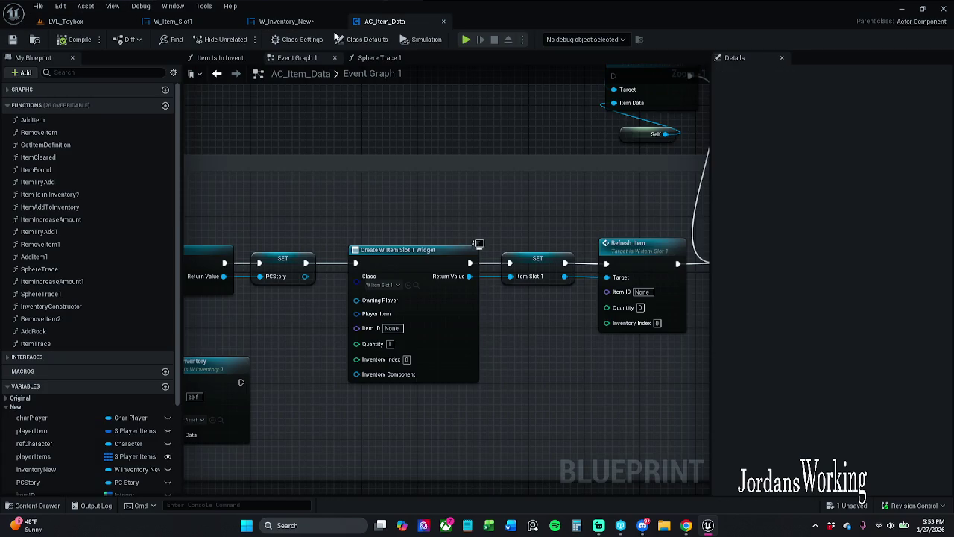
- From the BeginPlay chain, shift the Load Inventory and Self nodes down and left
double_click(38, 132)
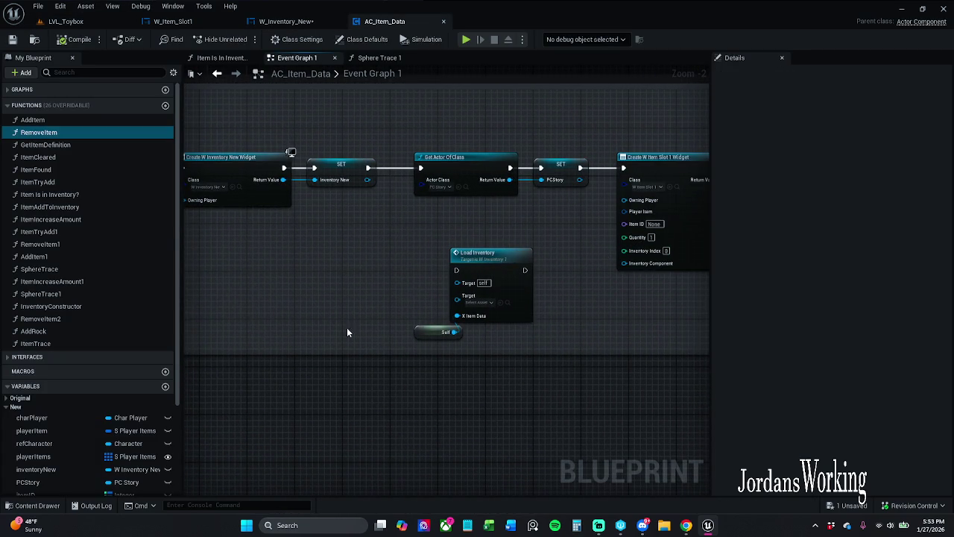
left_click_drag(427, 272, 458, 330)
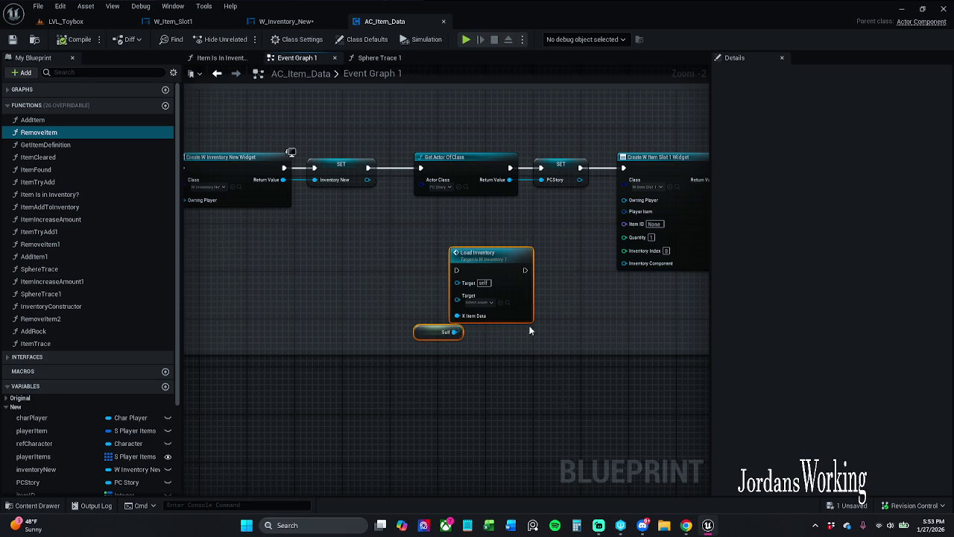
left_click_drag(477, 261, 422, 297)
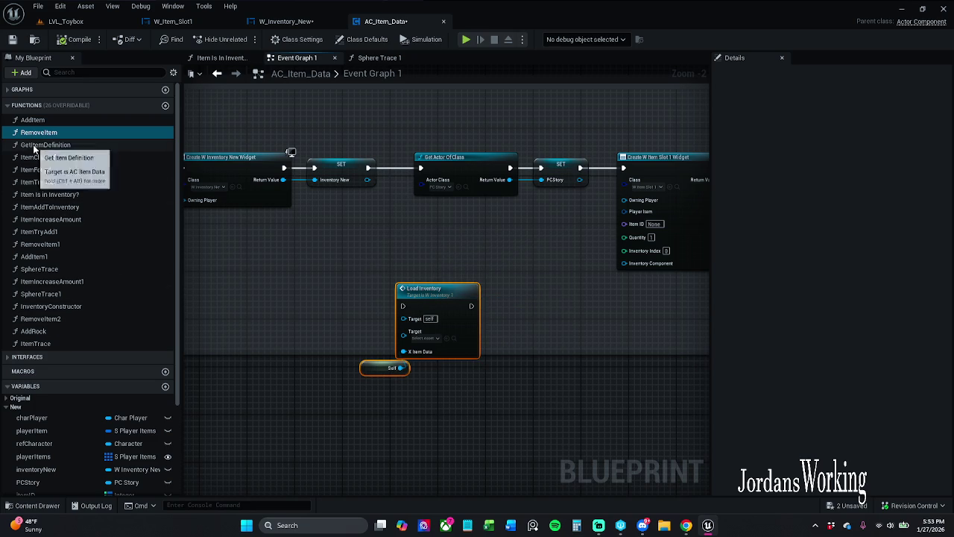
- Pan and zoom the Event Graph to review the inventory-opening and Refresh Item chains
mouse_move(189, 223)
left_mouse_down()
mouse_move(231, 245)
mouse_move(319, 266)
mouse_move(398, 323)
mouse_move(411, 390)
mouse_move(394, 381)
left_mouse_up()
scroll(230, 246, "down", 1)
scroll(313, 264, "down", 1)
scroll(411, 389, "down", 1)
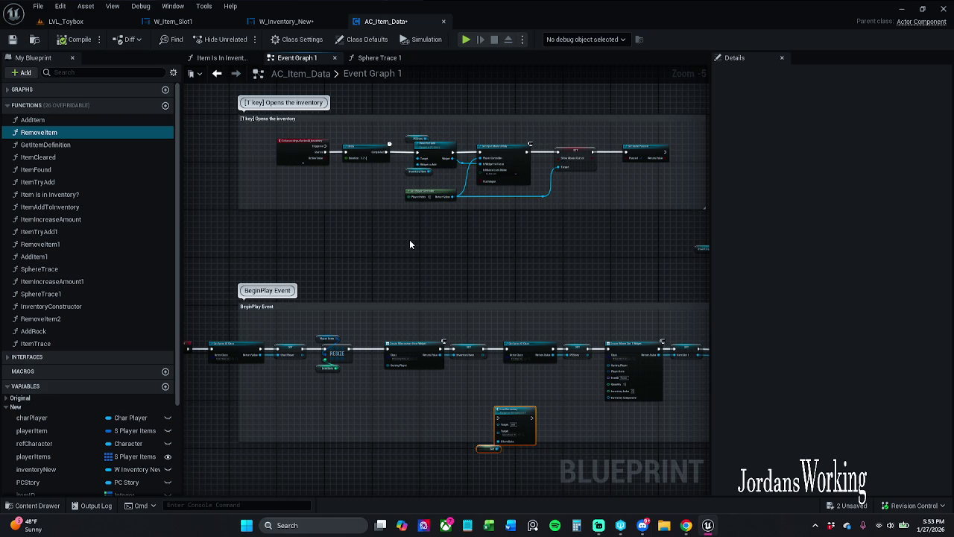
scroll(482, 209, "down", 1)
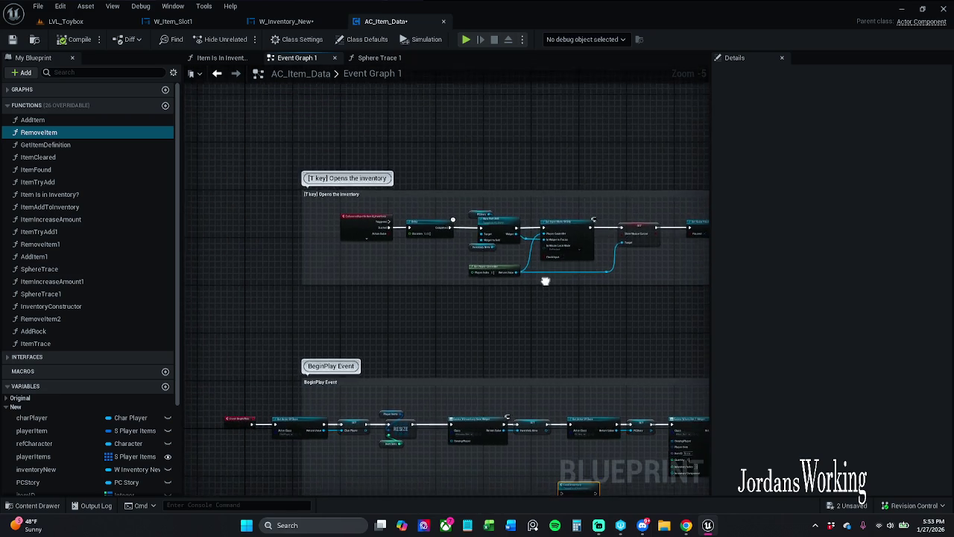
scroll(545, 277, "up", 4)
mouse_move(575, 319)
left_mouse_down()
mouse_move(496, 305)
mouse_move(474, 292)
left_mouse_up()
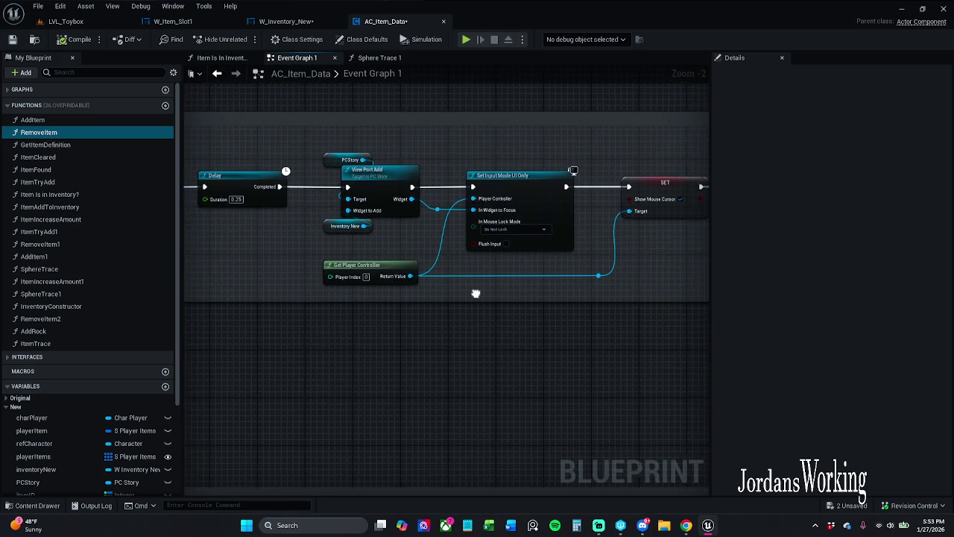
scroll(417, 192, "down", 2)
scroll(359, 286, "up", 1)
left_click_drag(515, 339, 321, 228)
left_click_drag(547, 264, 373, 274)
- Replace the Refresh Item node with a pasted copy wired from the SET node and the inventory action's Started
left_click(434, 283)
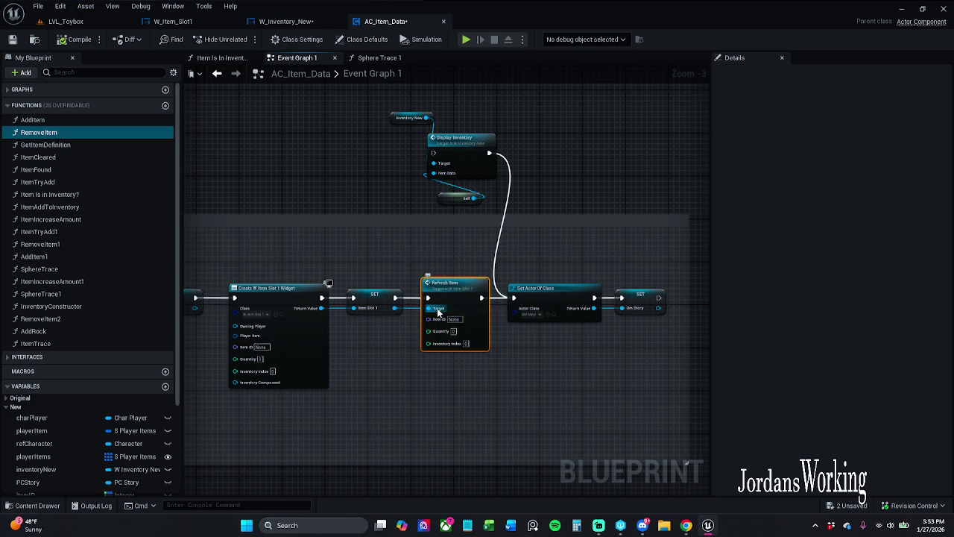
key("Delete")
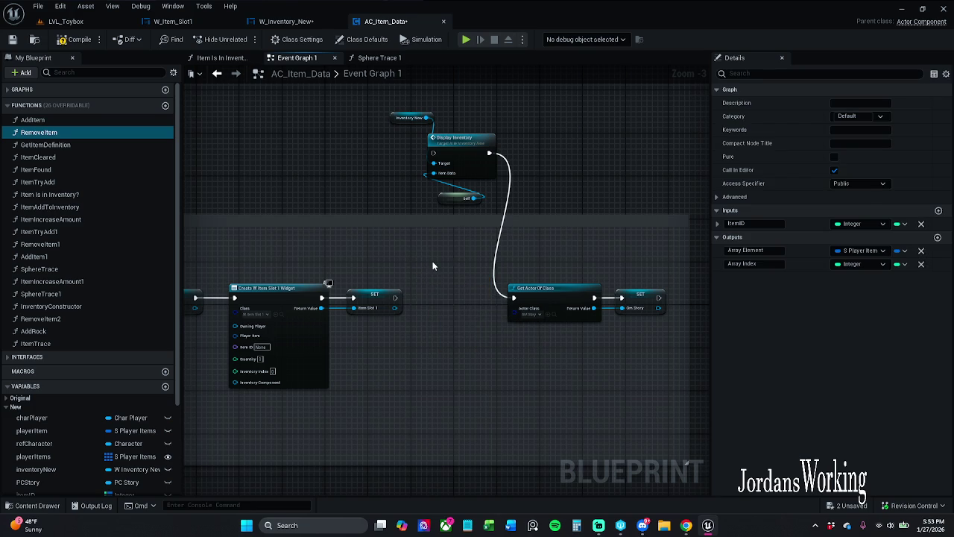
left_click_drag(395, 298, 514, 299)
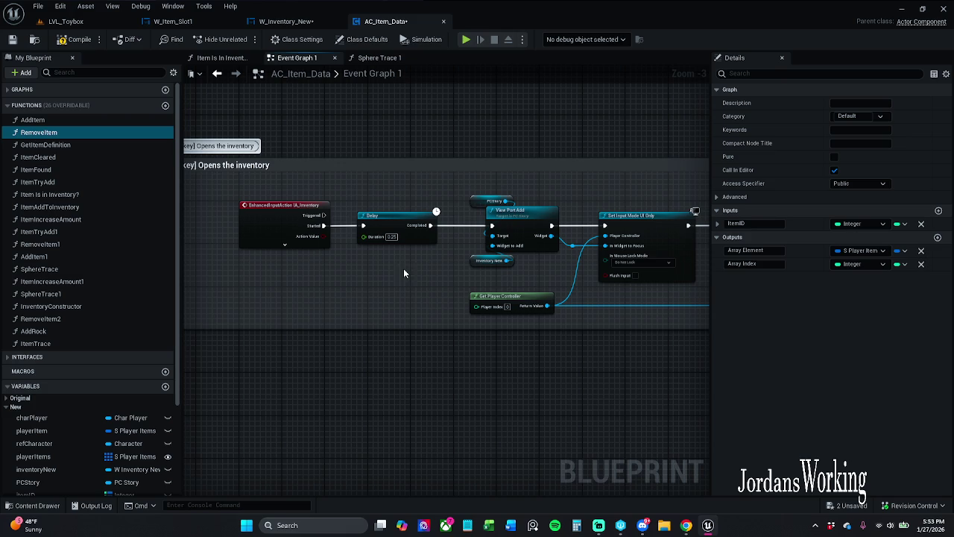
key("ctrl+v")
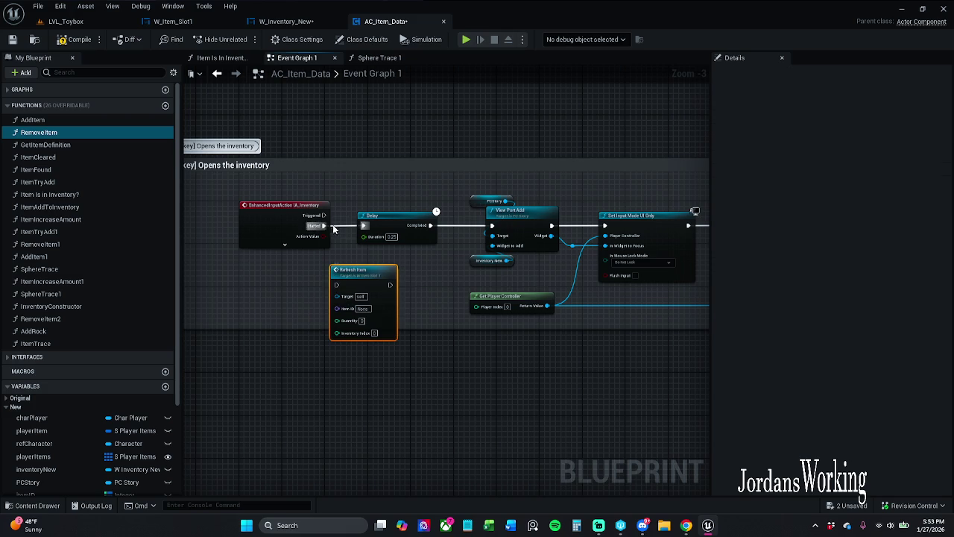
mouse_move(324, 225)
left_mouse_down()
mouse_move(333, 284)
mouse_move(388, 261)
mouse_move(363, 226)
left_mouse_up()
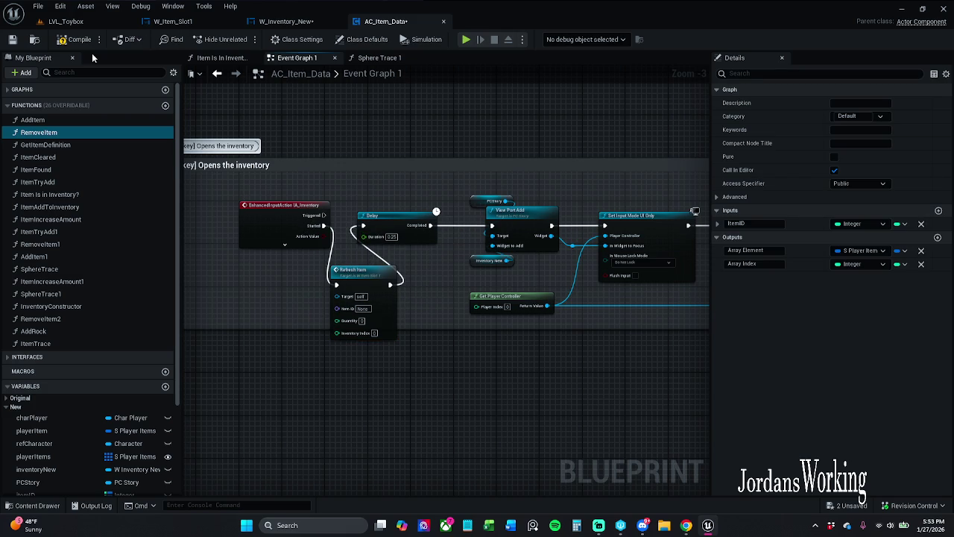
- Compile and save AC_Item_Data, dismiss the compile error report, and start a play test
left_click(14, 40)
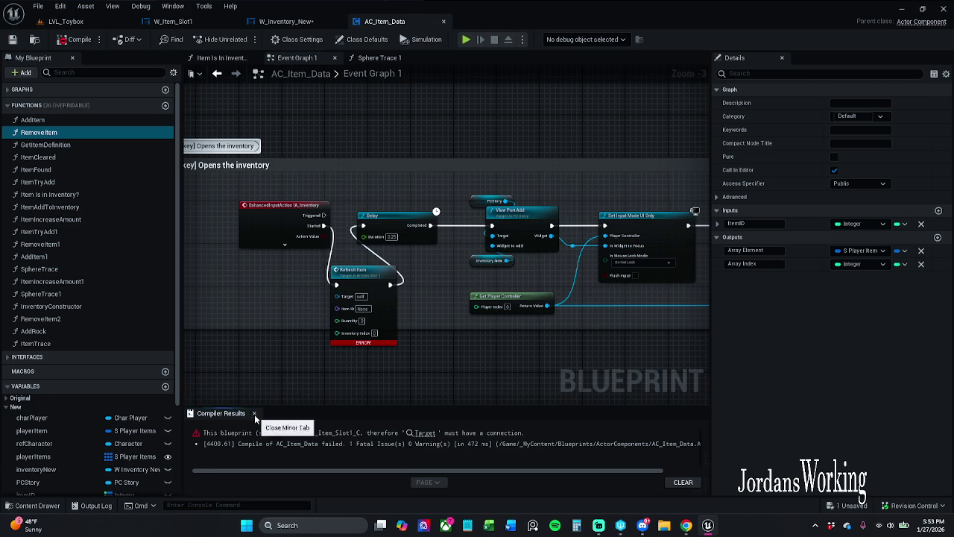
left_click(253, 413)
scroll(93, 437, "down", 5)
key("alt+p")
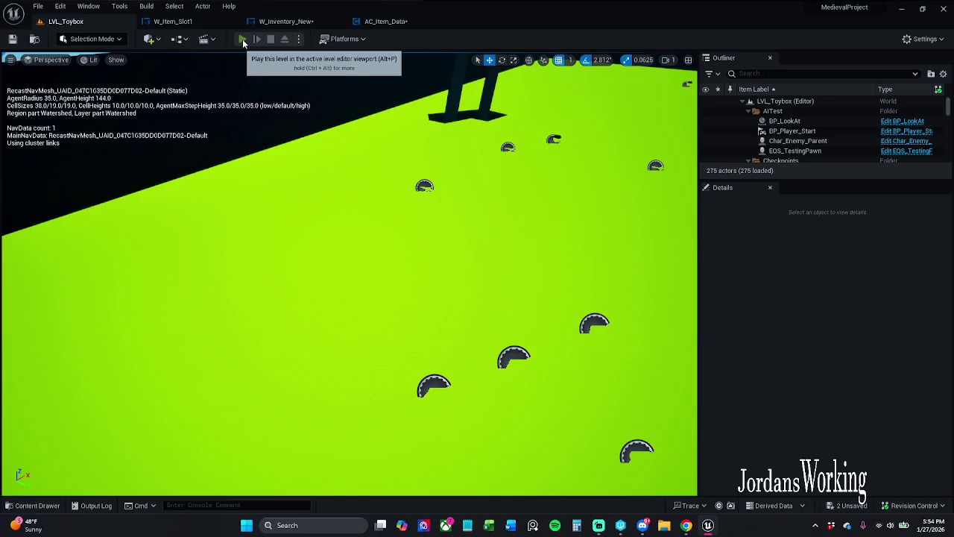
- Restart the play test, pick up the sword and open the inventory grid, then switch to W_Inventory_New
key("shift+F1")
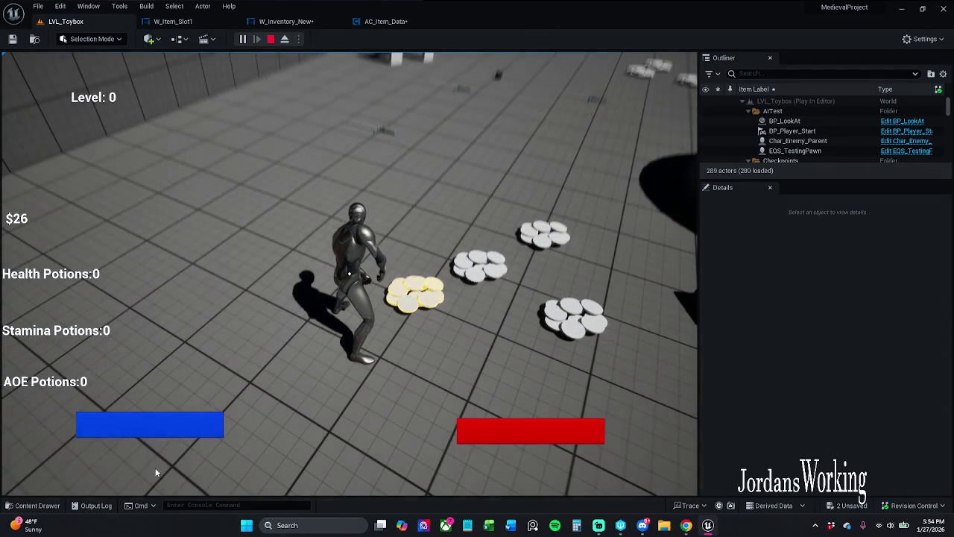
key("Escape")
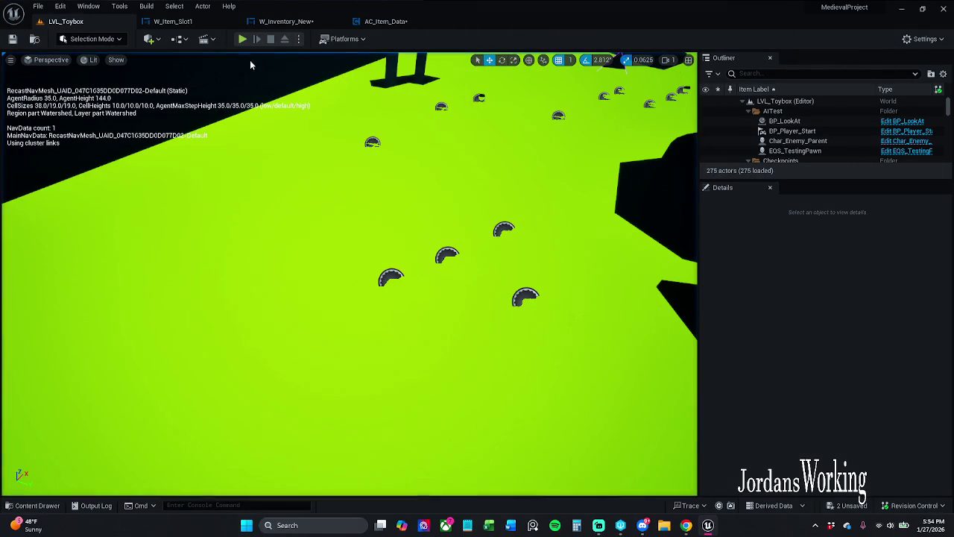
left_click(243, 41)
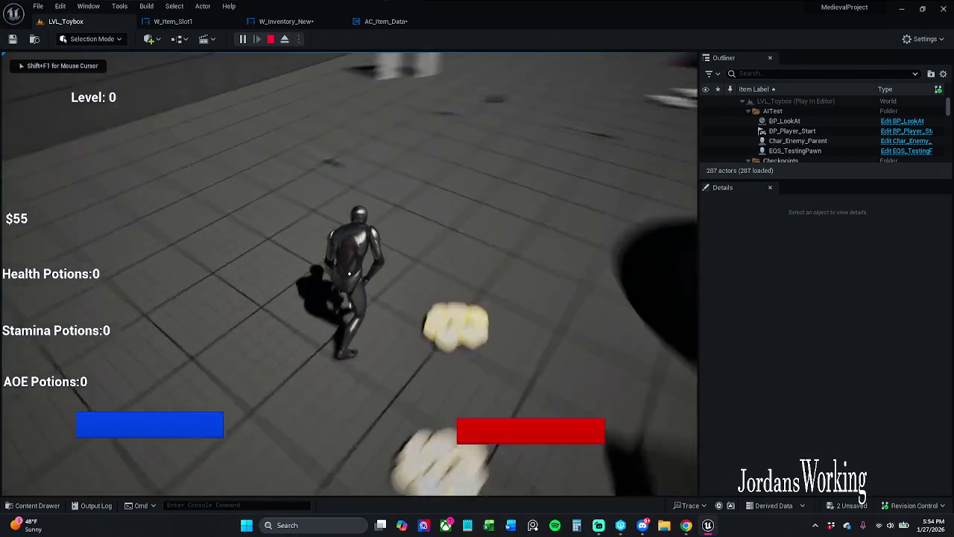
key("e")
key("i")
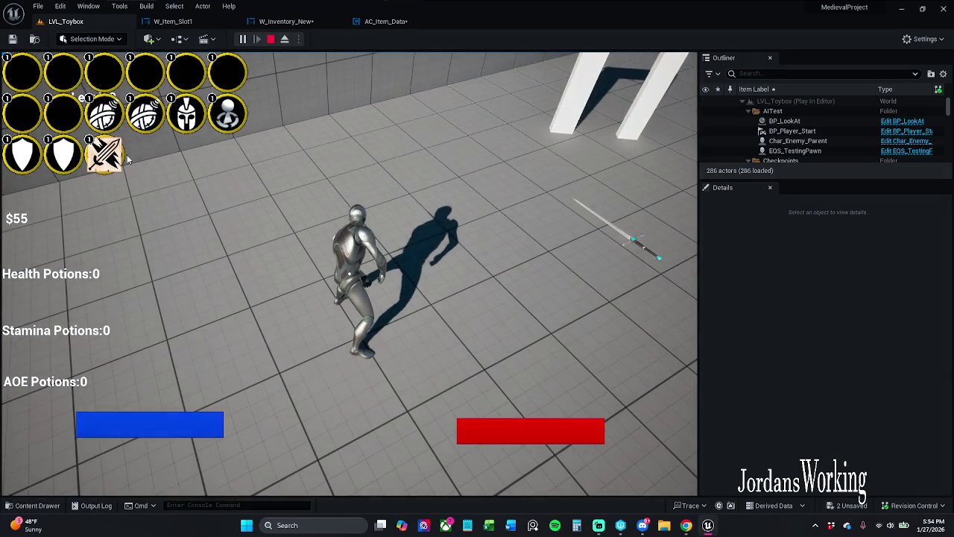
left_click(271, 39)
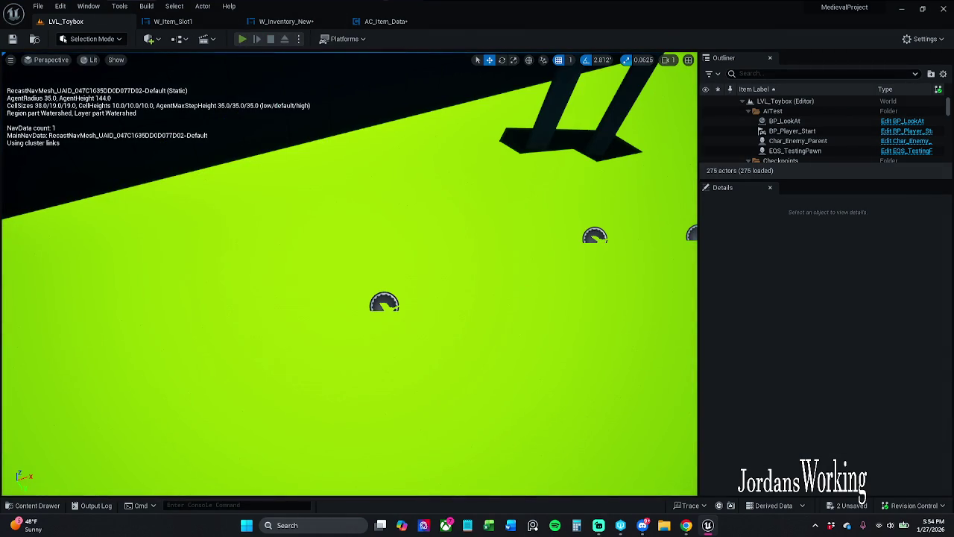
left_click(243, 39)
left_click(296, 23)
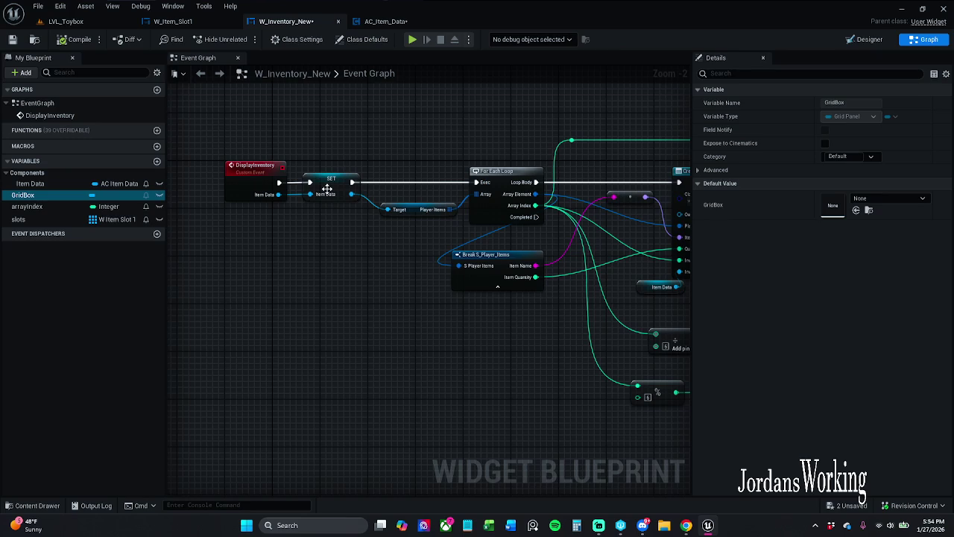
- In AC_Item_Data, delete the Item Slot 1 and Refresh Item nodes before Delay
left_click(366, 23)
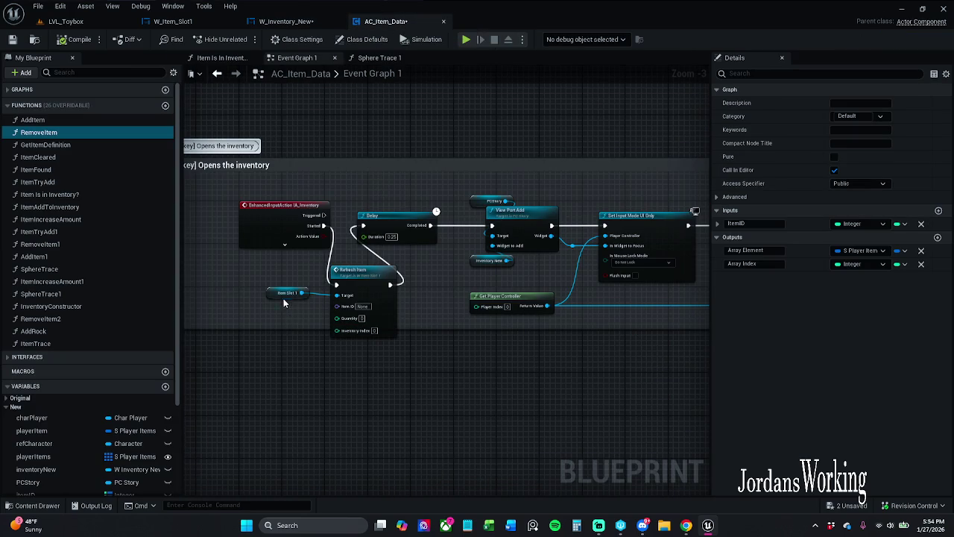
scroll(287, 306, "up", 3)
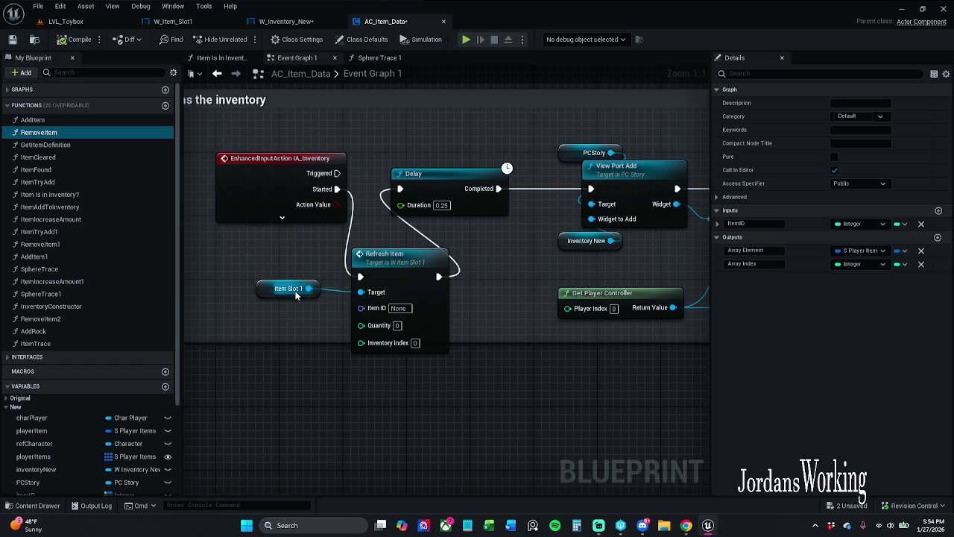
scroll(290, 311, "down", 2)
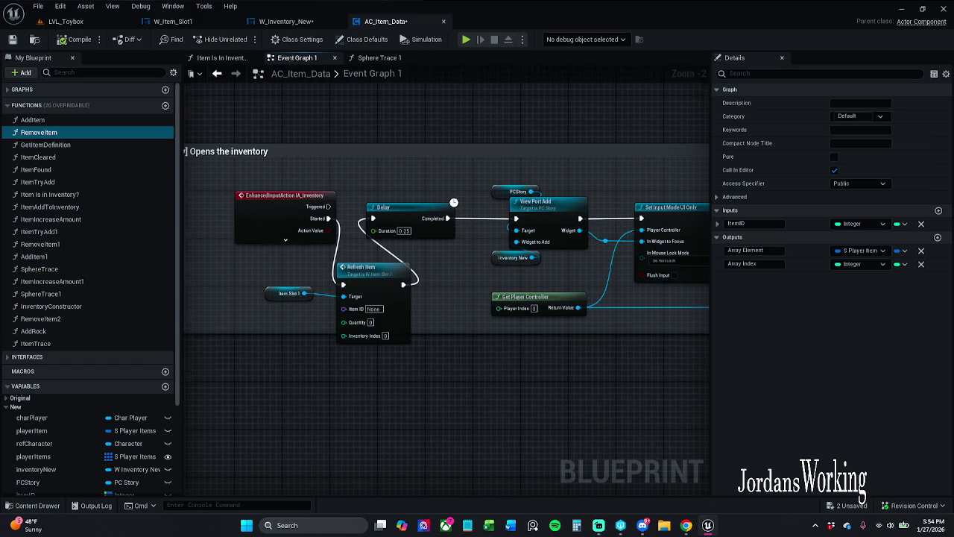
left_click_drag(342, 322, 326, 264)
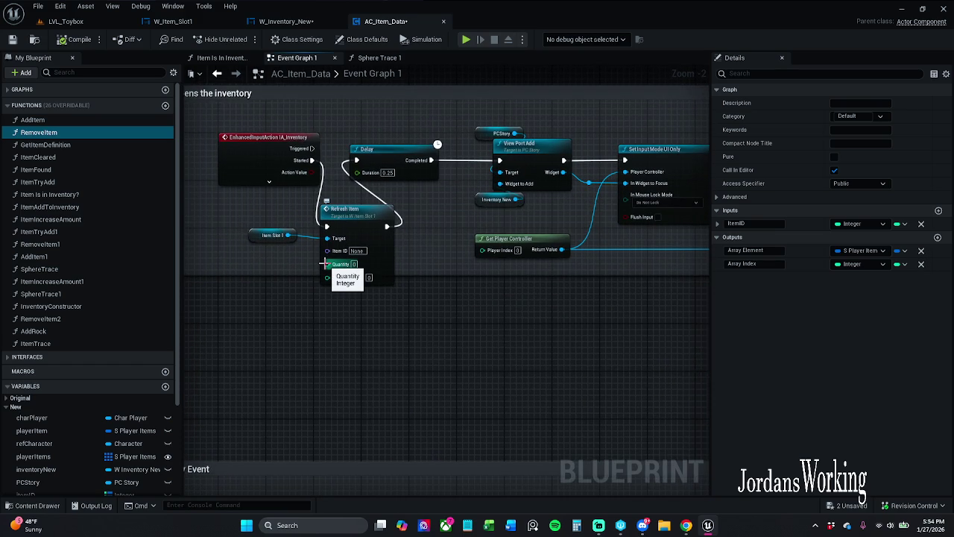
left_click_drag(327, 324, 320, 283)
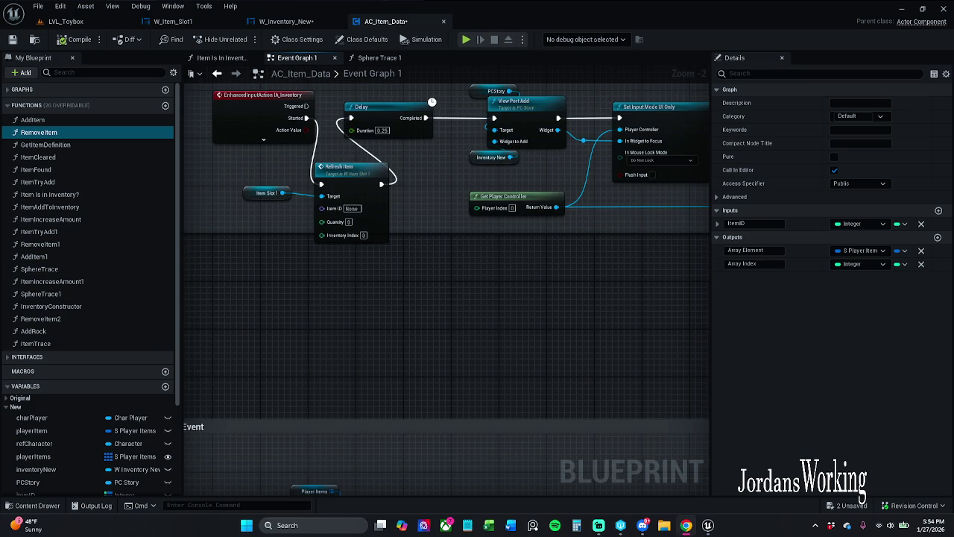
left_click_drag(417, 258, 422, 296)
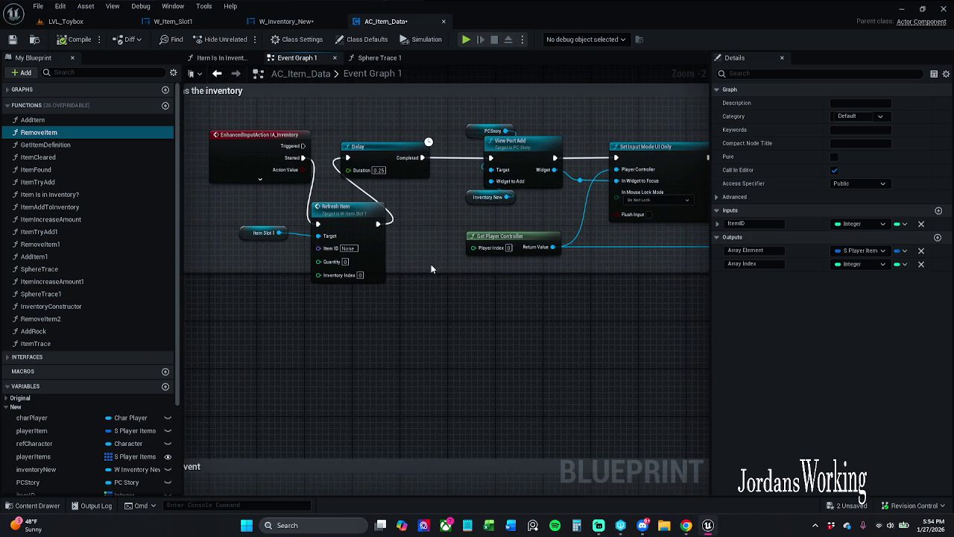
left_click_drag(269, 281, 354, 217)
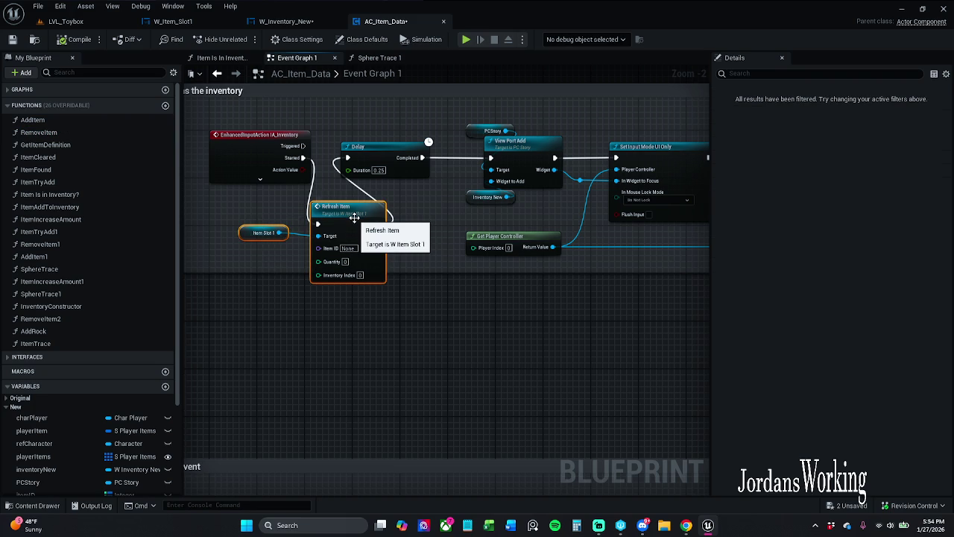
key("Delete")
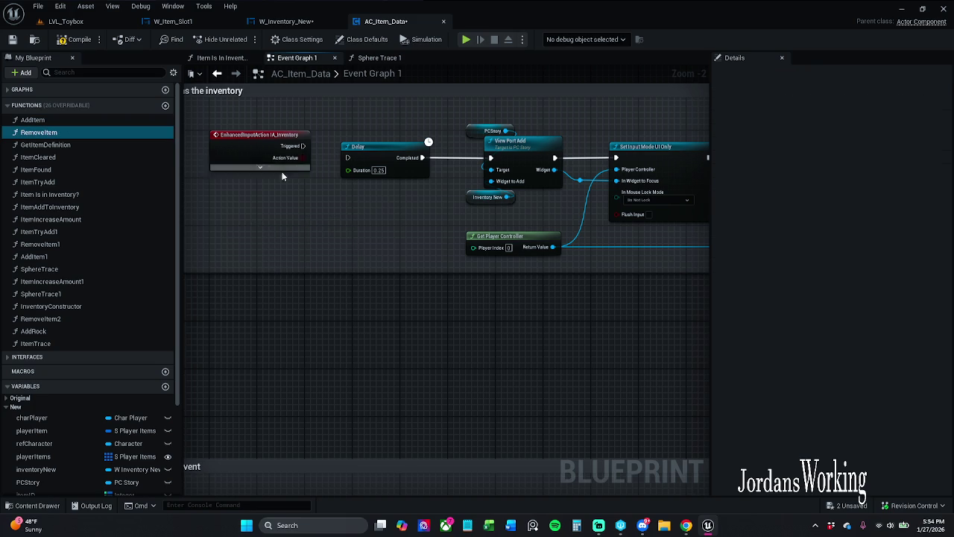
- Wire the input action's Started pin directly into Delay, save AC_Item_Data, and return to LVL_Toybox
left_click(259, 179)
left_click_drag(304, 157, 347, 157)
left_click(304, 261)
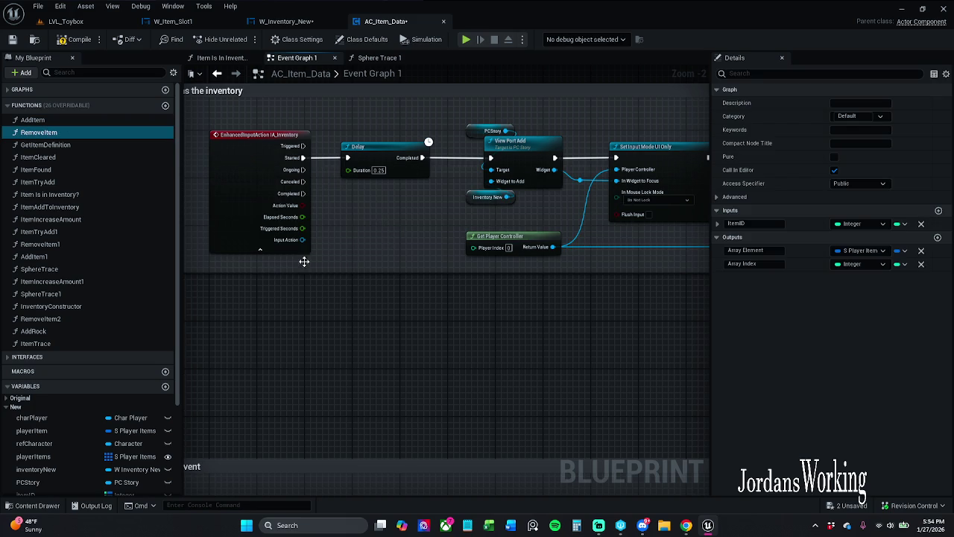
left_click(259, 249)
scroll(408, 195, "down", 4)
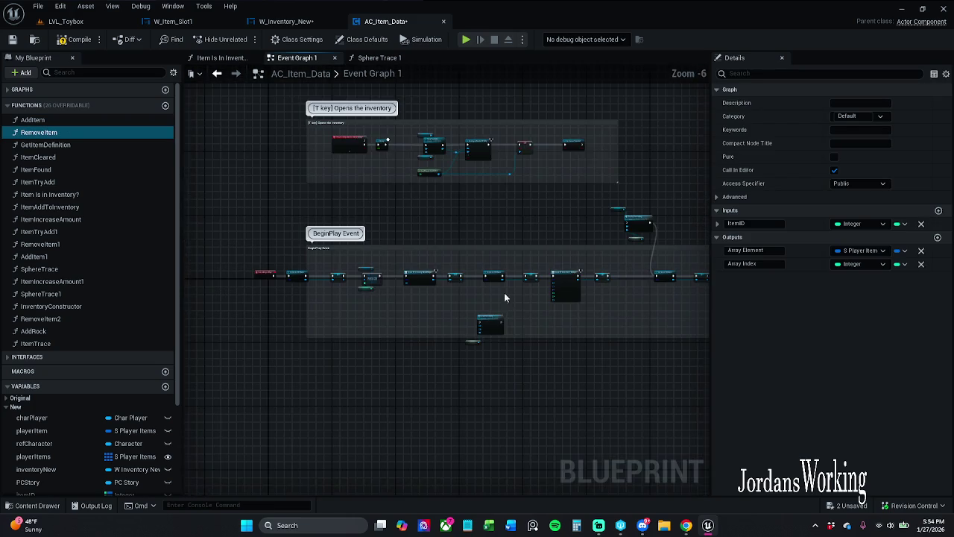
scroll(506, 209, "up", 7)
mouse_move(413, 257)
left_mouse_down()
mouse_move(312, 218)
mouse_move(324, 292)
left_mouse_up()
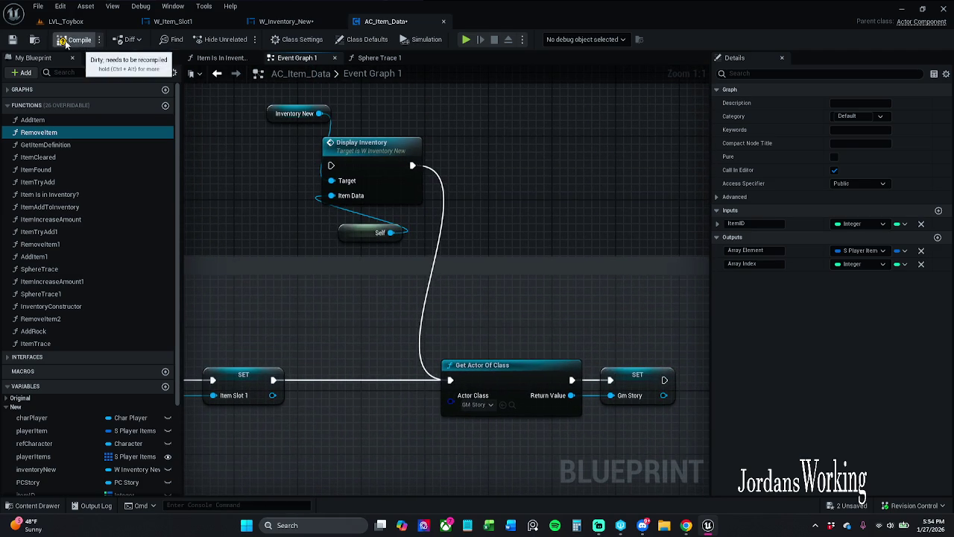
left_click(13, 41)
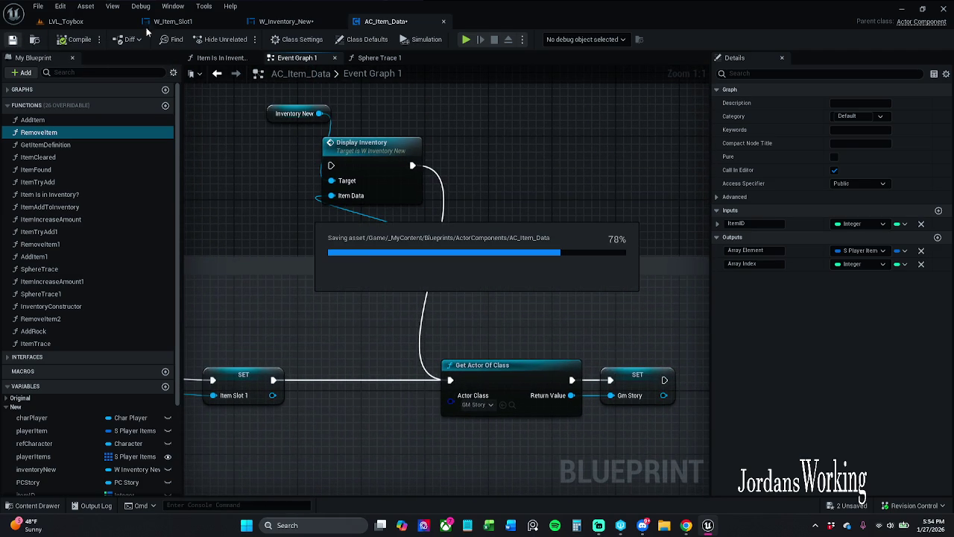
left_click(93, 21)
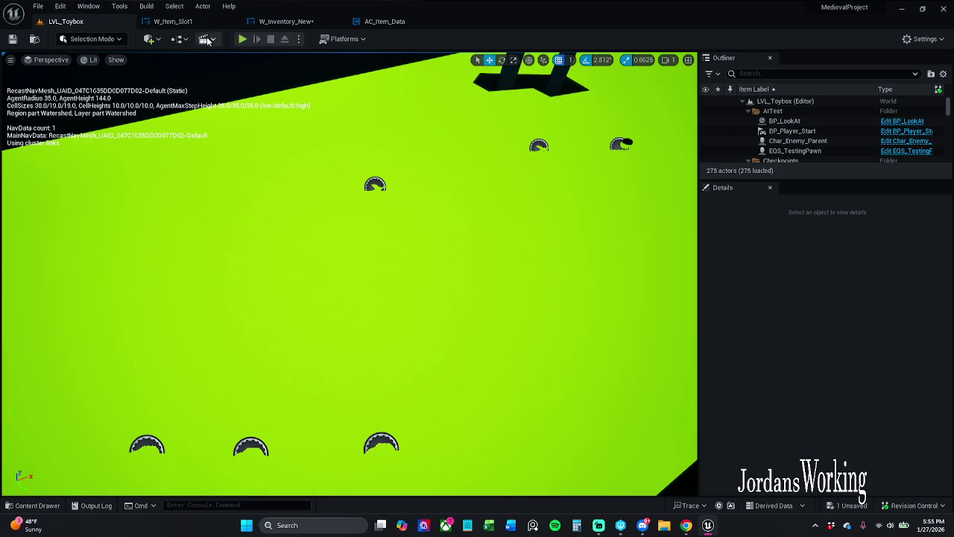
- Run a quick play test, then review the INSERT and Add Child to Grid nodes in W_Inventory_New
left_click(243, 39)
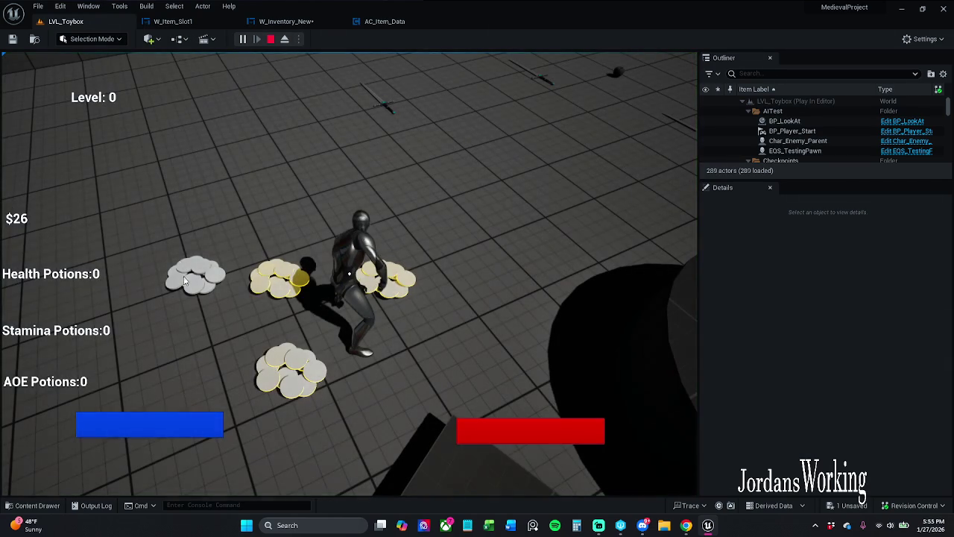
key("shift+F1")
key("Escape")
left_click(285, 21)
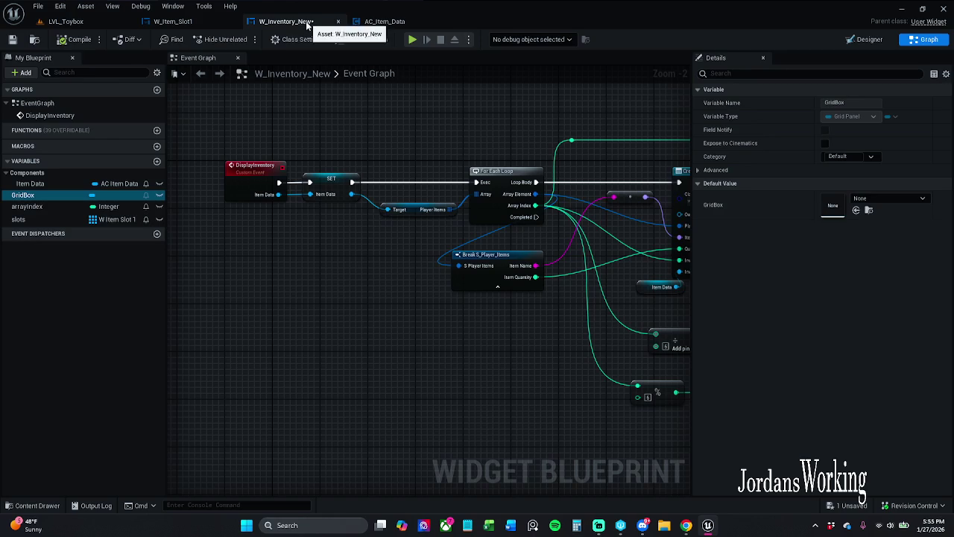
scroll(439, 125, "up", 2)
left_click_drag(583, 134, 248, 134)
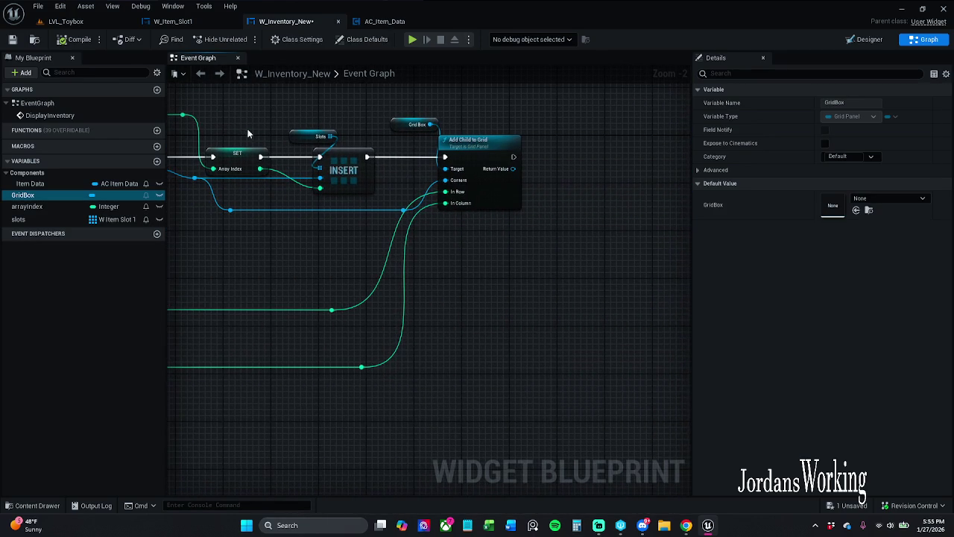
- Browse the W_Item_Slot1 main event chain and the For Each Loop in W_Inventory_New
left_click(173, 21)
mouse_move(448, 268)
left_mouse_down()
mouse_move(427, 157)
mouse_move(418, 246)
mouse_move(424, 196)
mouse_move(492, 313)
mouse_move(547, 162)
mouse_move(551, 359)
mouse_move(395, 171)
mouse_move(419, 228)
mouse_move(383, 197)
left_mouse_up()
scroll(421, 223, "down", 2)
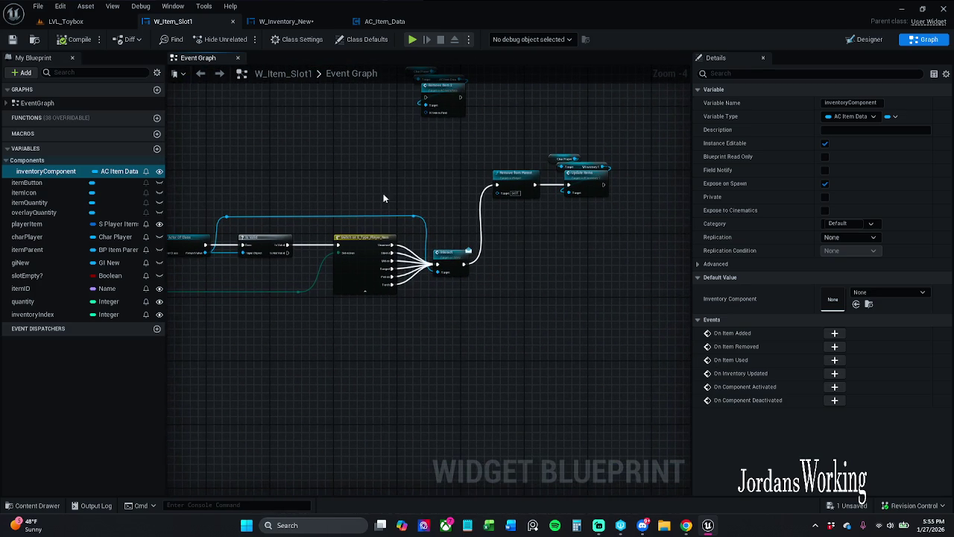
left_click(380, 22)
left_click(302, 22)
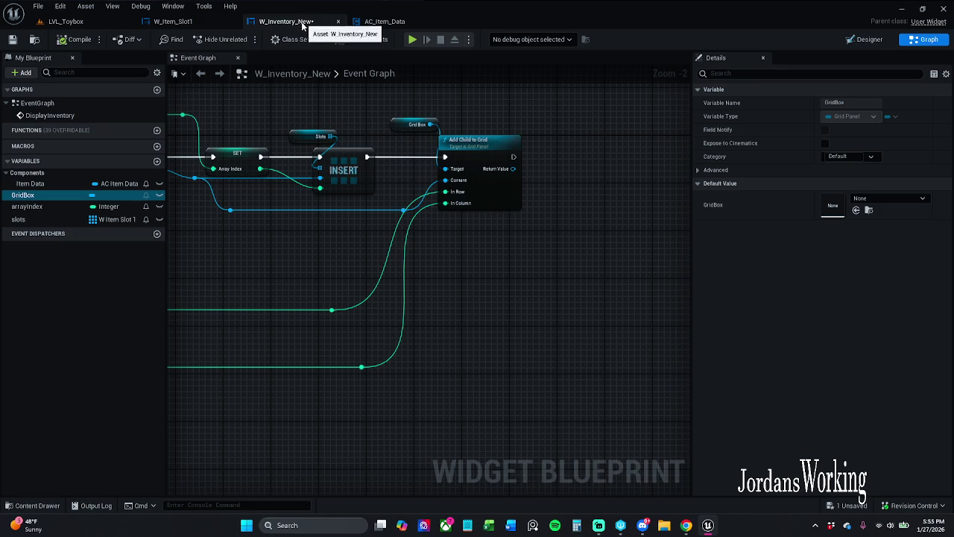
scroll(404, 180, "down", 3)
left_click_drag(447, 224, 557, 157)
mouse_move(346, 86)
left_mouse_down()
mouse_move(373, 77)
mouse_move(452, 107)
left_mouse_up()
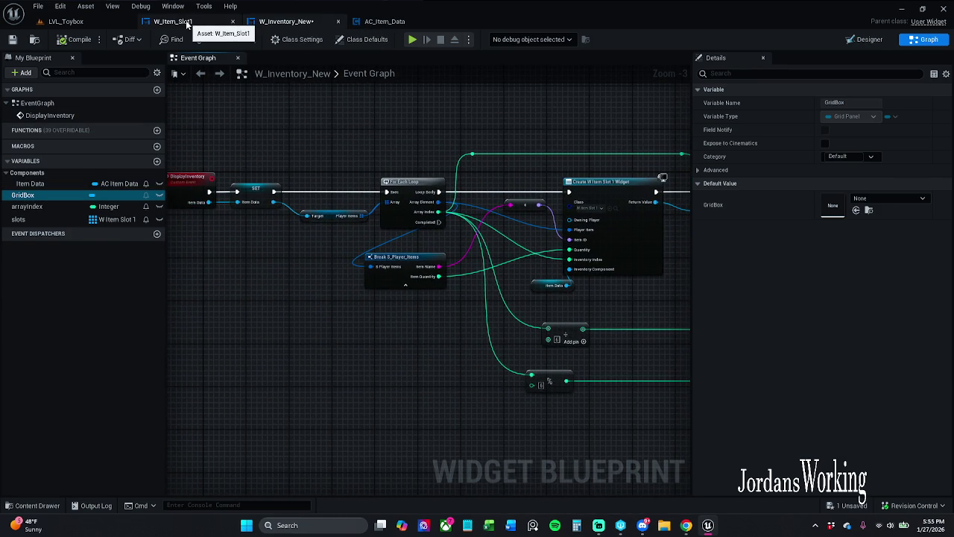
- Glance at W_Item_Slot1 again, then return to the AC_Item_Data graph
left_click(186, 21)
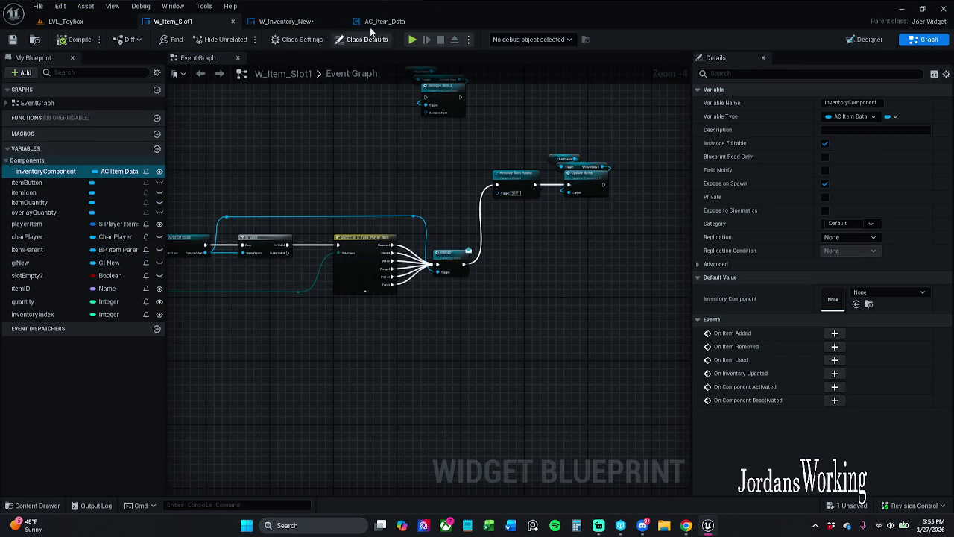
left_click(384, 21)
scroll(54, 420, "down", 5)
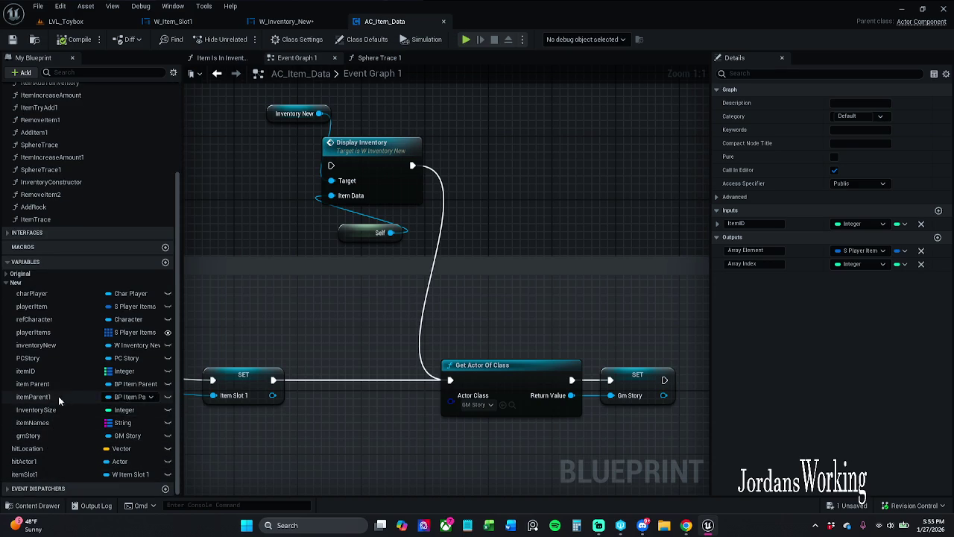
- Find the references to itemSlot1 and jump to its SET node
left_click(71, 345)
right_click(71, 345)
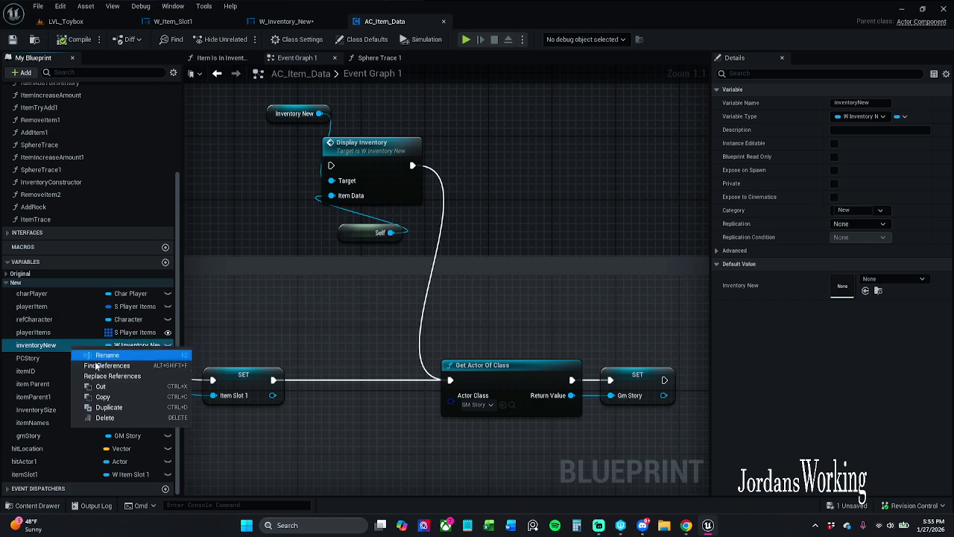
left_click(264, 514)
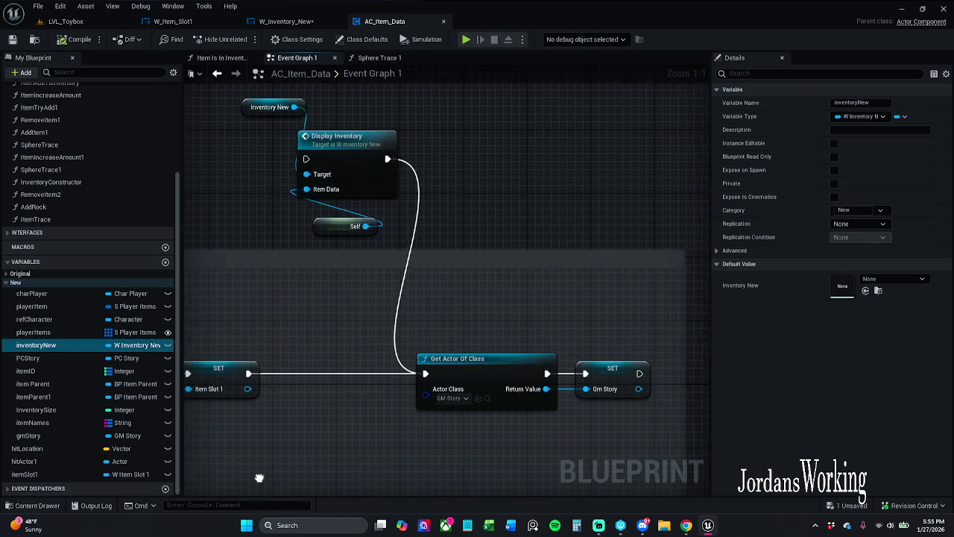
left_click(30, 474)
right_click(60, 476)
left_click(91, 413)
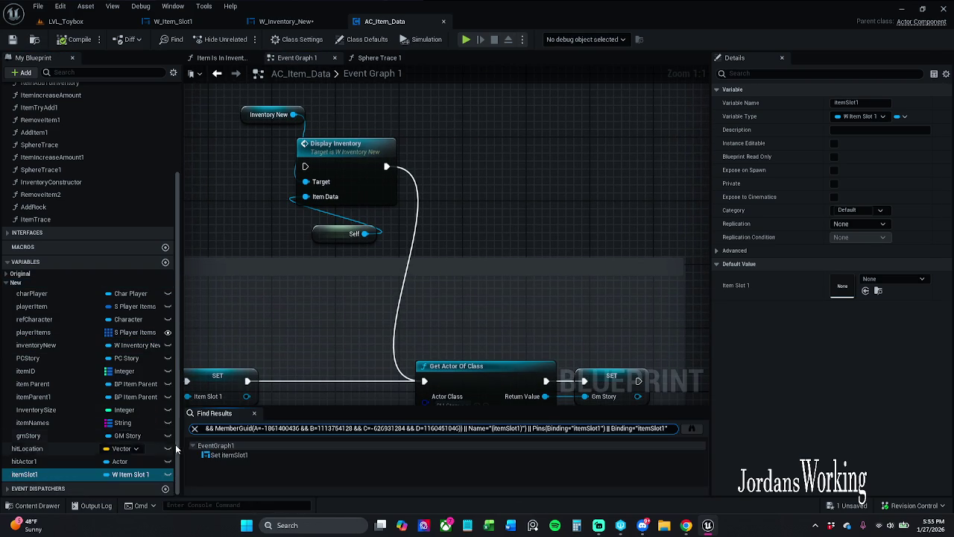
left_click(266, 455)
double_click(266, 455)
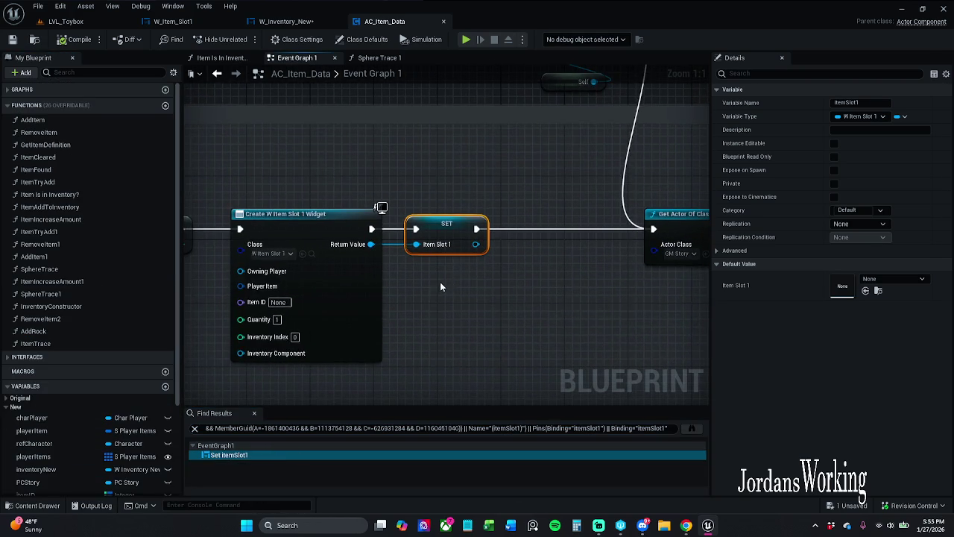
- Move the widget creation and SET itemSlot1 nodes lower, wire SET PCStory into Get Actor Of Class, and save
left_click_drag(397, 267, 545, 266)
left_click_drag(363, 195, 533, 265)
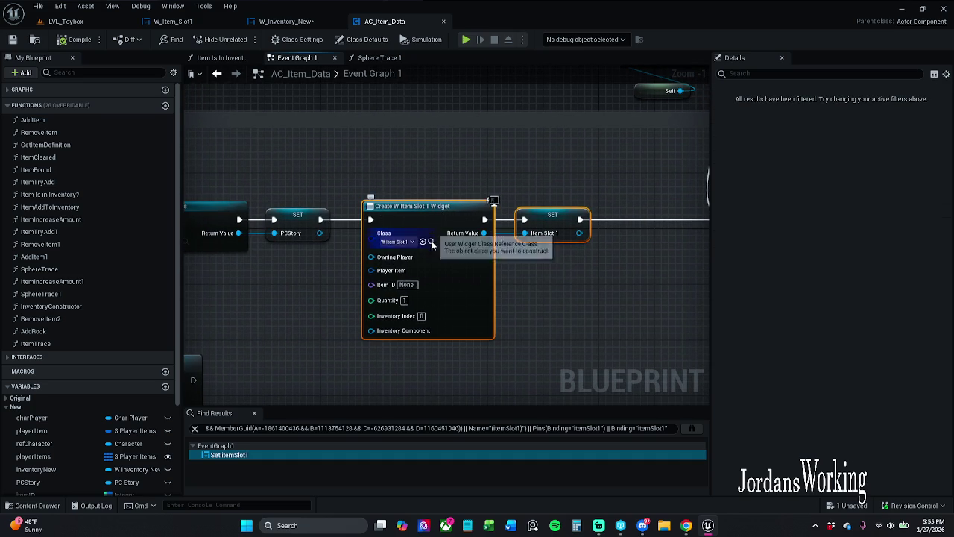
right_click(422, 228)
left_click_drag(422, 228, 422, 290)
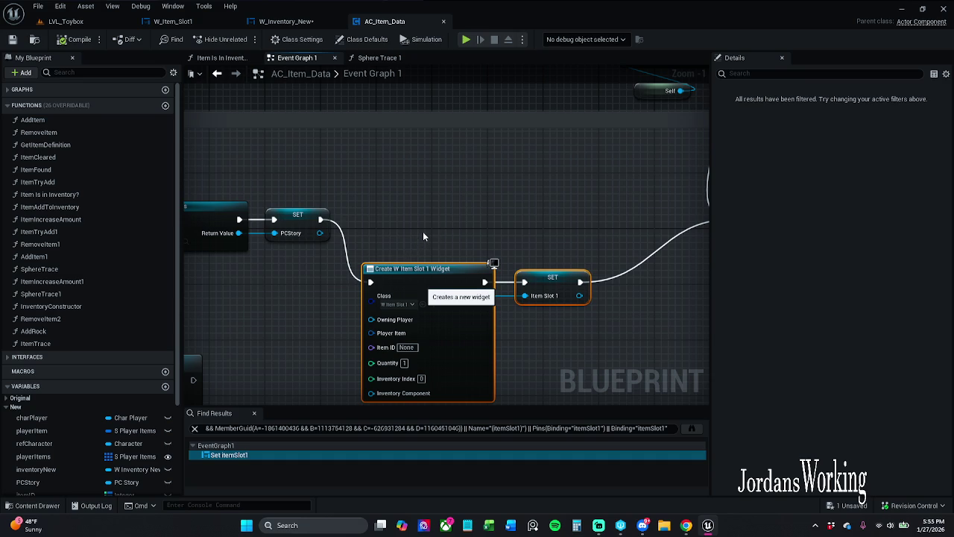
right_click(362, 261)
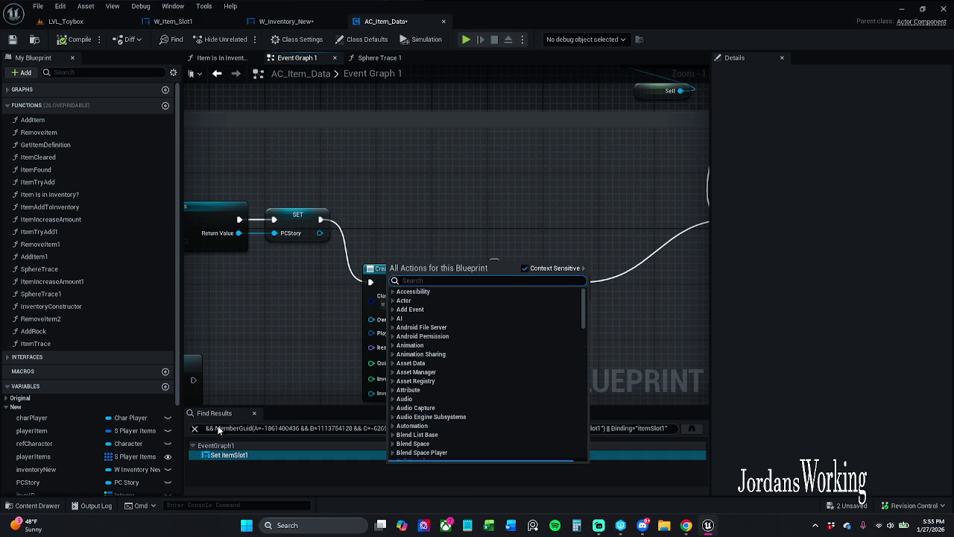
left_click(264, 406)
left_click(254, 412)
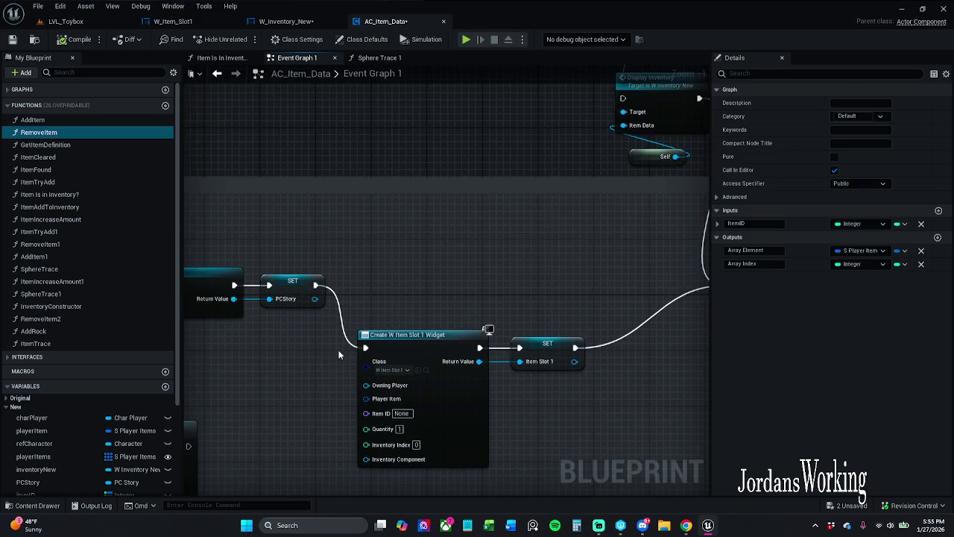
left_click_drag(304, 360, 666, 297, "ctrl")
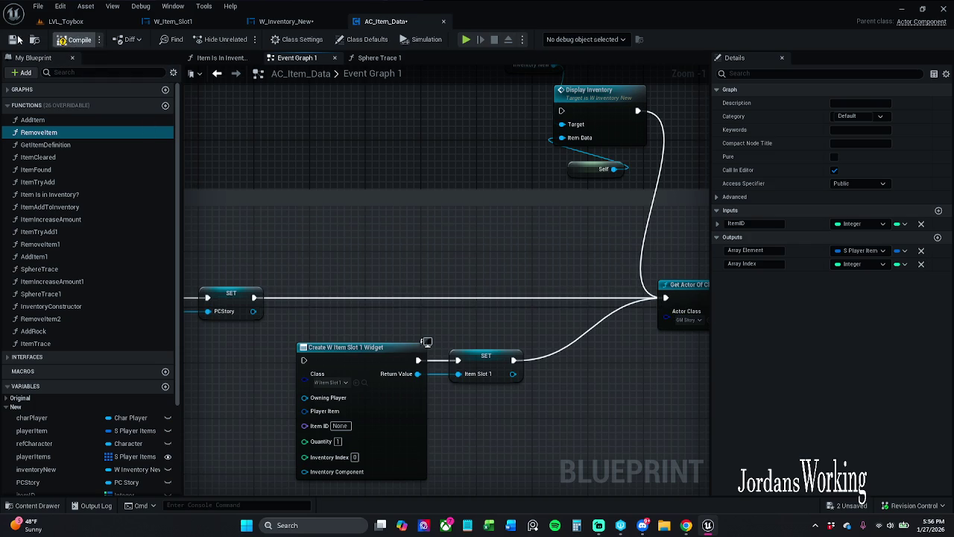
key("ctrl+s")
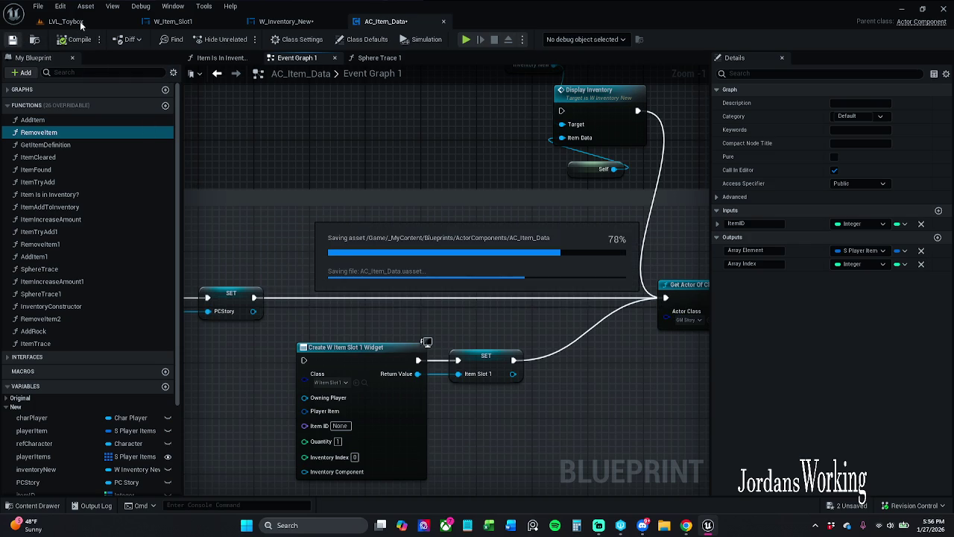
- Run a quick LVL_Toybox play test, check the AC_Item_Data graph, then open W_Inventory_New
left_click(286, 21)
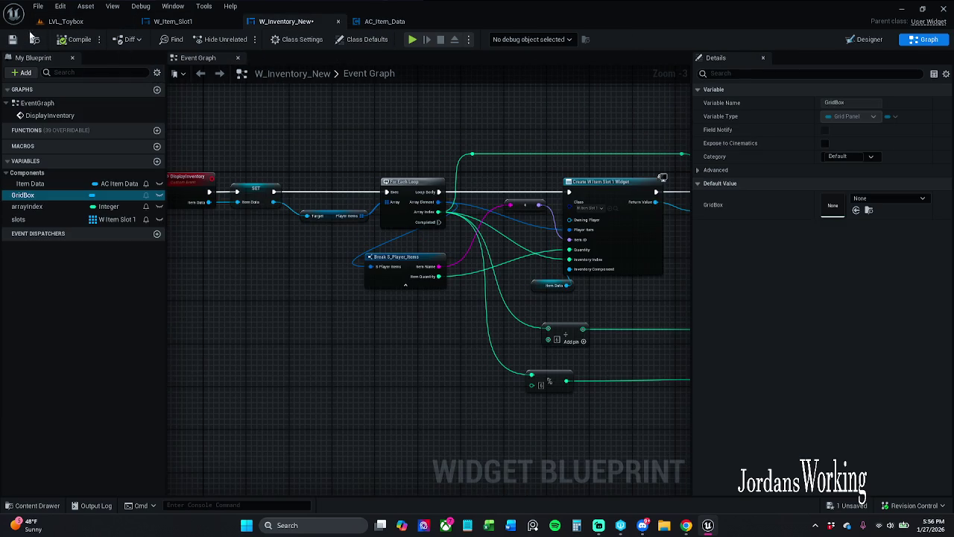
left_click(66, 21)
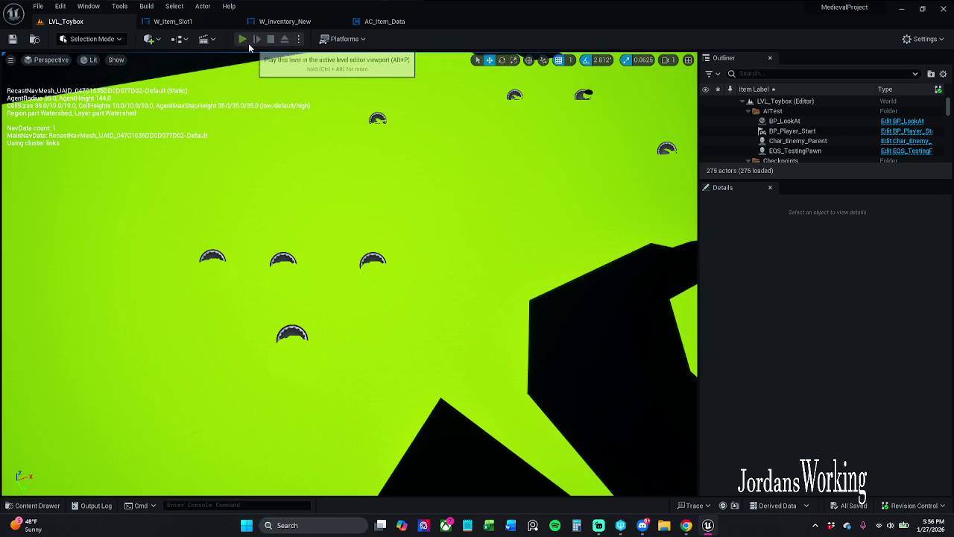
left_click(242, 38)
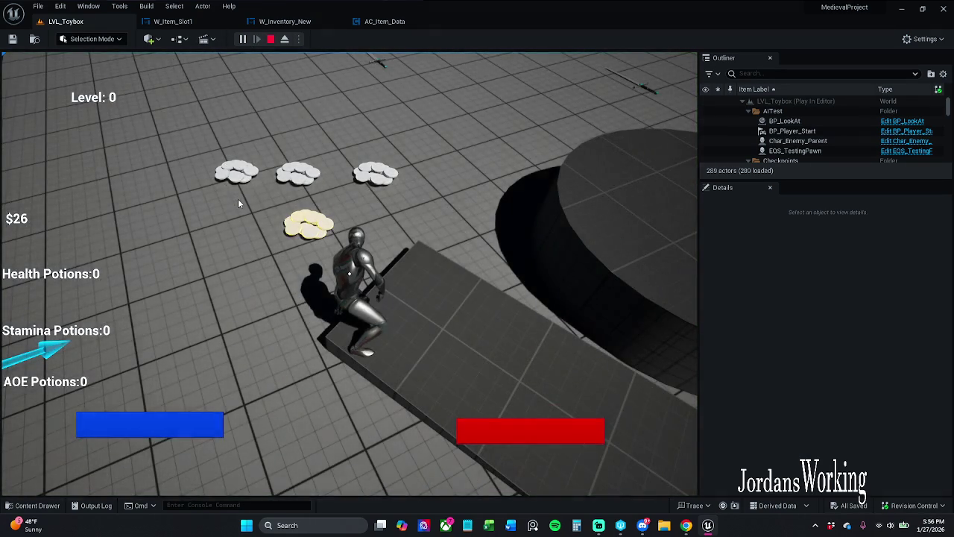
key("Escape")
left_click(384, 21)
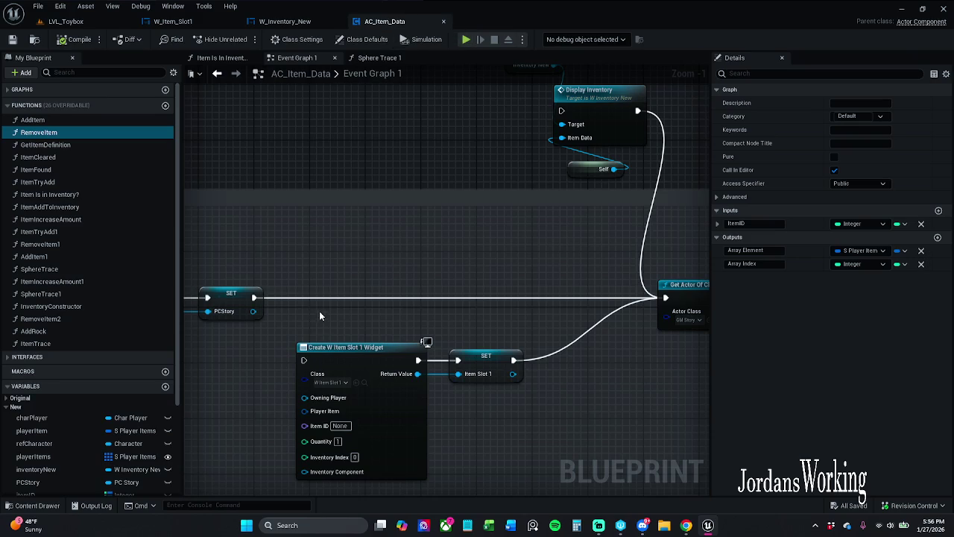
mouse_move(338, 330)
left_mouse_down()
mouse_move(376, 322)
mouse_move(573, 390)
left_mouse_up()
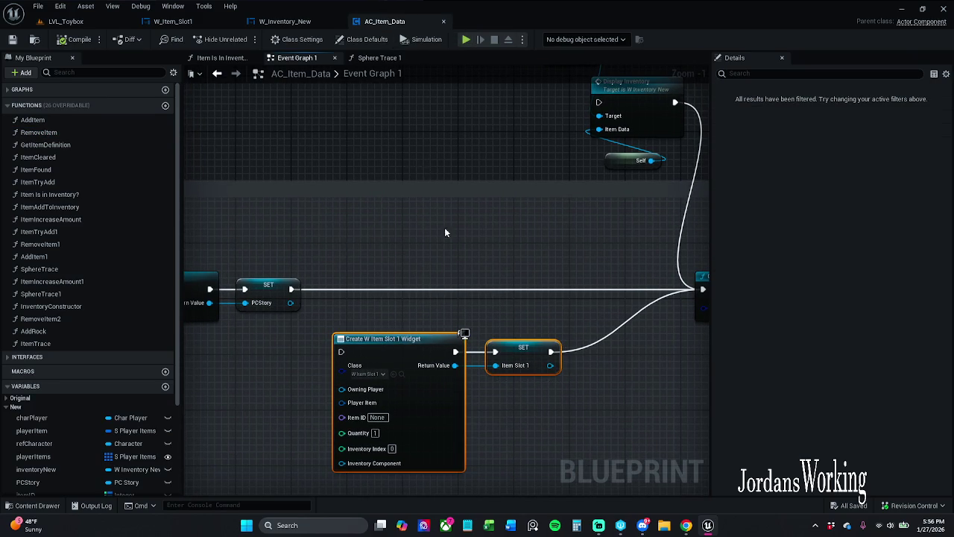
left_click(285, 21)
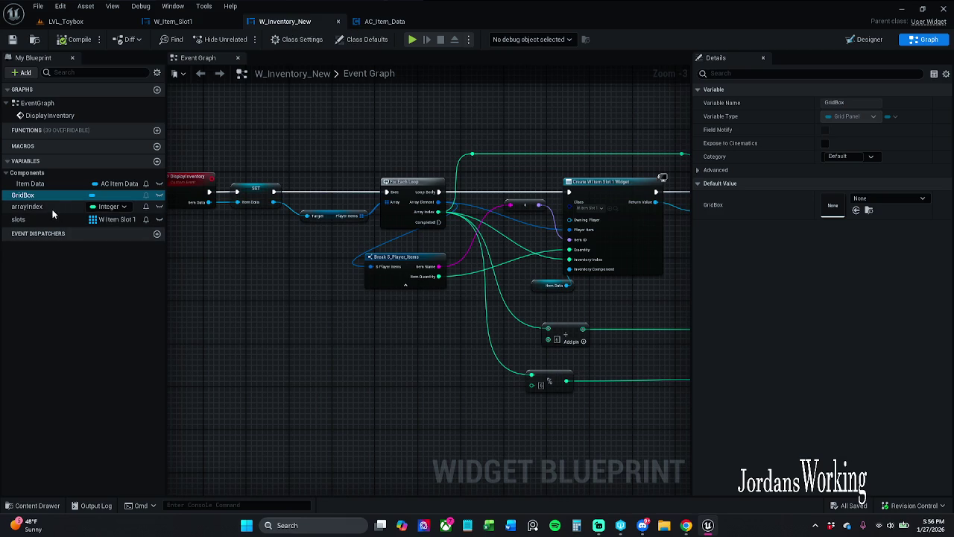
- List all references to the inventoryNew variable in AC_Item_Data
left_click(384, 22)
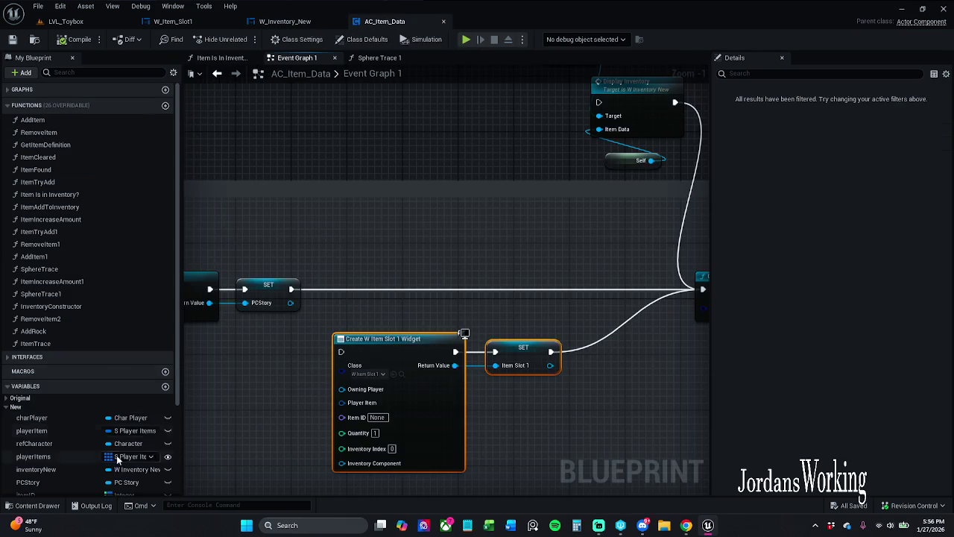
scroll(77, 426, "down", 5)
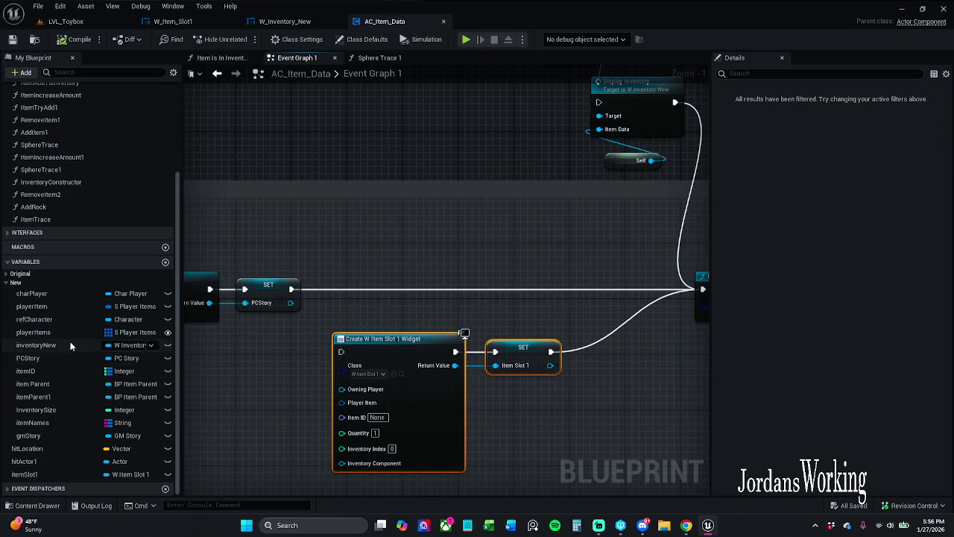
left_click(74, 347)
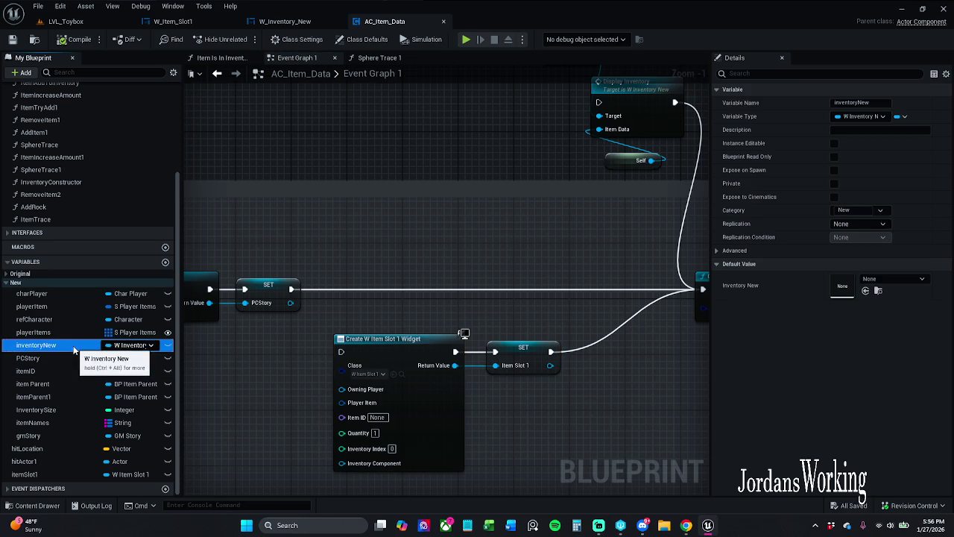
right_click(74, 347)
left_click(105, 367)
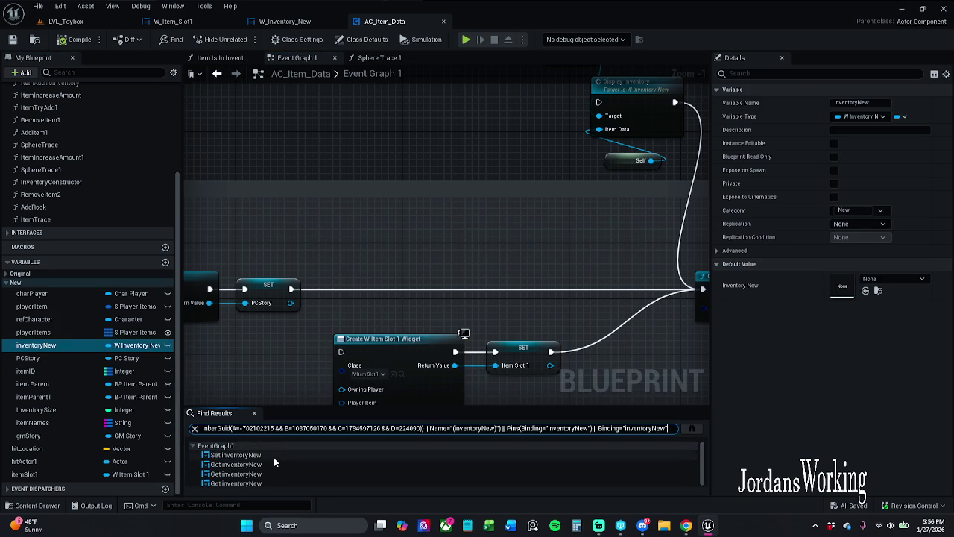
- Jump to the Get inventoryNew node and open the DisplayInventory event it calls in W_Inventory_New
left_click(273, 456)
left_click(269, 466)
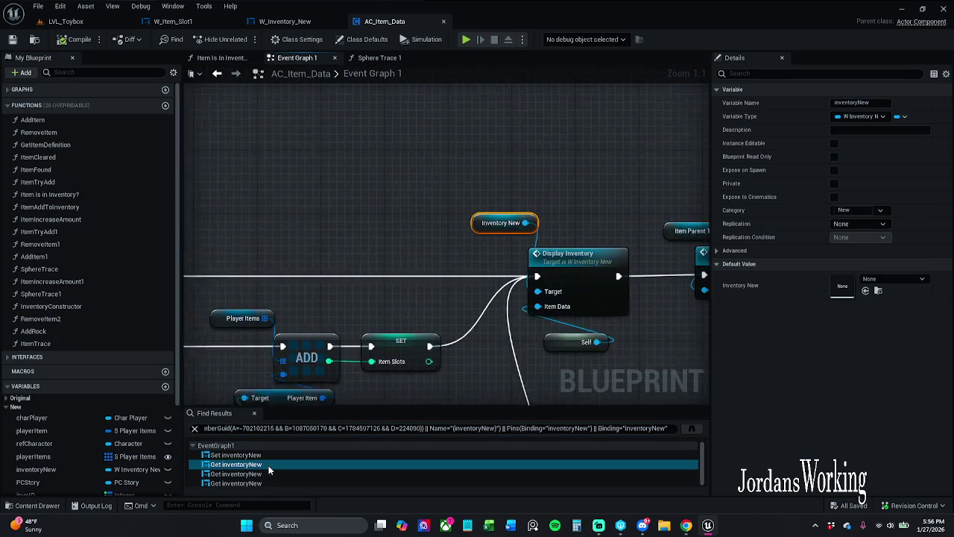
left_click_drag(432, 374, 369, 303)
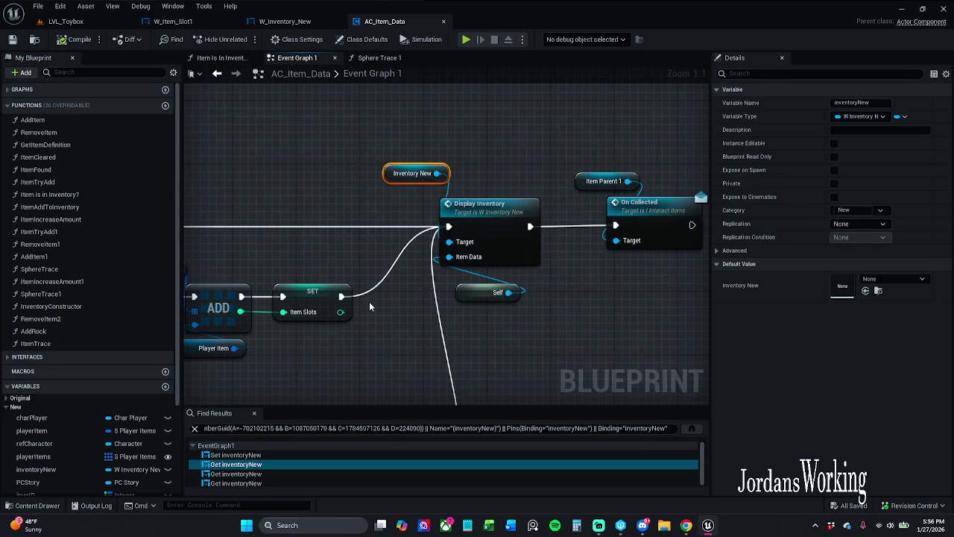
double_click(520, 213)
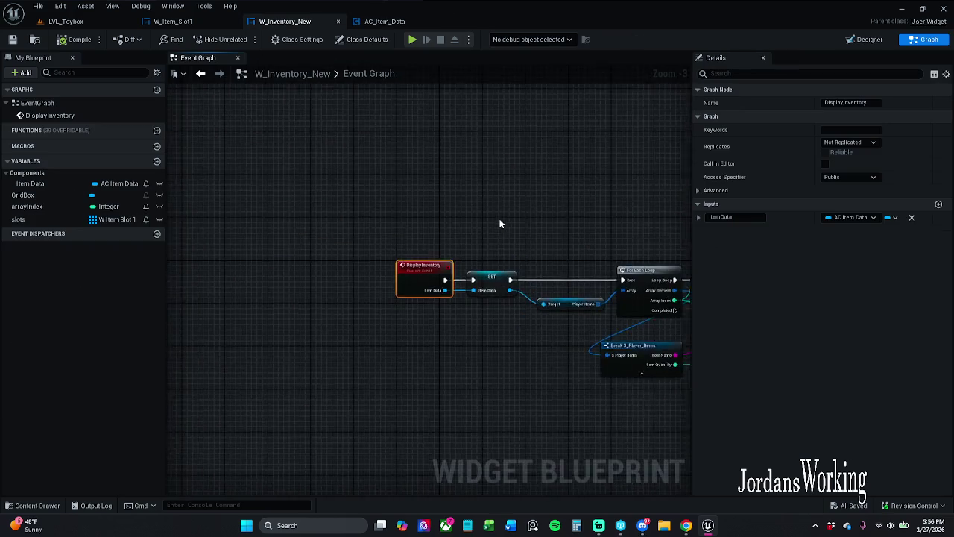
scroll(463, 188, "down", 1)
mouse_move(463, 189)
left_mouse_down()
mouse_move(444, 170)
mouse_move(375, 168)
mouse_move(345, 179)
mouse_move(208, 171)
left_mouse_up()
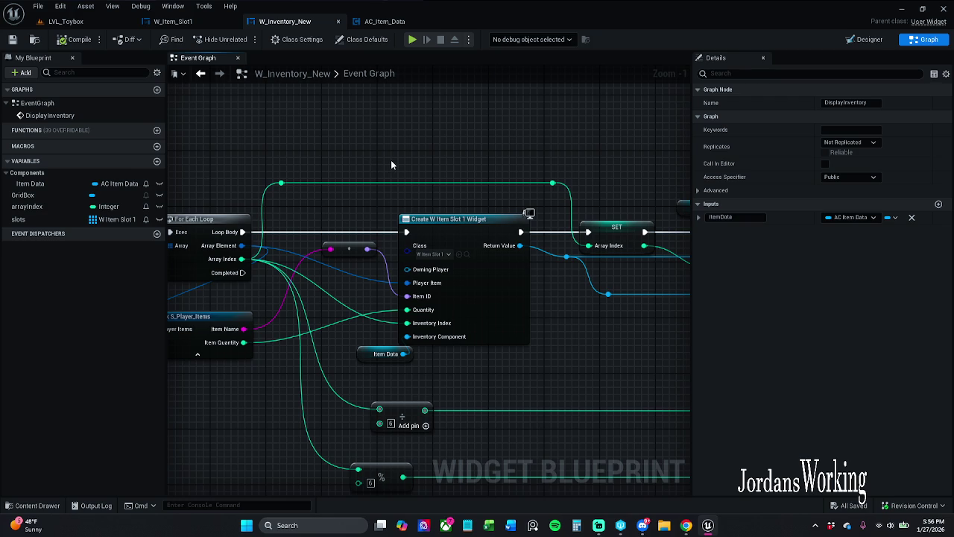
mouse_move(378, 358)
left_mouse_down()
mouse_move(398, 337)
mouse_move(486, 323)
left_mouse_up()
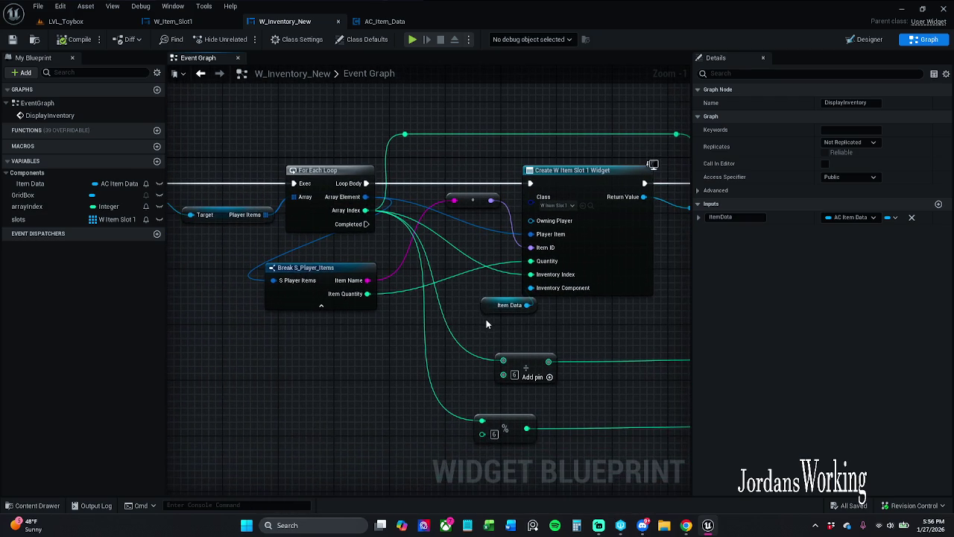
left_click_drag(420, 331, 608, 338)
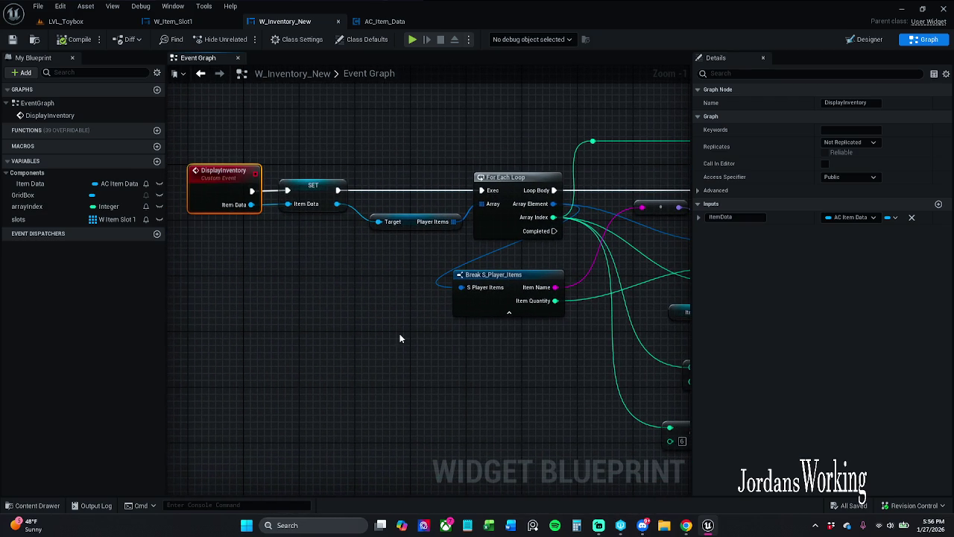
mouse_move(402, 330)
left_mouse_down()
mouse_move(379, 304)
mouse_move(246, 328)
mouse_move(173, 298)
left_mouse_up()
scroll(168, 293, "down", 2)
left_click_drag(599, 284, 333, 277)
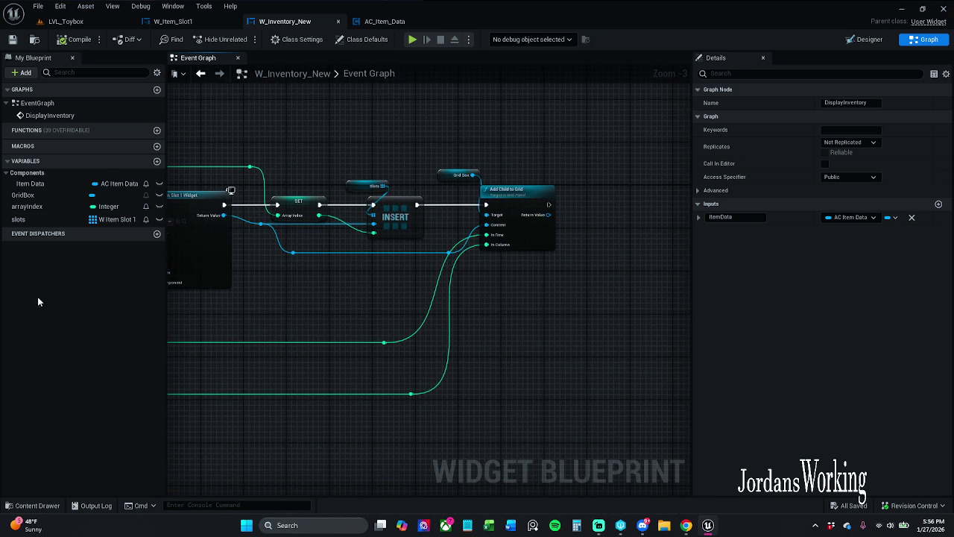
scroll(496, 324, "up", 4)
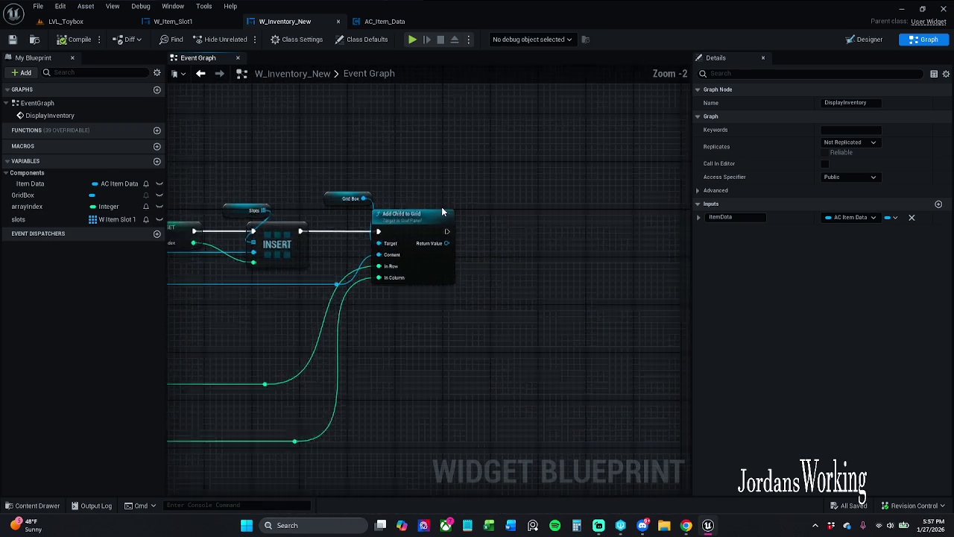
- Try adding Set Padding after Add Child to Grid, deleting the wrong widget-level padding nodes
left_click_drag(448, 237, 512, 240)
type("set ")
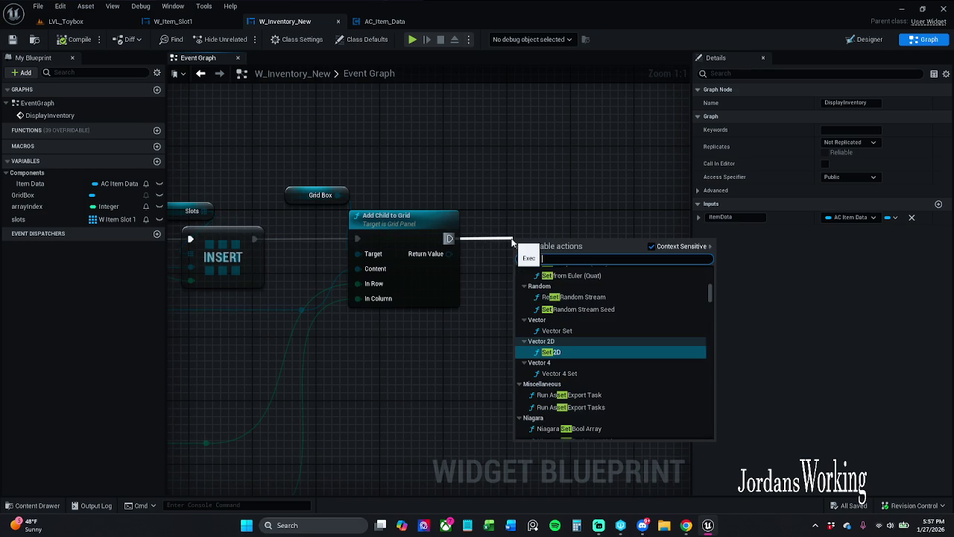
type("padd")
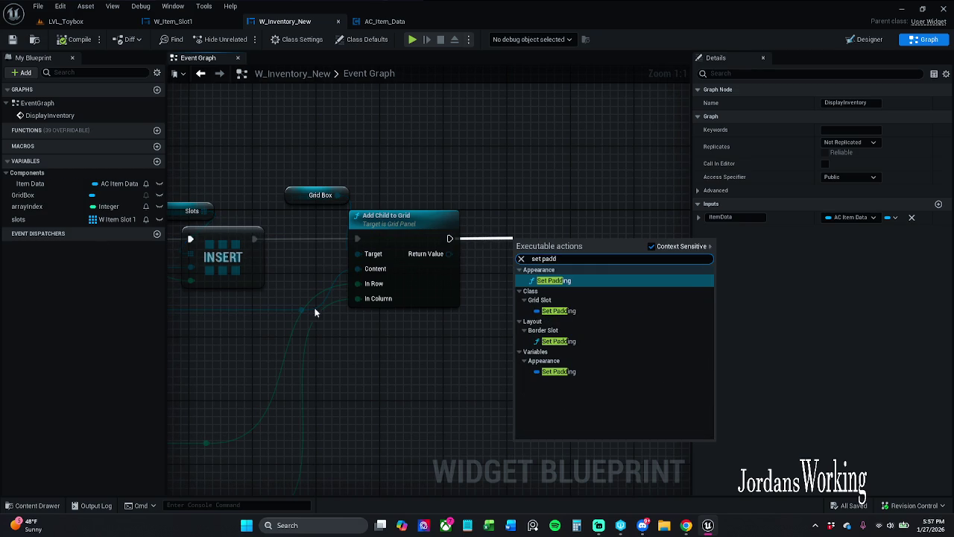
left_click(568, 310)
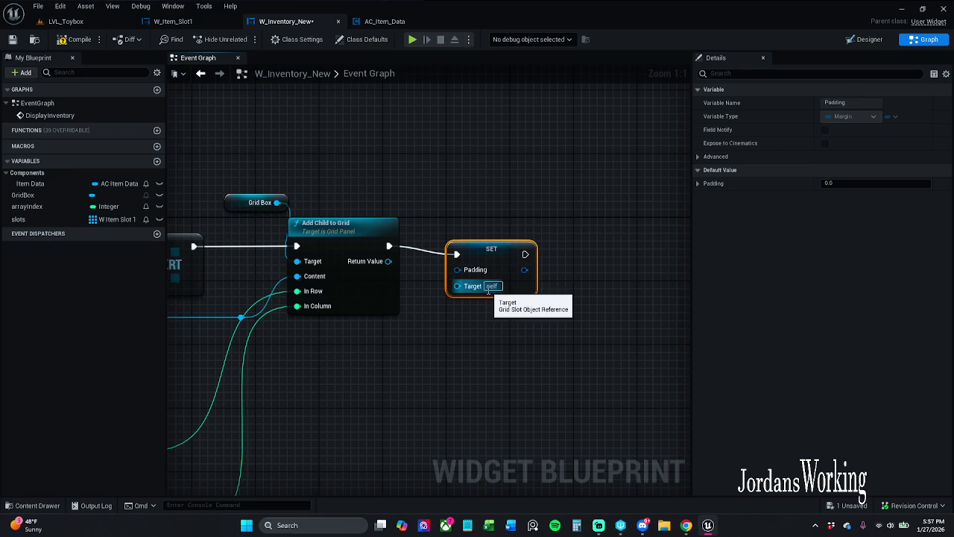
key("Delete")
left_click_drag(389, 246, 466, 246)
type("set pa")
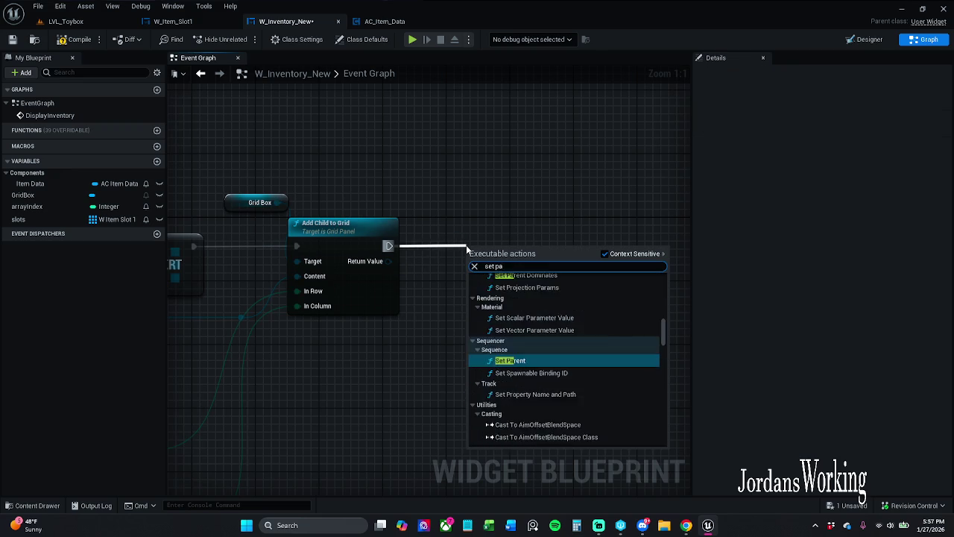
type("dding")
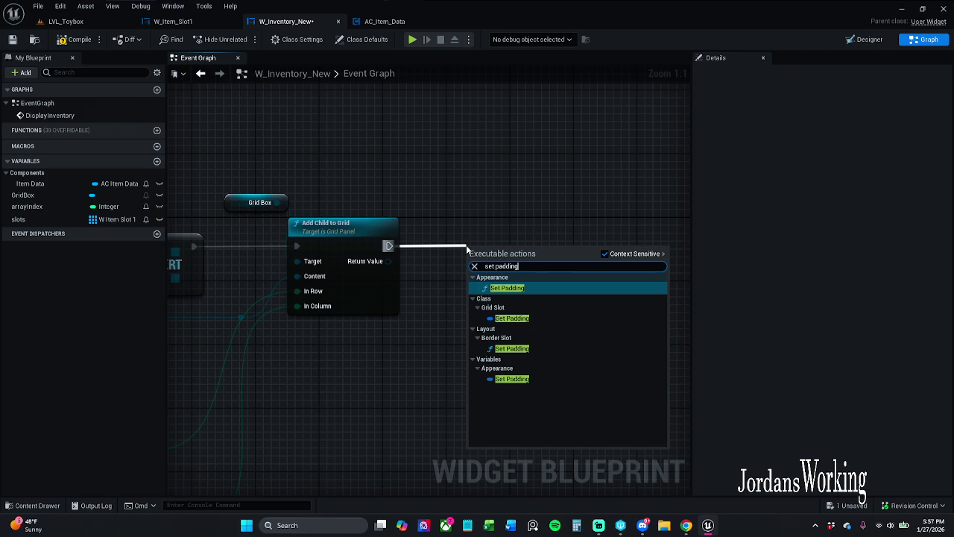
left_click(524, 289)
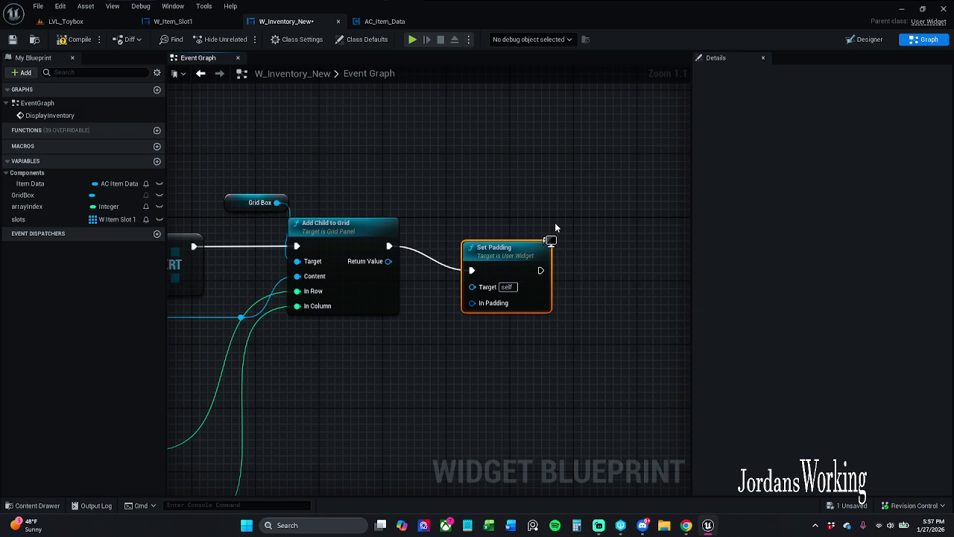
key("Delete")
- Search again for a padding action and discard the padding variable setter node
left_click_drag(388, 246, 447, 243)
type("set")
key("BackSpace")
key("BackSpace")
key("BackSpace")
type("padd")
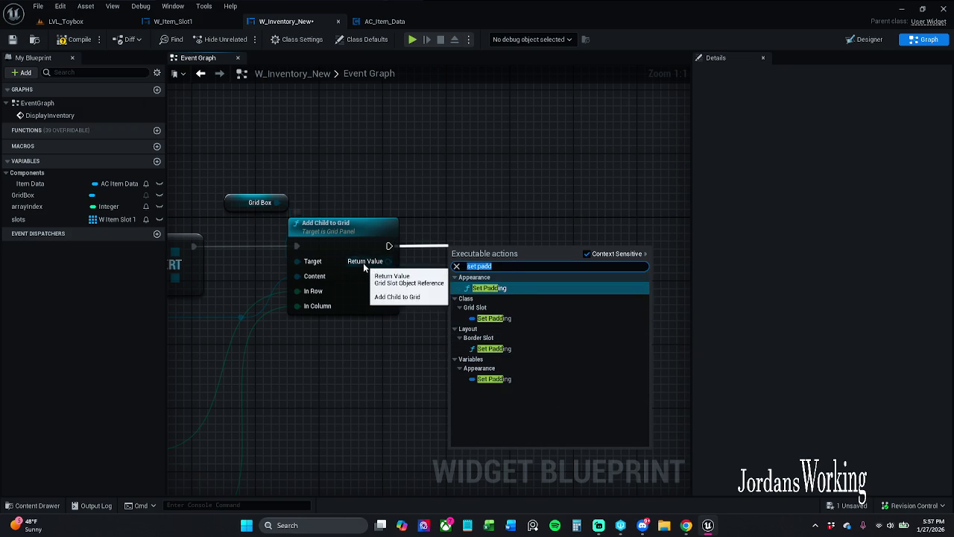
left_click(546, 319)
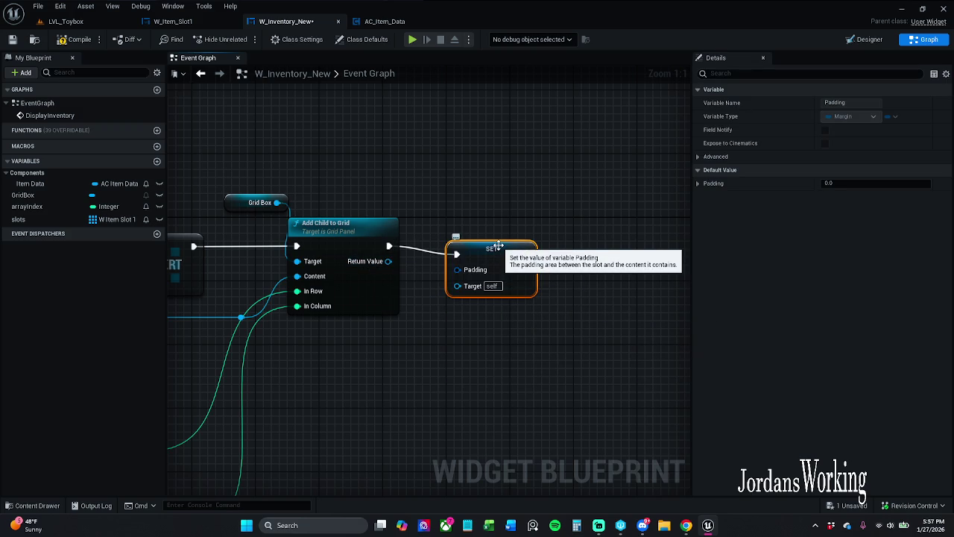
key("Delete")
left_click_drag(389, 246, 457, 246)
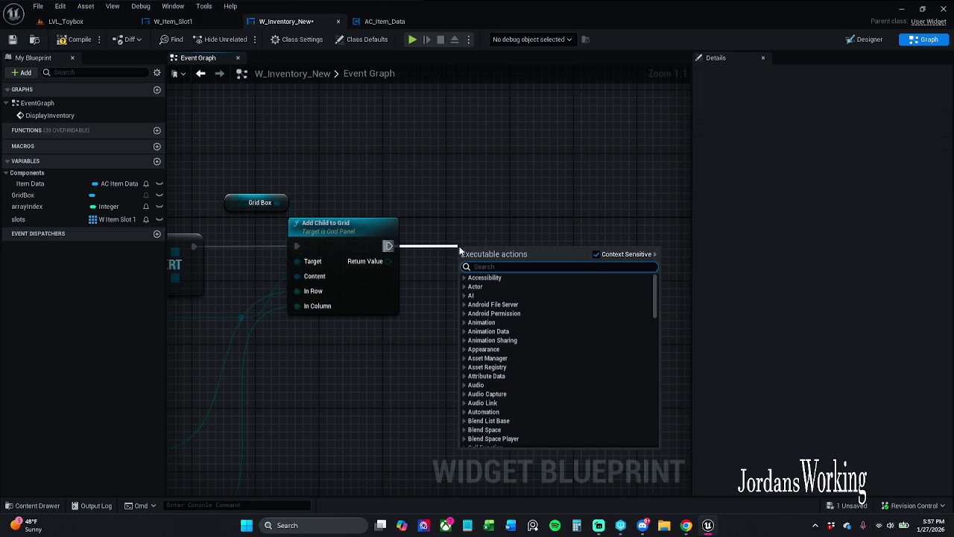
left_click(472, 193)
- Add the grid slot's Set Padding node after Add Child to Grid and split In Padding
left_click_drag(387, 261, 447, 269)
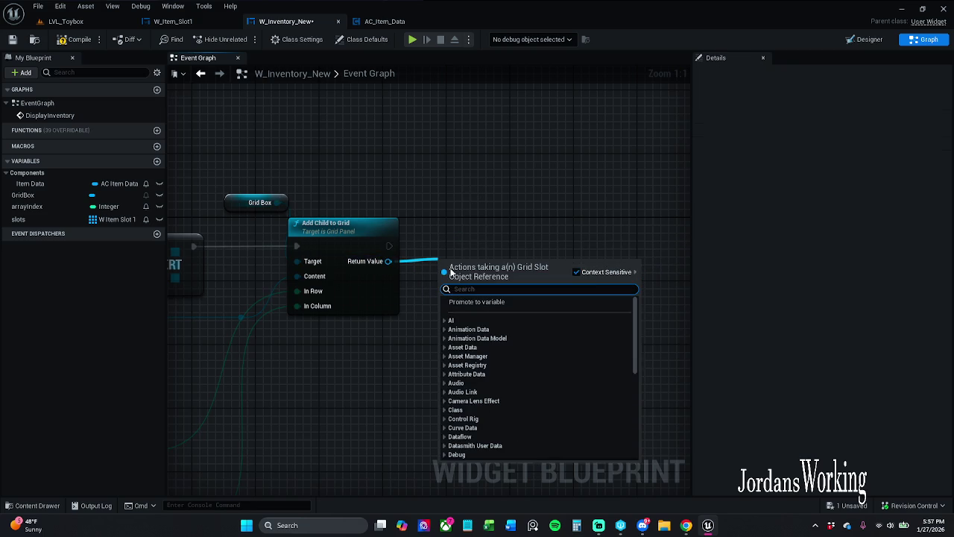
type("set padd")
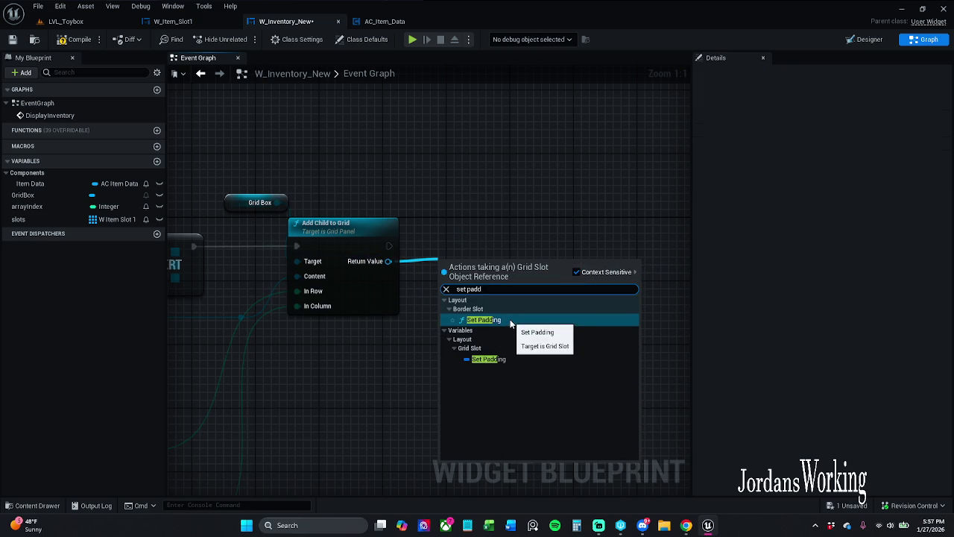
left_click(510, 321)
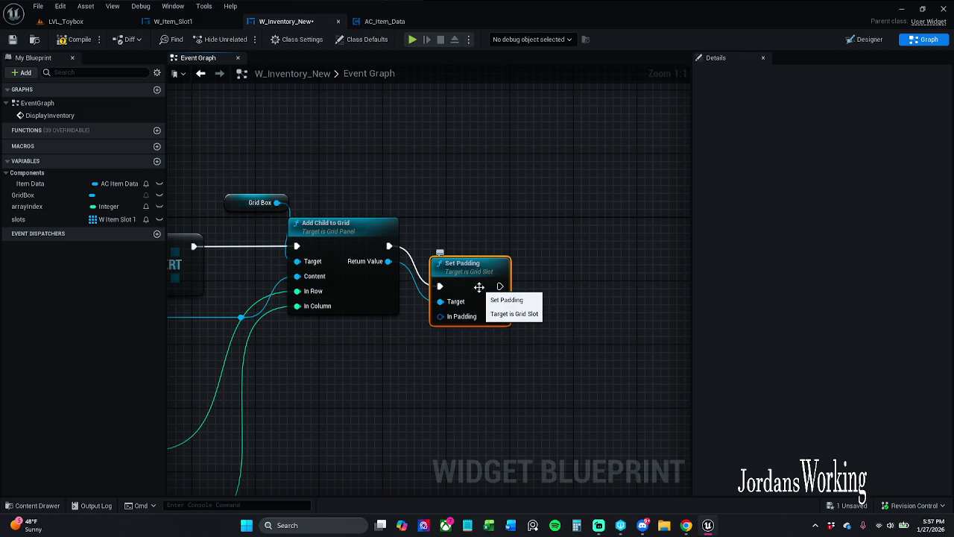
left_click_drag(479, 287, 550, 247)
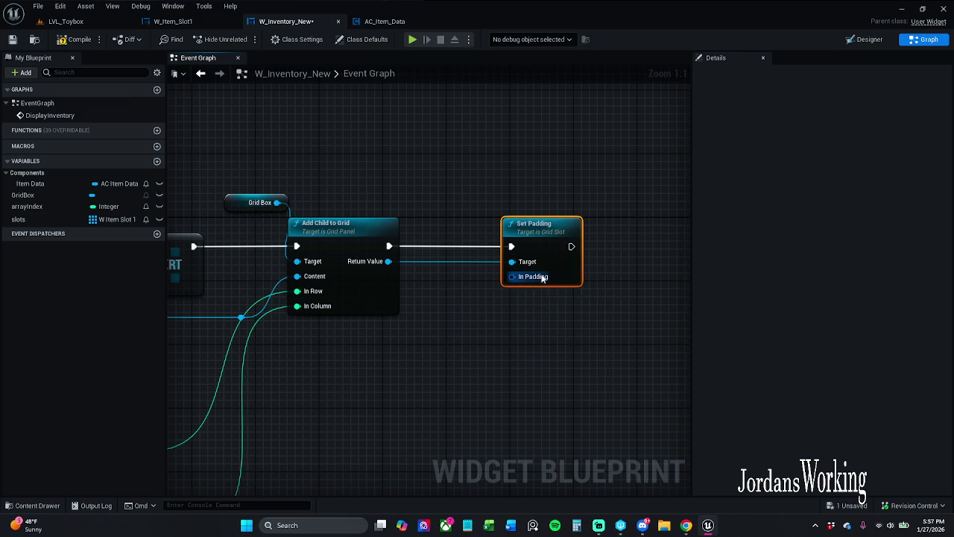
right_click(518, 281)
left_click(534, 310)
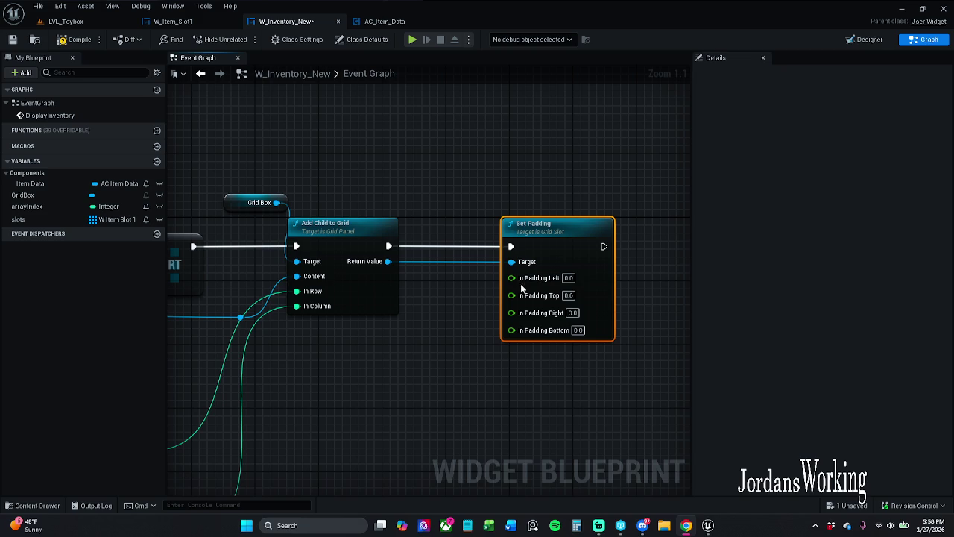
- Enter padding Left 10, Top 4, Right 4, Bottom 4 and save the widget blueprint
left_click(568, 278)
type("10")
key("Return")
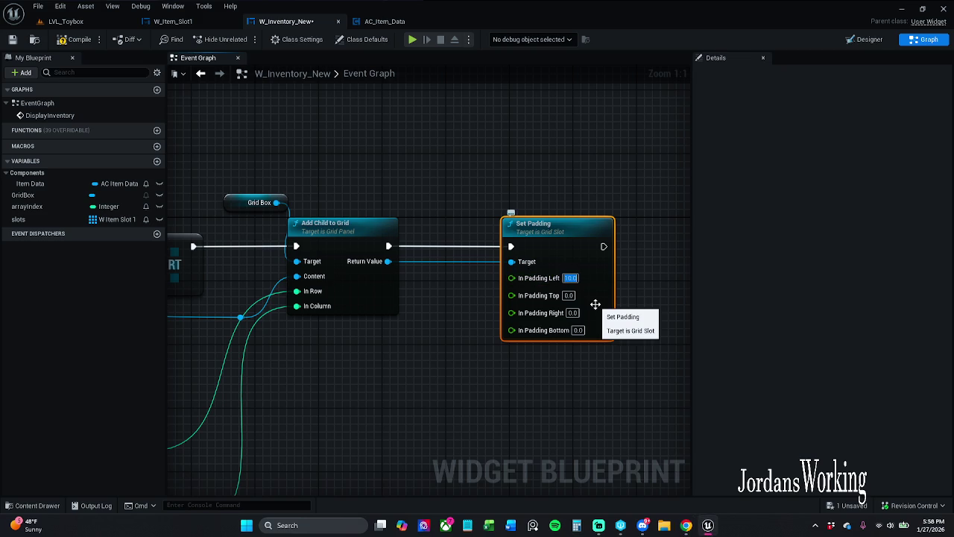
key("Tab")
type("4")
key("Return")
left_click(573, 312)
type("4")
key("Tab")
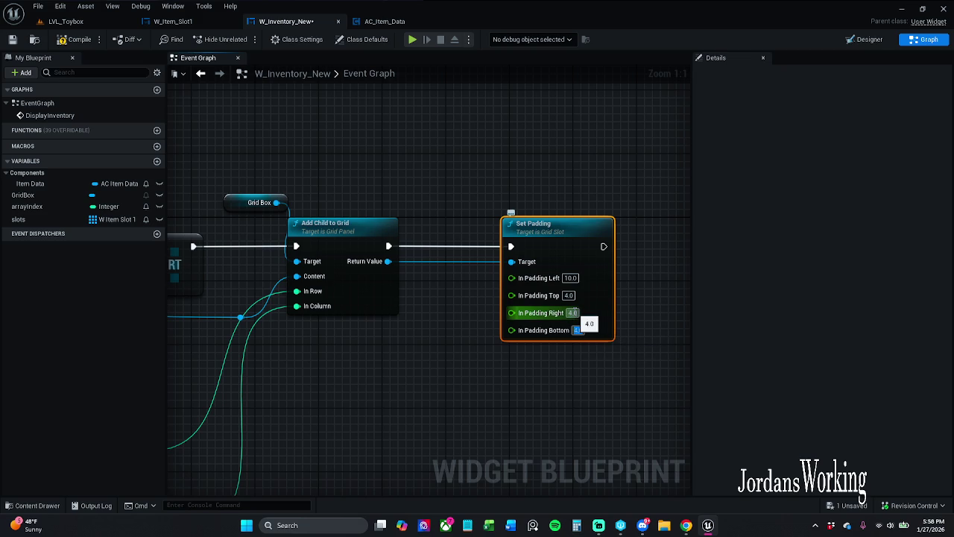
key("Return")
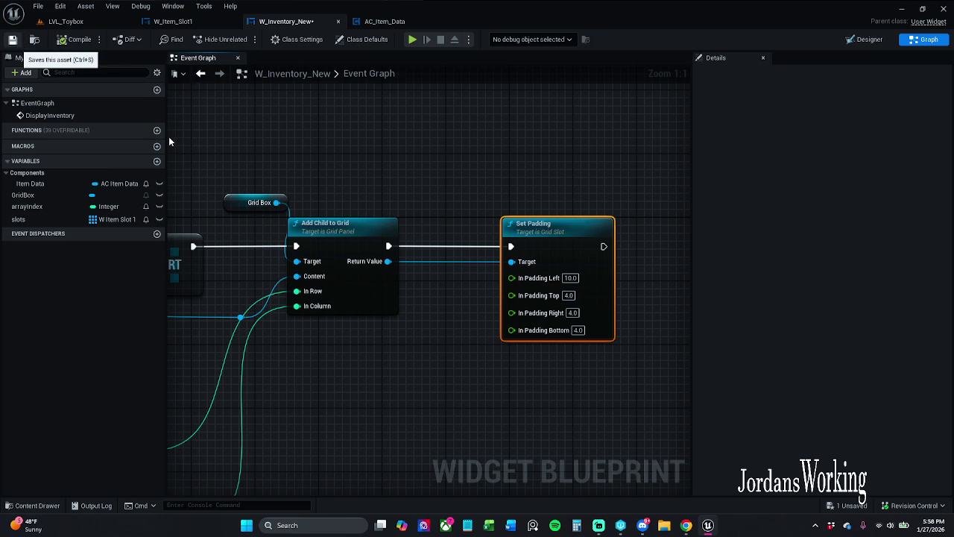
key("ctrl+s")
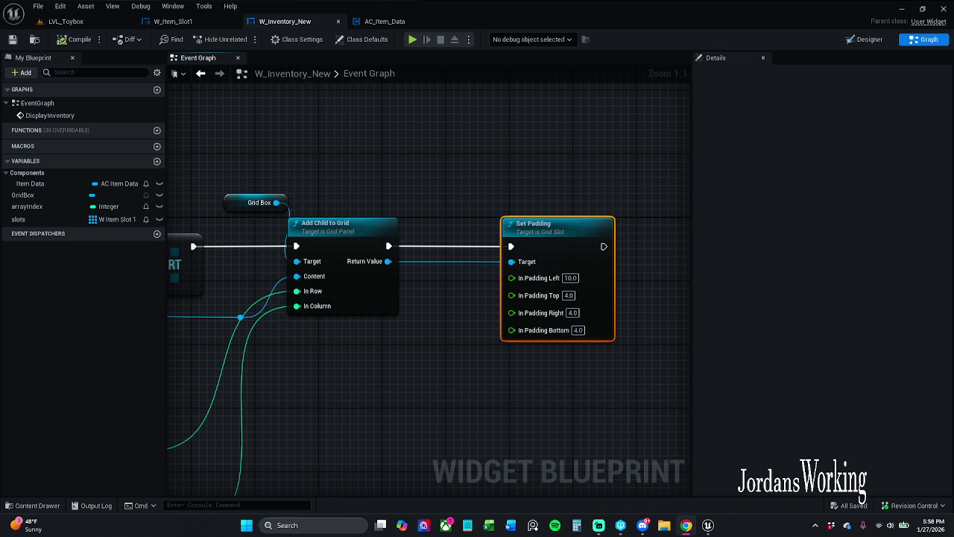
- Move over to the DisplayInventory event's loop and drag the slots array variable into the graph
mouse_move(235, 125)
left_mouse_down()
mouse_move(634, 194)
mouse_move(584, 194)
left_mouse_up()
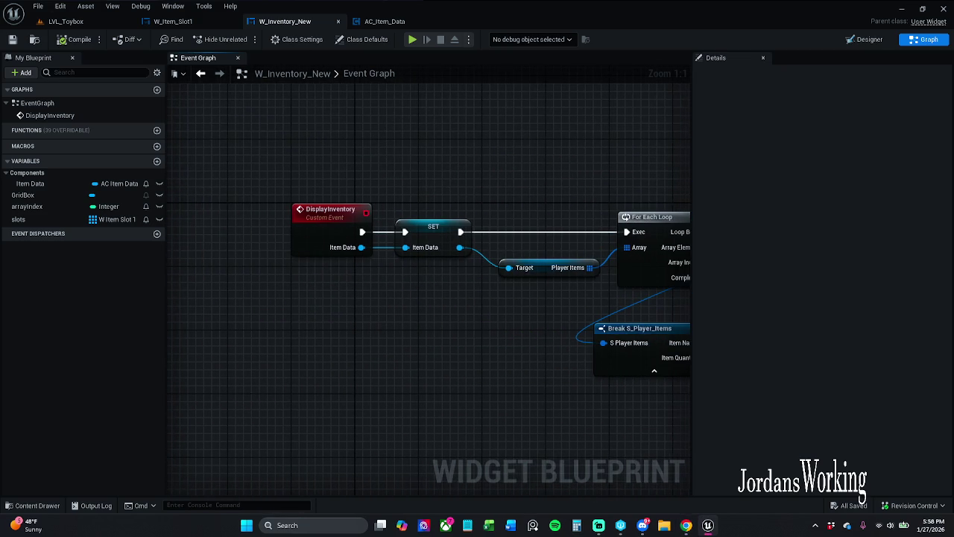
scroll(585, 121, "down", 1)
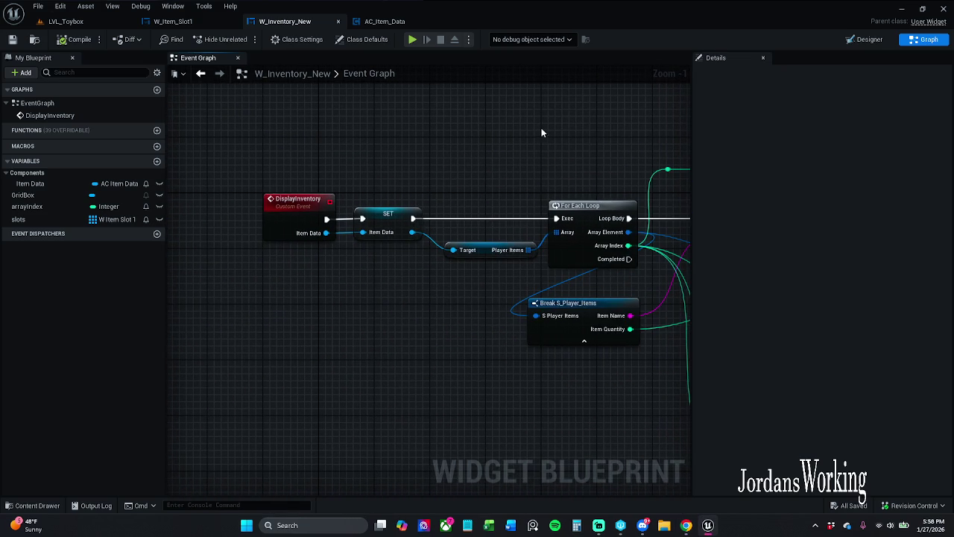
right_click(451, 149)
left_click(406, 142)
mouse_move(393, 163)
left_mouse_down()
mouse_move(425, 52)
mouse_move(462, 15)
left_mouse_up()
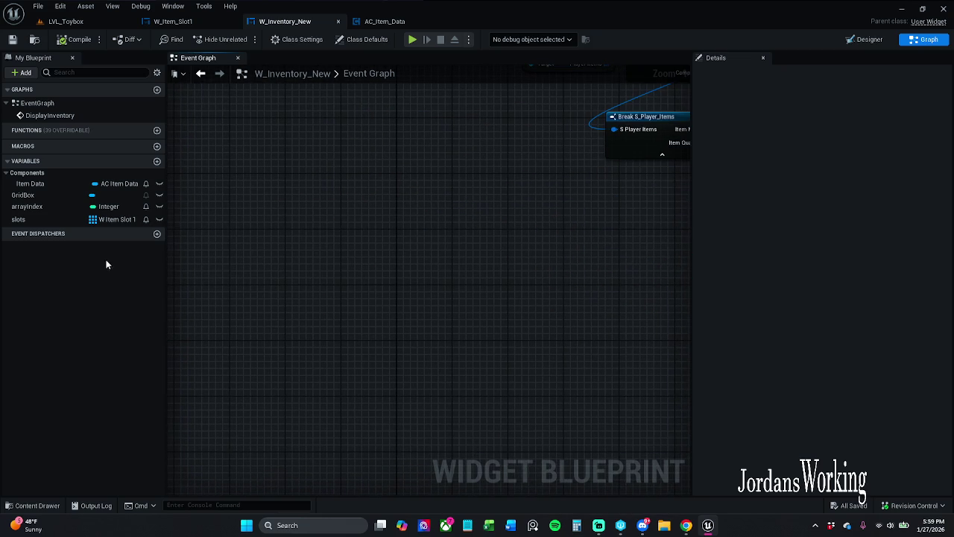
mouse_move(48, 220)
left_mouse_down()
mouse_move(367, 243)
mouse_move(347, 251)
left_mouse_up()
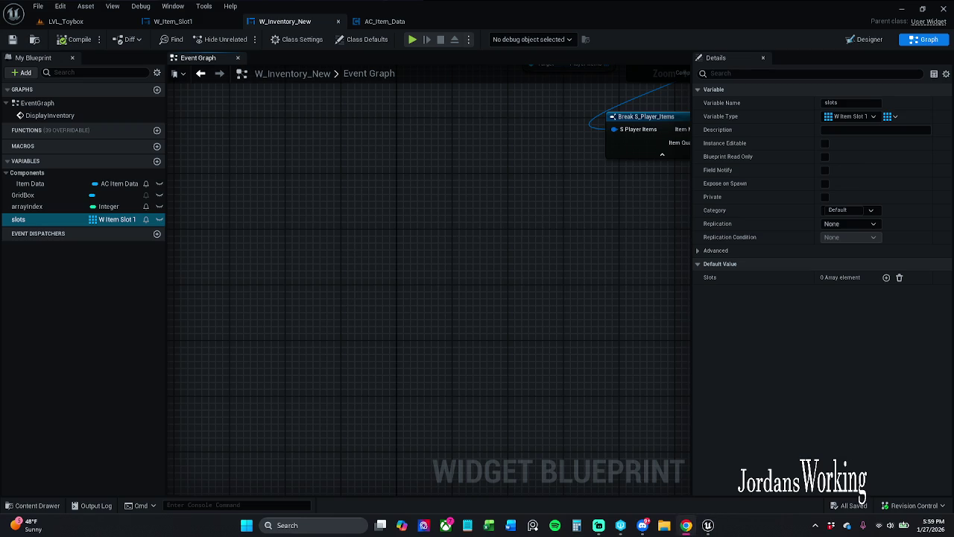
- Place a Slots getter near the loop and shift DisplayInventory and SET left
left_click(347, 238)
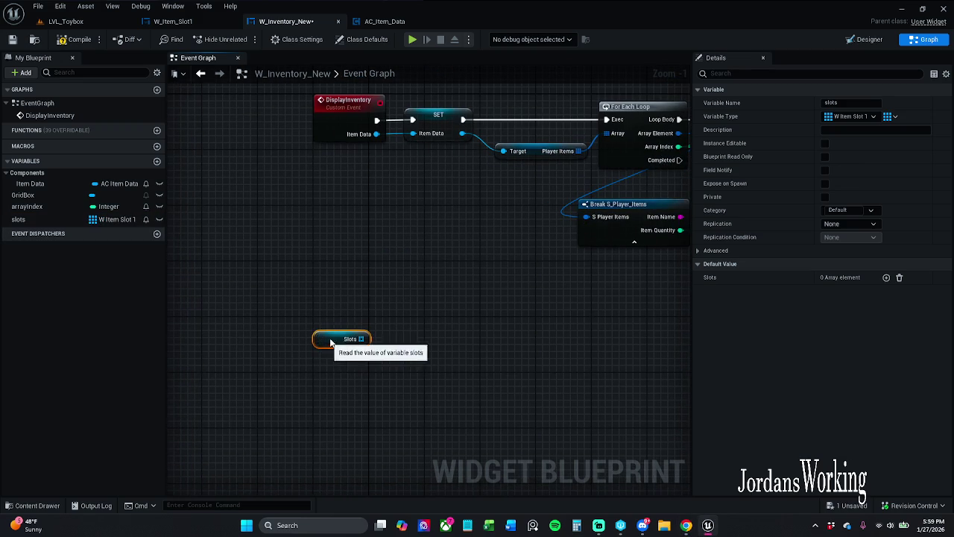
left_click_drag(339, 339, 374, 263)
left_click(343, 221)
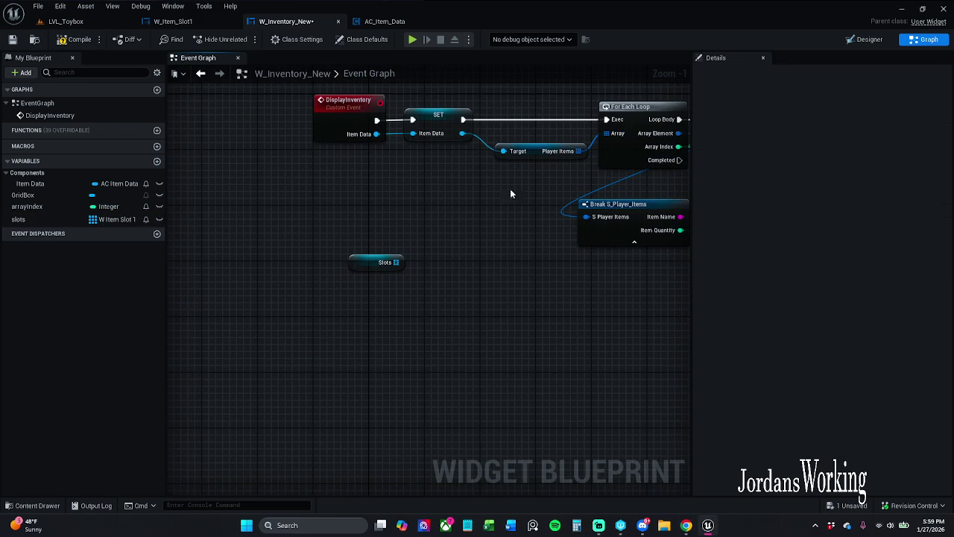
mouse_move(428, 179)
left_mouse_down()
mouse_move(328, 134)
mouse_move(249, 119)
left_mouse_up()
left_click(417, 227)
mouse_move(362, 260)
left_mouse_down()
mouse_move(327, 254)
mouse_move(391, 225)
mouse_move(360, 217)
left_mouse_up()
left_click(386, 251)
- Add an Is Valid Index check on Slots and a Branch driven by SET
type("isV")
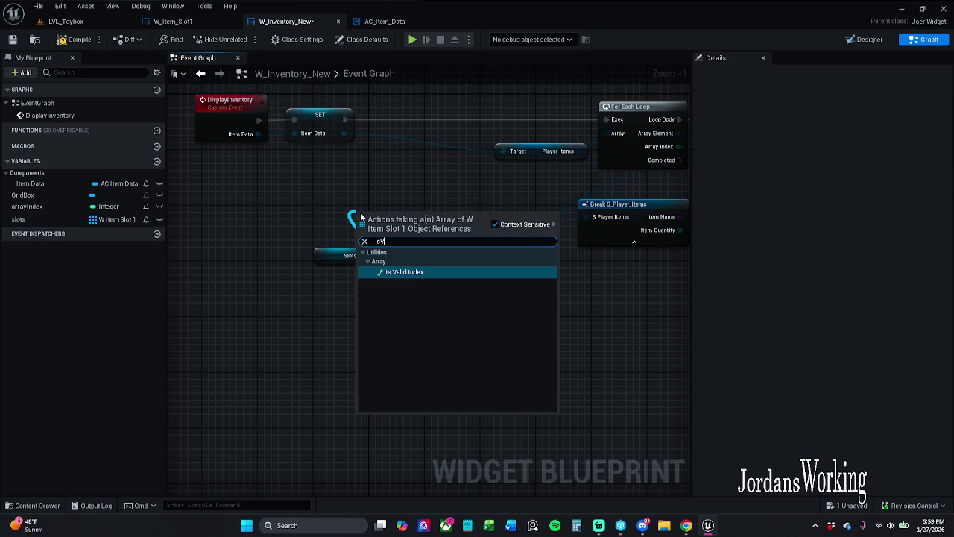
type("lid")
key("Return")
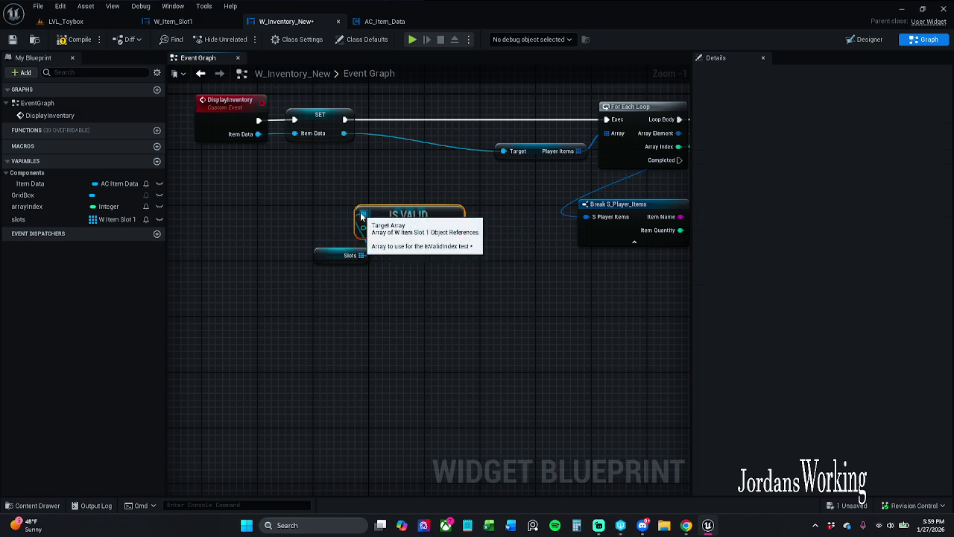
left_click(336, 255)
left_click_drag(336, 255, 315, 241)
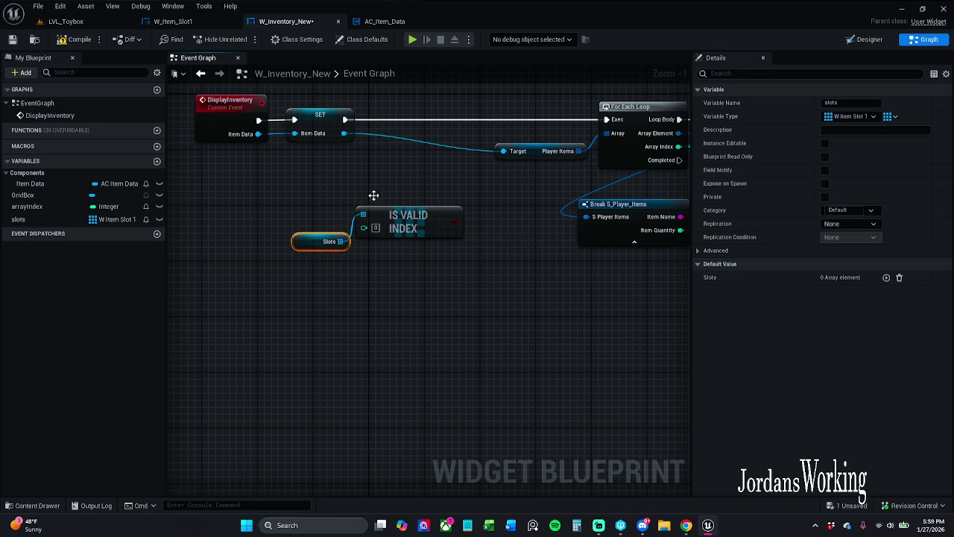
left_click(372, 196)
left_click(447, 195)
mouse_move(460, 215)
left_mouse_down()
mouse_move(449, 168)
mouse_move(351, 131)
mouse_move(345, 120)
left_mouse_up()
mouse_move(477, 160)
left_mouse_down()
mouse_move(436, 115)
mouse_move(606, 120)
left_mouse_up()
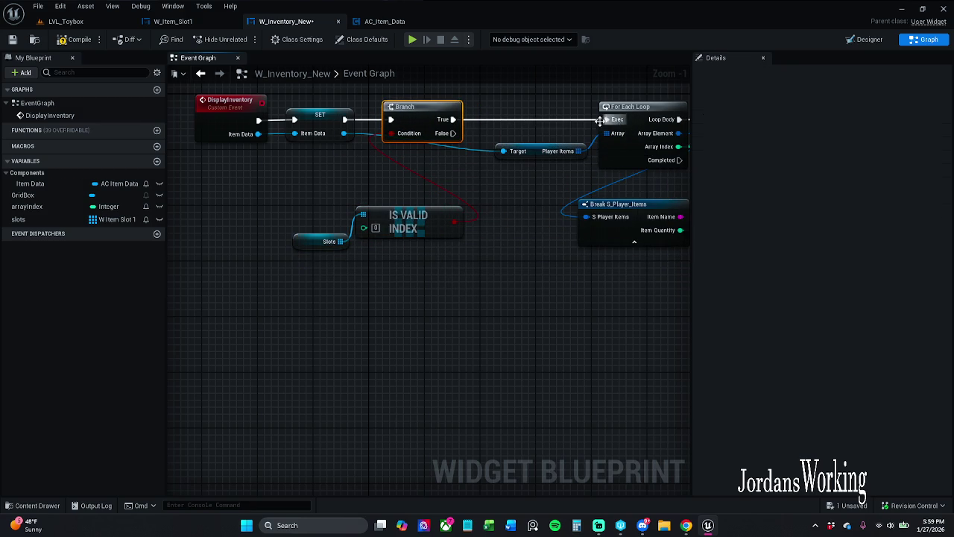
- Add a reroute point on the Item Data wire and move DisplayInventory and SET further left
left_click_drag(522, 155, 511, 169)
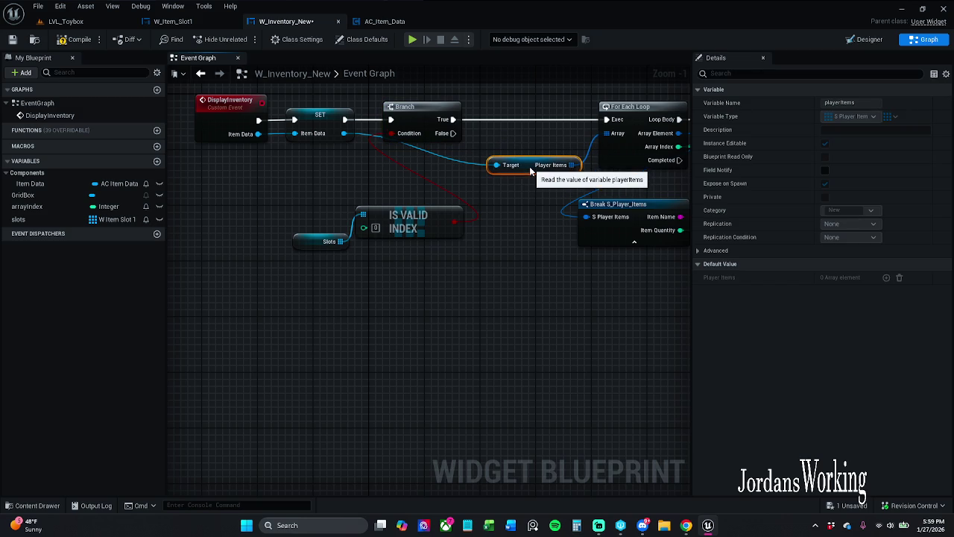
left_click(462, 167)
double_click(456, 159)
left_click_drag(456, 160, 382, 171)
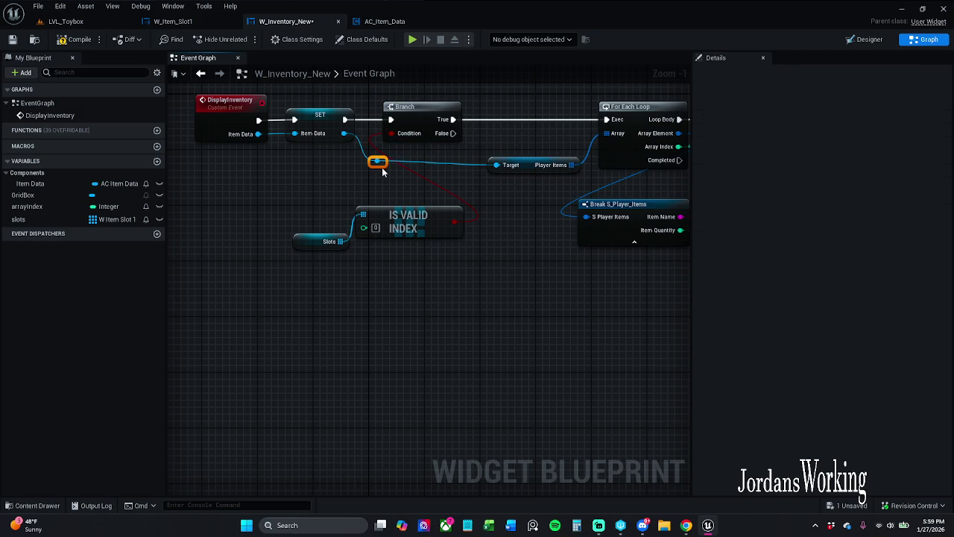
mouse_move(310, 152)
left_mouse_down()
mouse_move(409, 176)
mouse_move(291, 114)
left_mouse_up()
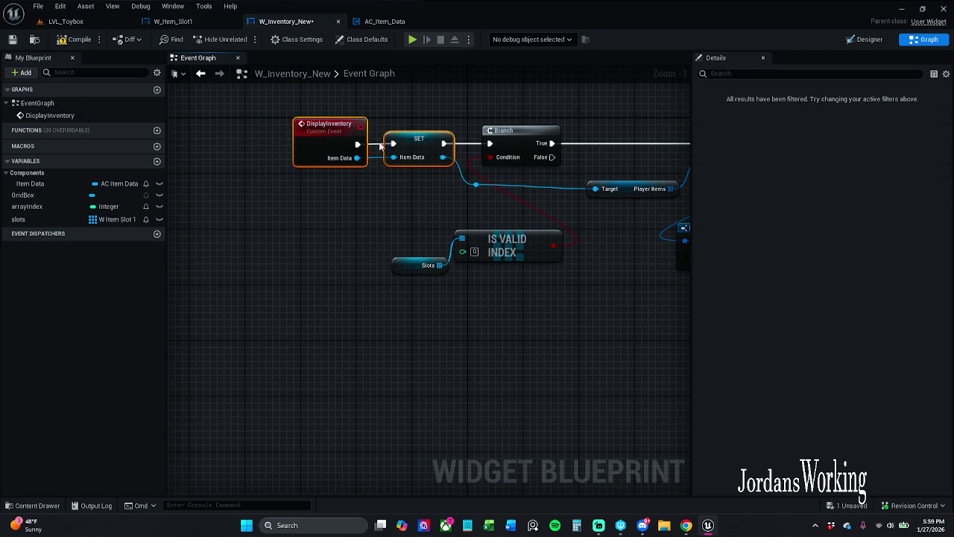
left_click_drag(412, 148, 391, 151)
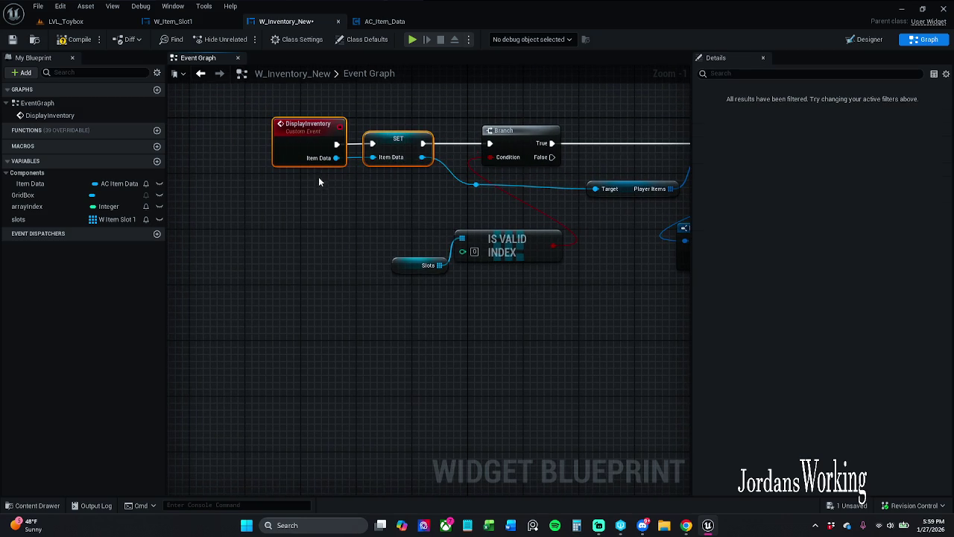
left_click(365, 224)
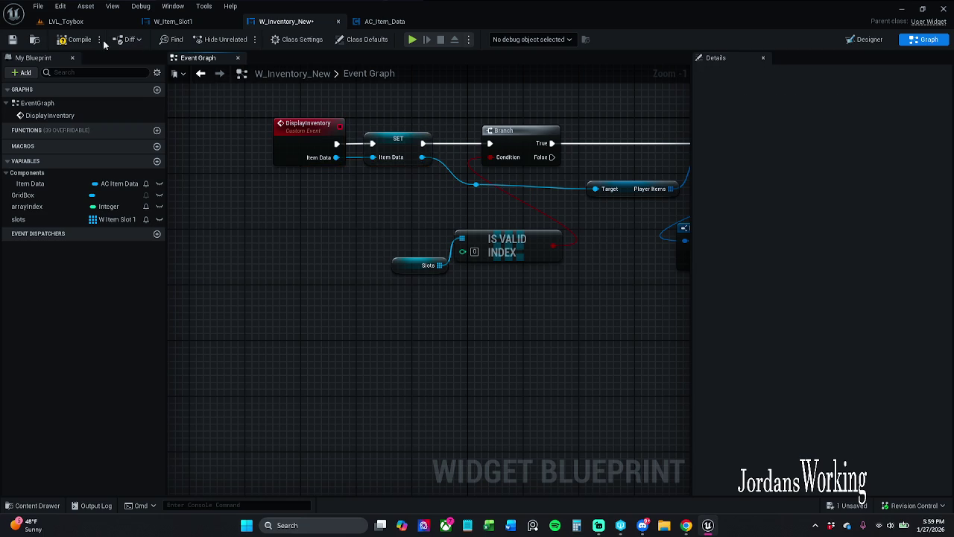
- Stack Slots and IS VALID INDEX above the Branch and save the widget blueprint
left_click_drag(419, 234, 351, 222)
left_click(383, 184)
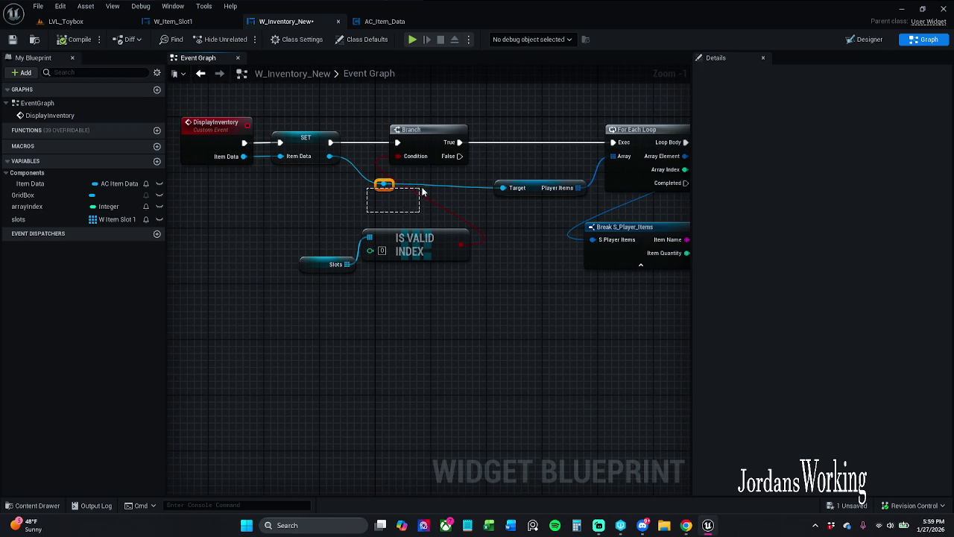
left_click(523, 248)
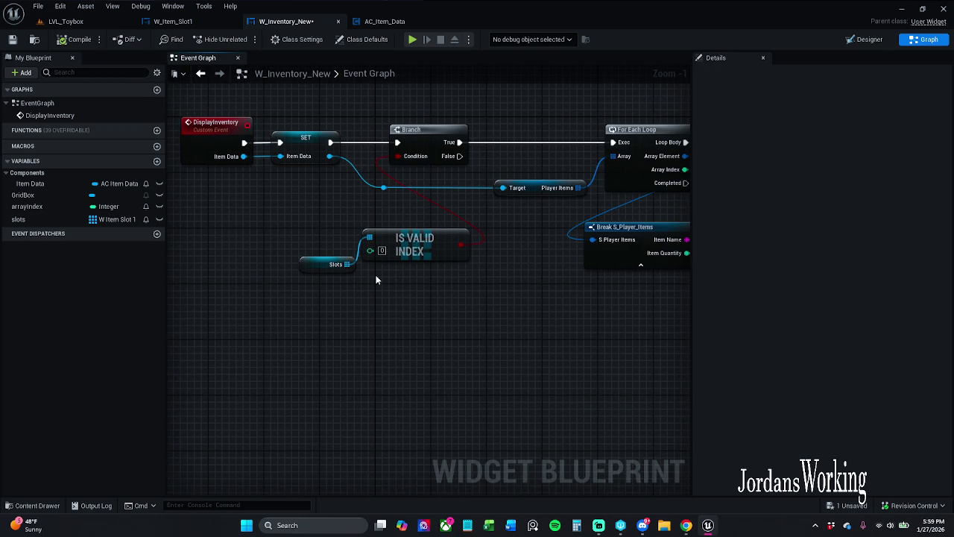
mouse_move(310, 285)
left_mouse_down()
mouse_move(422, 251)
mouse_move(374, 221)
mouse_move(348, 96)
mouse_move(403, 223)
left_mouse_up()
left_click(342, 249)
mouse_move(352, 257)
left_mouse_down()
mouse_move(415, 195)
mouse_move(377, 210)
mouse_move(472, 254)
mouse_move(492, 250)
left_mouse_up()
left_click(493, 207)
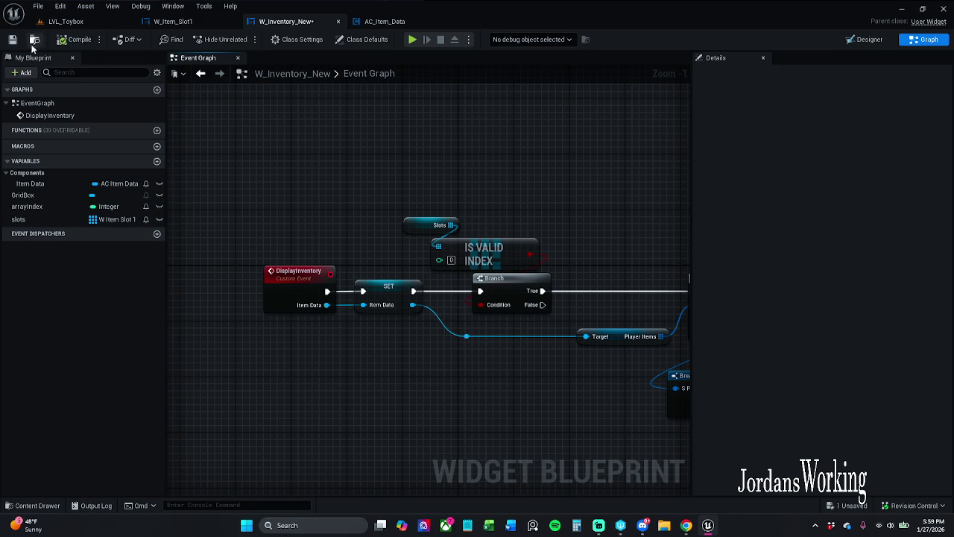
left_click(12, 40)
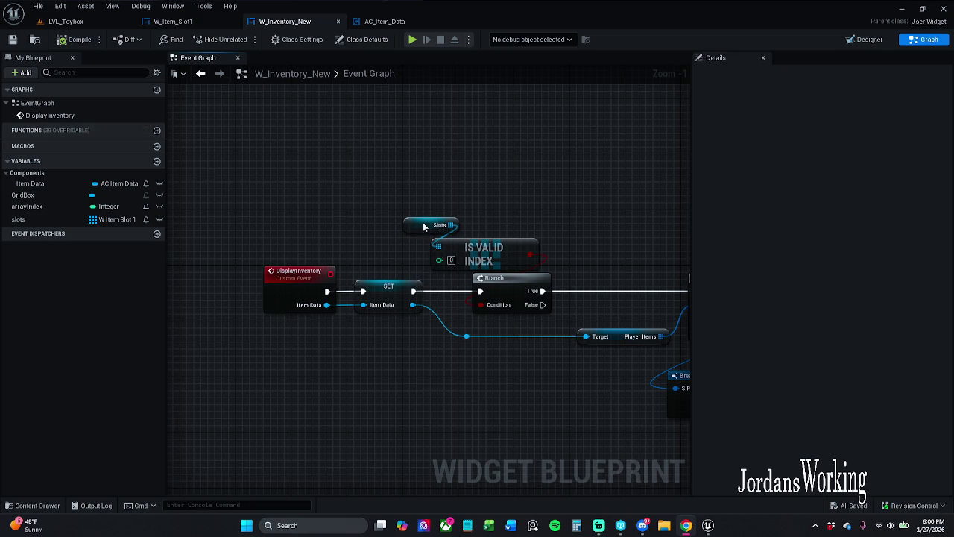
- Rewire the For Each Loop's execution from the Branch's True output to its False output
left_click_drag(381, 246, 281, 215)
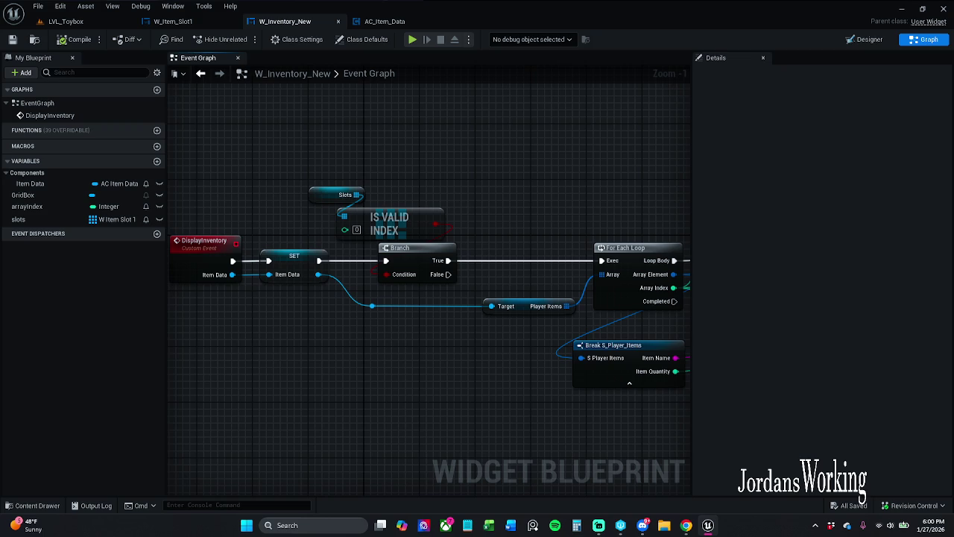
left_click_drag(444, 298, 475, 291)
left_click_drag(479, 254, 480, 269)
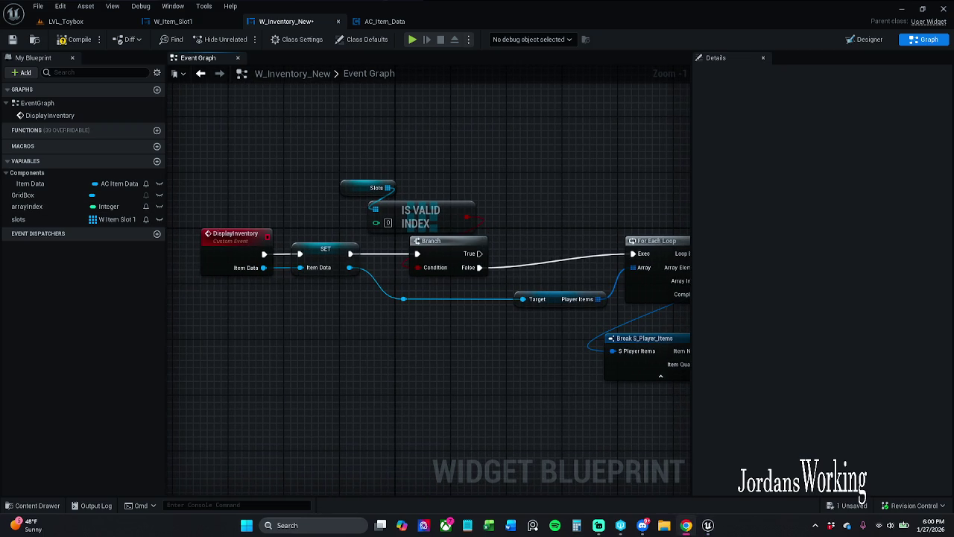
scroll(404, 159, "down", 3)
- Move the loop and widget-creation nodes lower and straighten the Target reroute knot
mouse_move(398, 146)
left_mouse_down()
mouse_move(668, 425)
mouse_move(755, 421)
mouse_move(661, 403)
left_mouse_up()
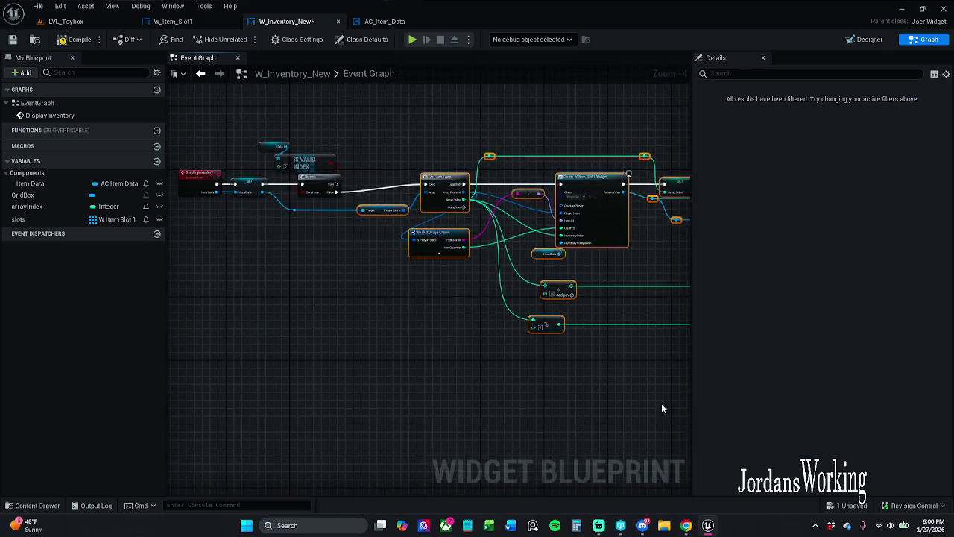
left_click_drag(349, 349, 479, 380)
left_click_drag(570, 223, 555, 302)
left_click(423, 237)
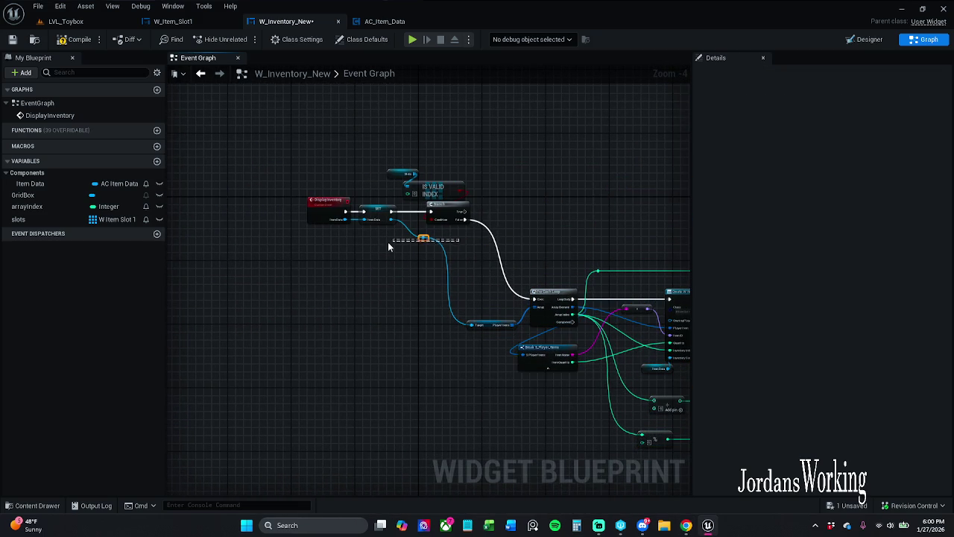
left_click(484, 325, "ctrl")
key("q")
left_click(483, 280)
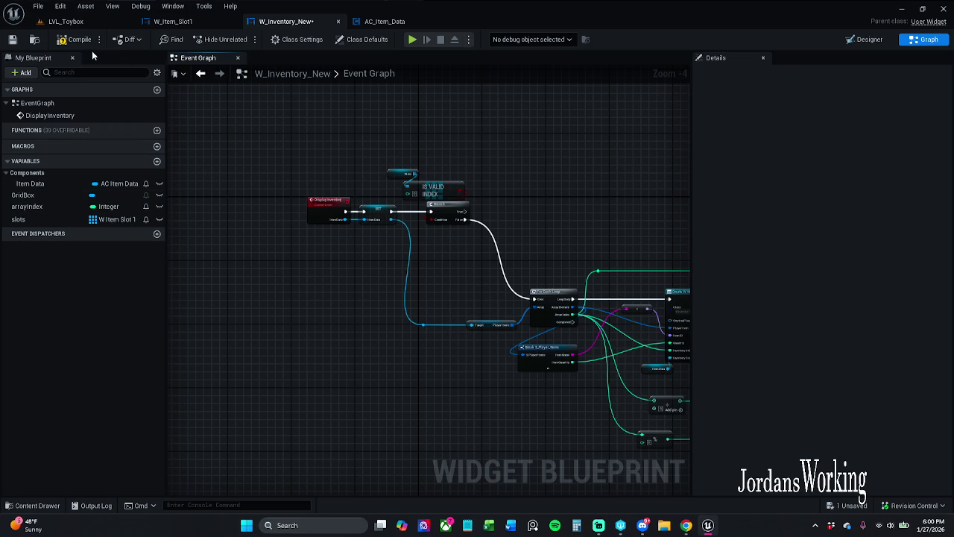
scroll(449, 181, "up", 4)
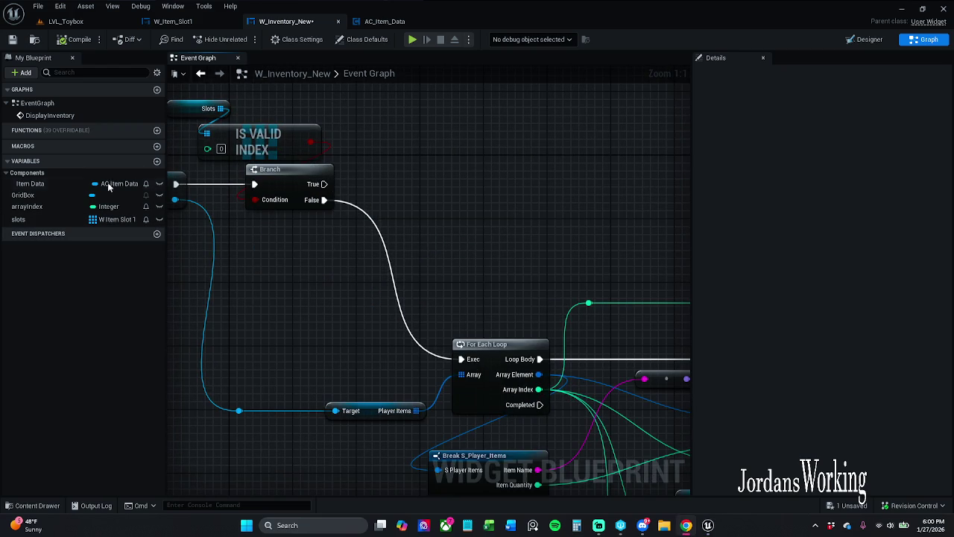
- Add an Item Data getter with a Get Player Items node wired from it
left_click_drag(34, 183, 458, 109)
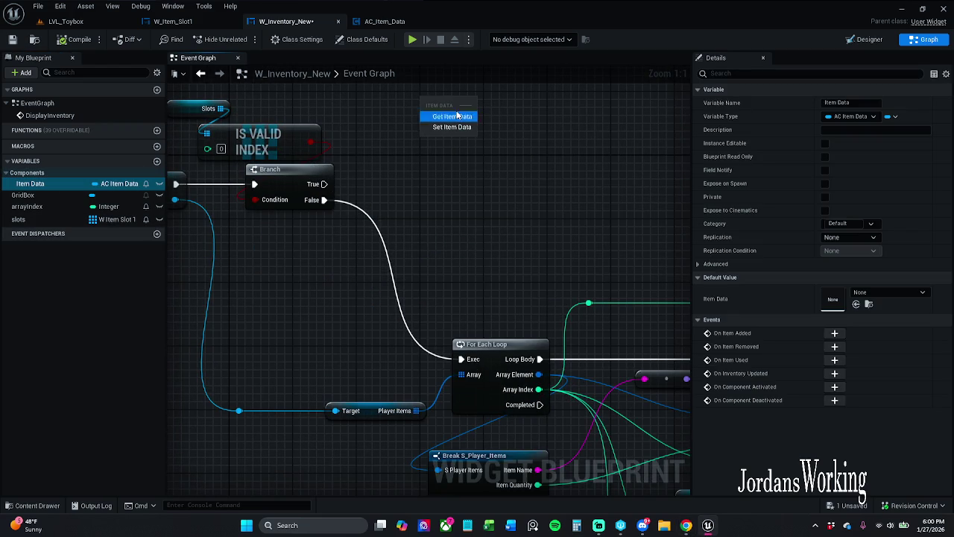
left_click(445, 115)
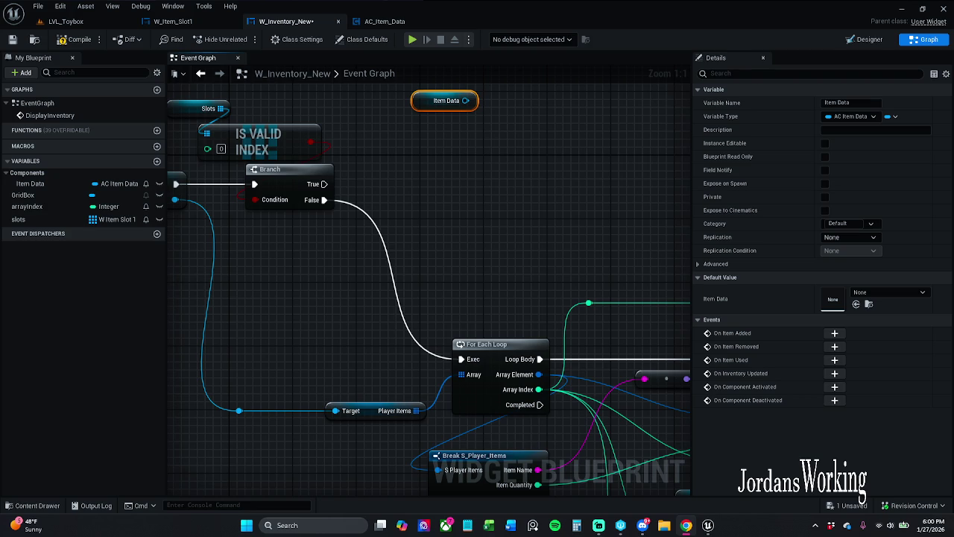
mouse_move(462, 147)
left_mouse_down()
mouse_move(482, 185)
mouse_move(451, 170)
mouse_move(455, 182)
left_mouse_up()
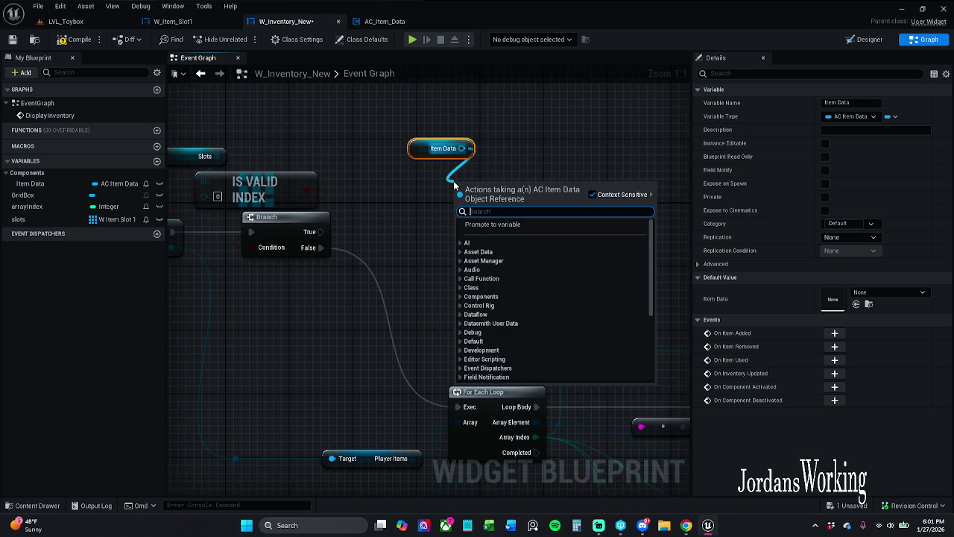
type("get")
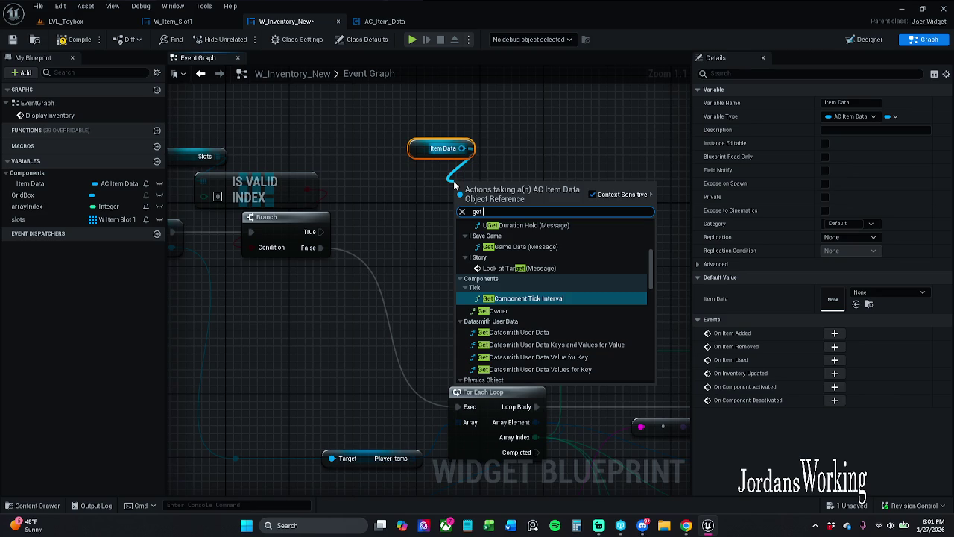
type(" player")
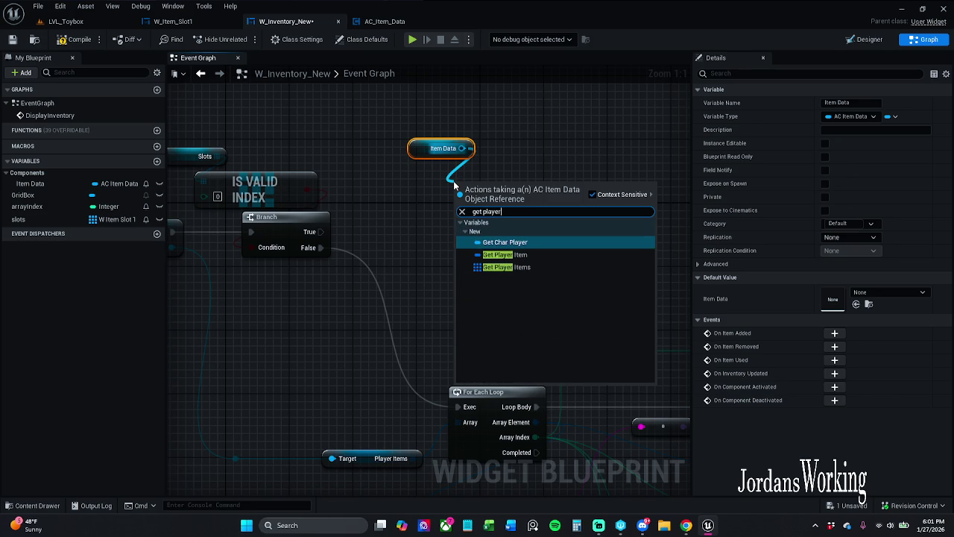
key("Down")
key("Down")
key("Return")
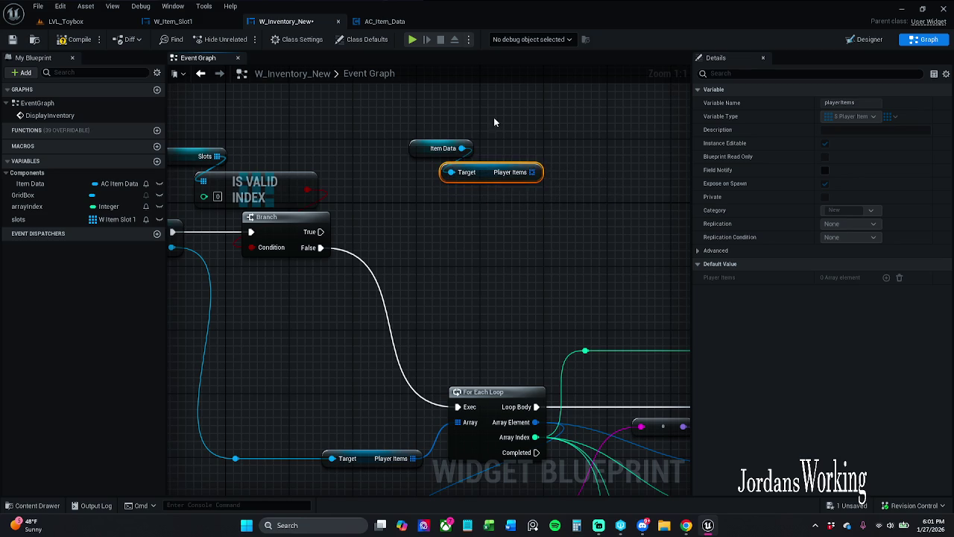
left_click(502, 242)
- Add a For Each Loop over Player Items driven by the Branch's True output
mouse_move(532, 172)
left_mouse_down()
mouse_move(543, 213)
mouse_move(511, 193)
left_mouse_up()
type("for each")
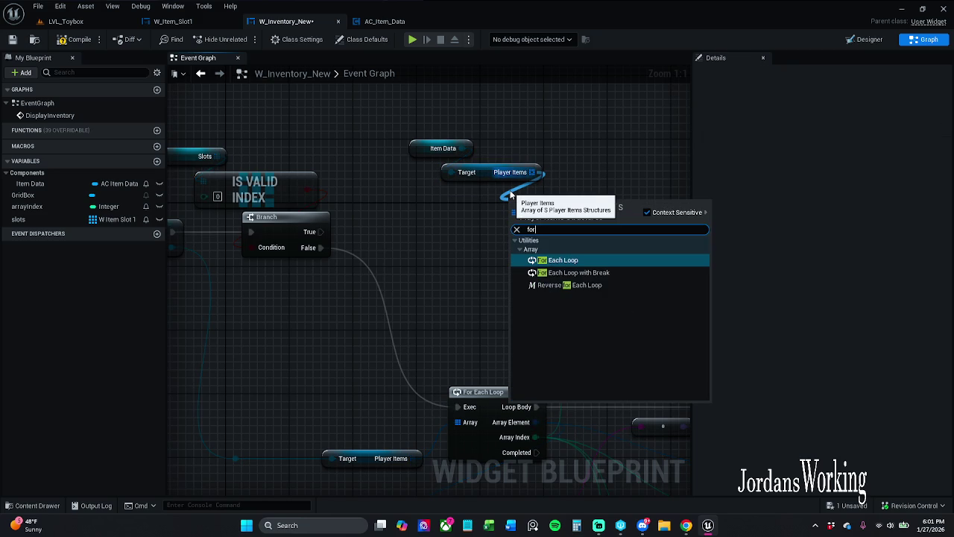
key("Return")
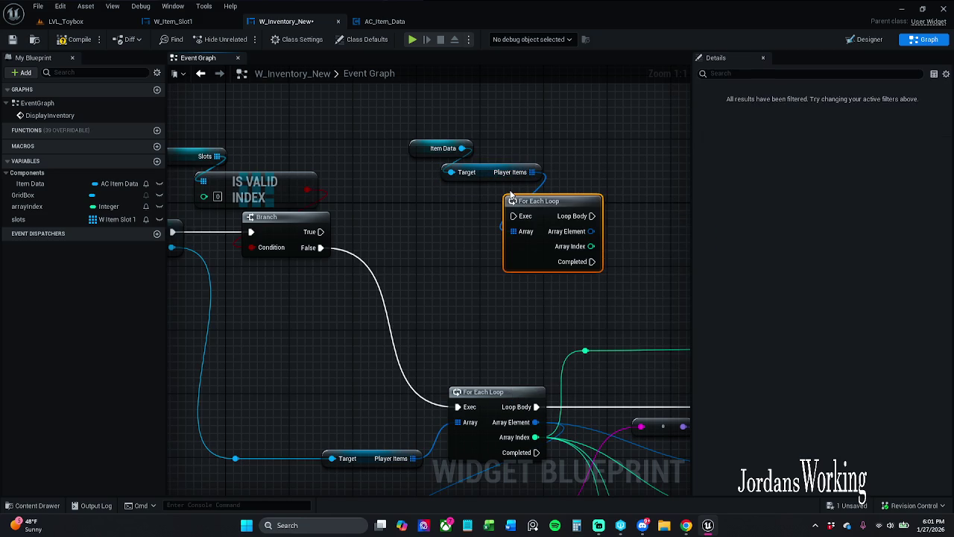
left_click(492, 242)
left_click_drag(513, 216, 320, 232)
- Move the new Player Items getter and loop down and left beside the Branch
left_click_drag(428, 253, 666, 115)
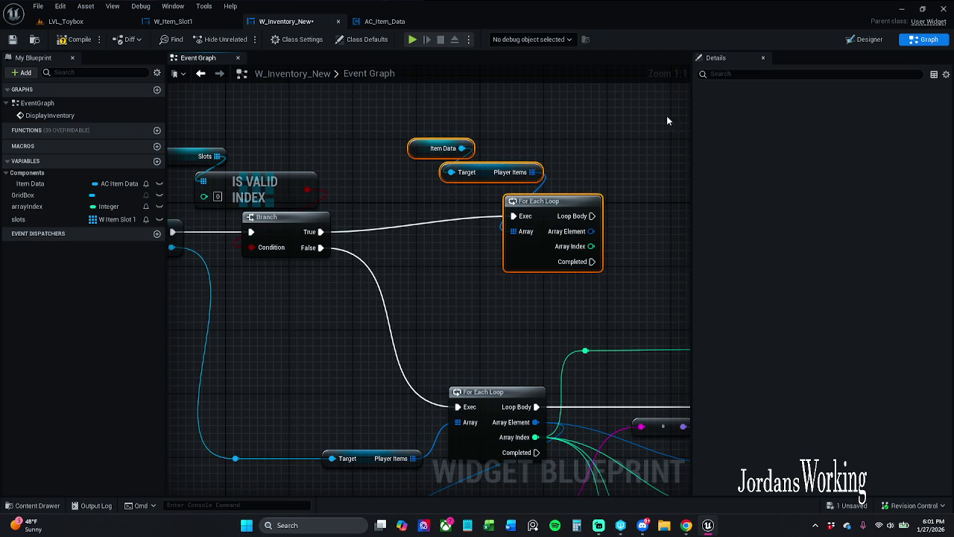
left_click_drag(553, 214, 528, 229)
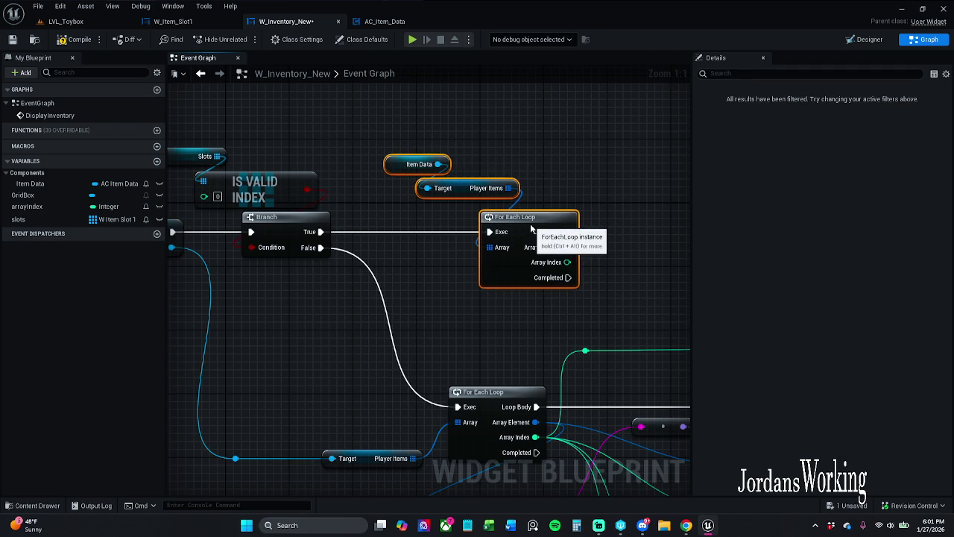
left_click(591, 183)
left_click(544, 246)
mouse_move(337, 215)
left_mouse_down()
mouse_move(306, 246)
mouse_move(335, 248)
left_mouse_up()
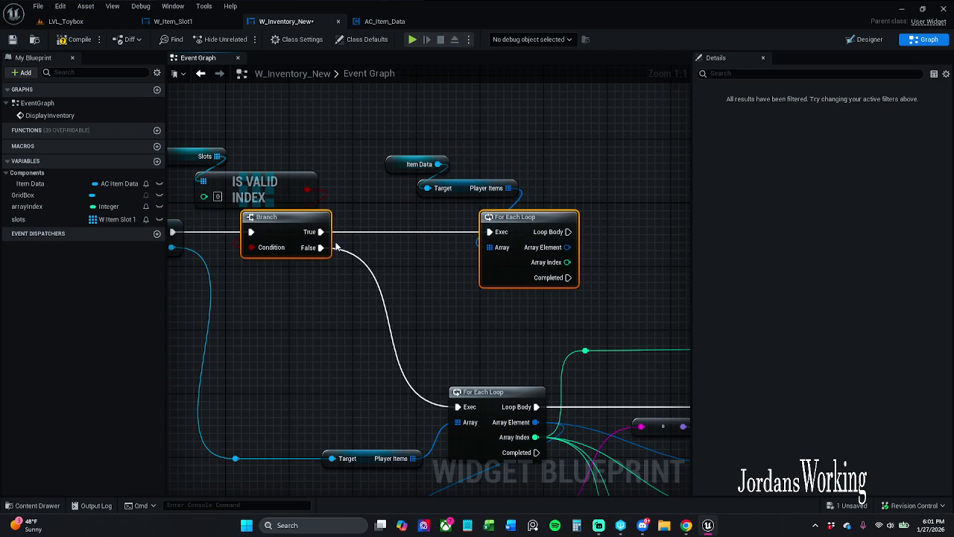
left_click(381, 225)
- Reposition the Item Data and Target nodes, then save the widget blueprint
mouse_move(388, 140)
left_mouse_down()
mouse_move(477, 192)
mouse_move(518, 190)
mouse_move(474, 188)
mouse_move(520, 211)
left_mouse_up()
left_click(518, 190)
left_click(466, 179)
left_click(478, 162)
left_click_drag(515, 204, 523, 204)
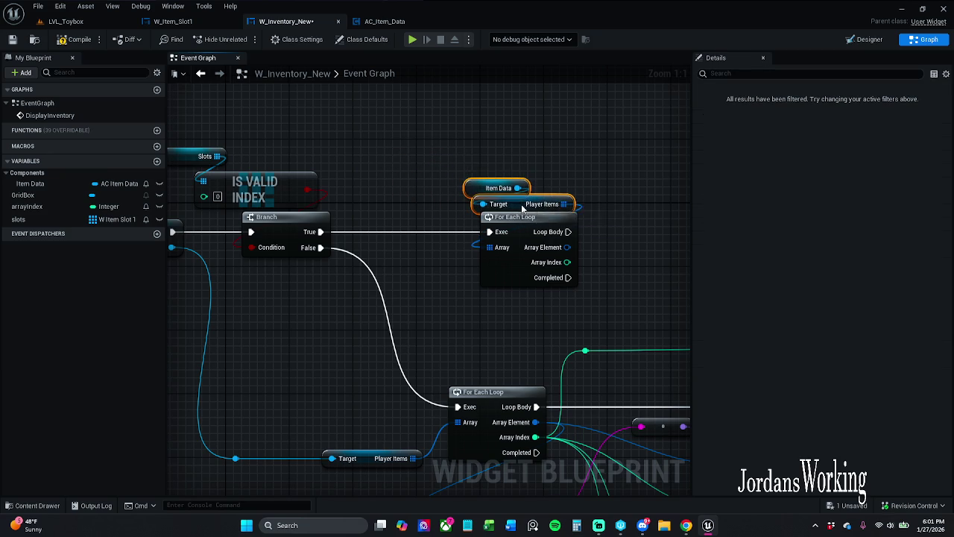
left_click(393, 140)
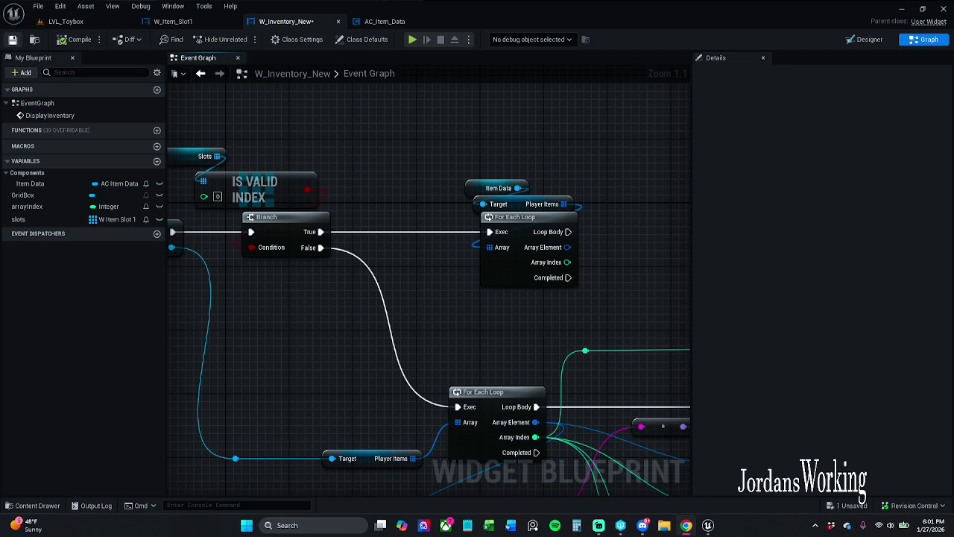
left_click(12, 39)
- Pan to open space above the new loop and drag the slots variable in
left_click_drag(416, 288, 518, 158)
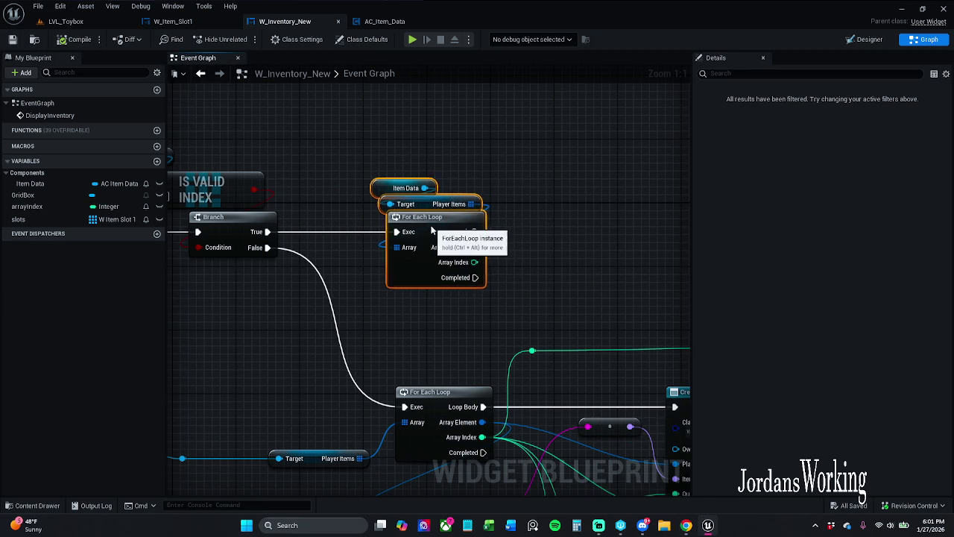
left_click(467, 337)
mouse_move(467, 337)
left_mouse_down()
mouse_move(603, 295)
mouse_move(610, 351)
mouse_move(630, 342)
left_mouse_up()
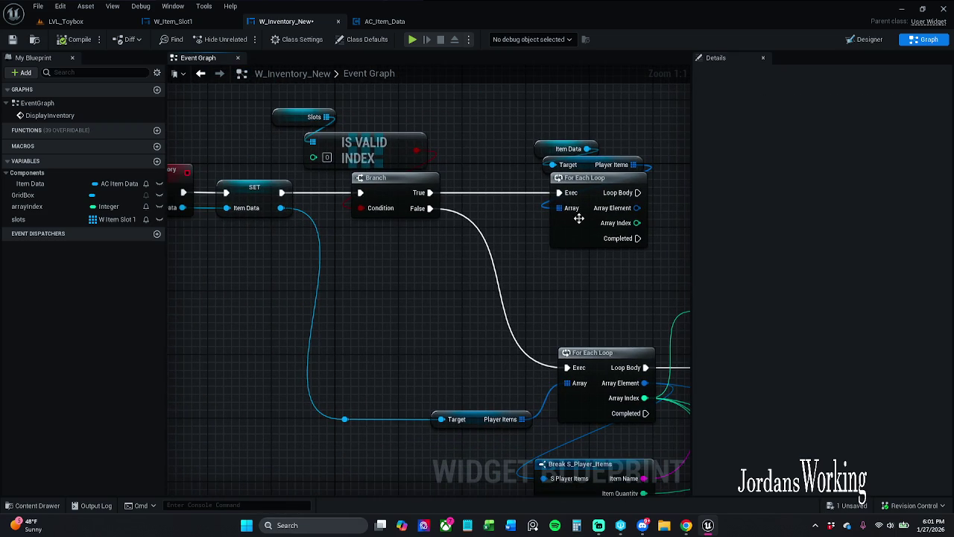
mouse_move(497, 262)
left_mouse_down()
mouse_move(364, 243)
mouse_move(318, 266)
mouse_move(257, 322)
left_mouse_up()
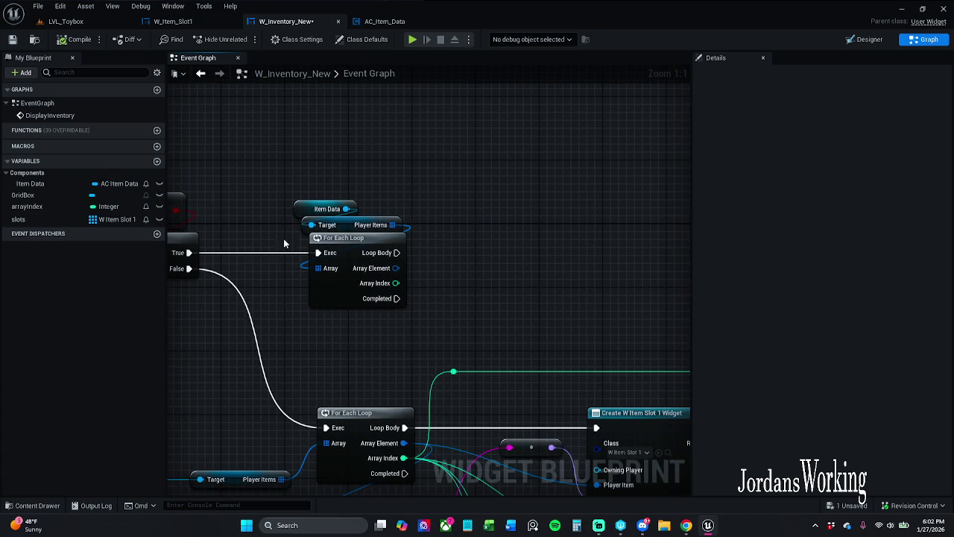
mouse_move(33, 220)
left_mouse_down()
mouse_move(470, 187)
mouse_move(463, 176)
mouse_move(481, 171)
mouse_move(428, 200)
mouse_move(480, 159)
mouse_move(458, 200)
left_mouse_up()
- Add a Get (a copy) node on Slots indexed by the second loop's Array Index
type("get")
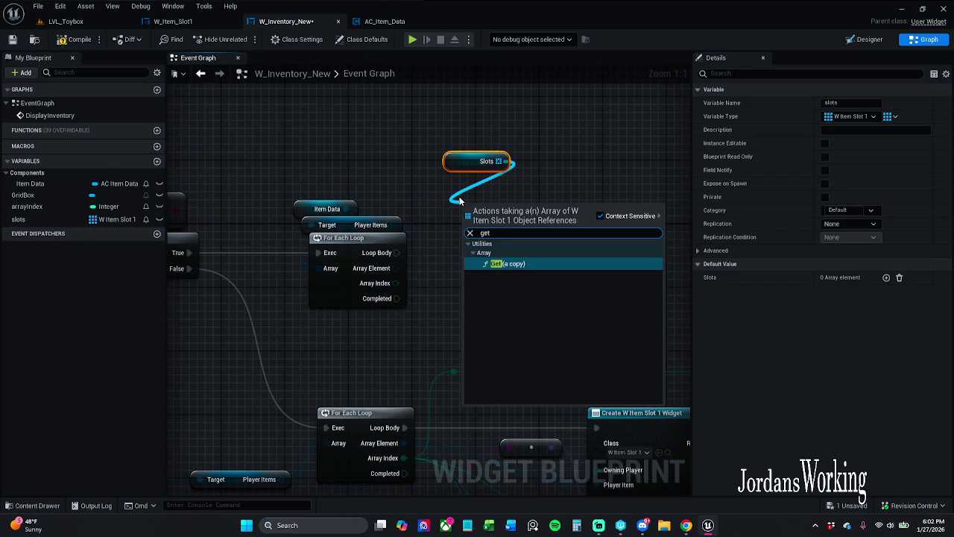
key("Return")
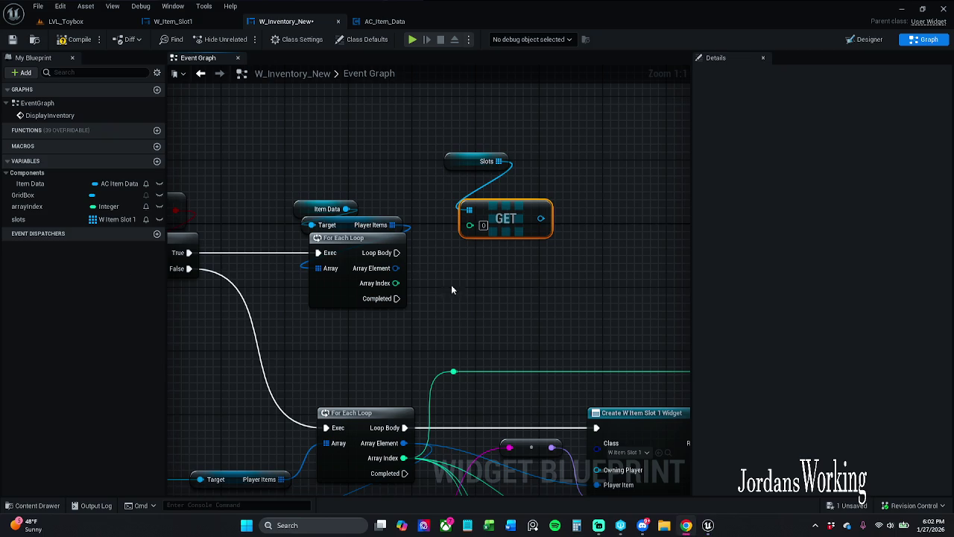
left_click_drag(513, 219, 529, 195)
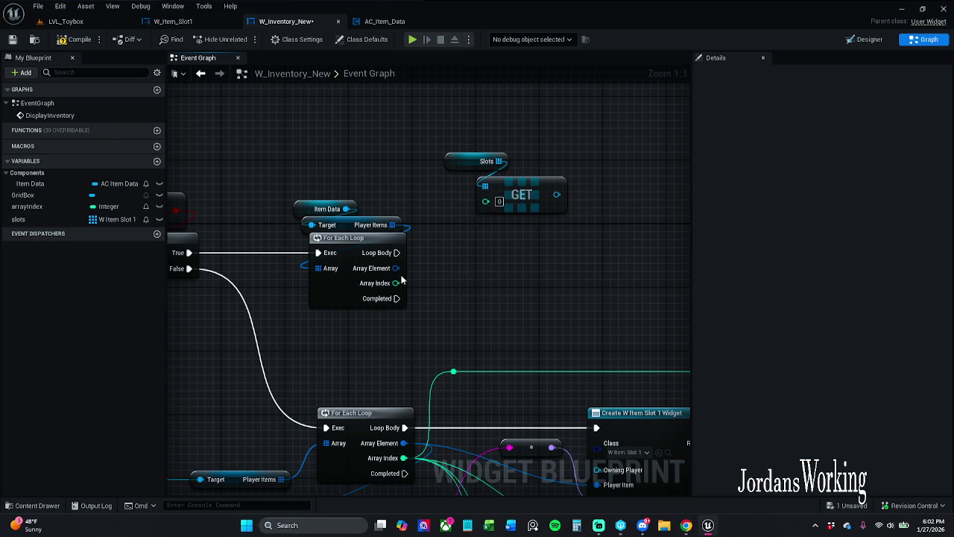
mouse_move(395, 283)
left_mouse_down()
mouse_move(512, 201)
mouse_move(485, 201)
left_mouse_up()
mouse_move(471, 132)
left_mouse_down()
mouse_move(538, 219)
mouse_move(527, 207)
left_mouse_up()
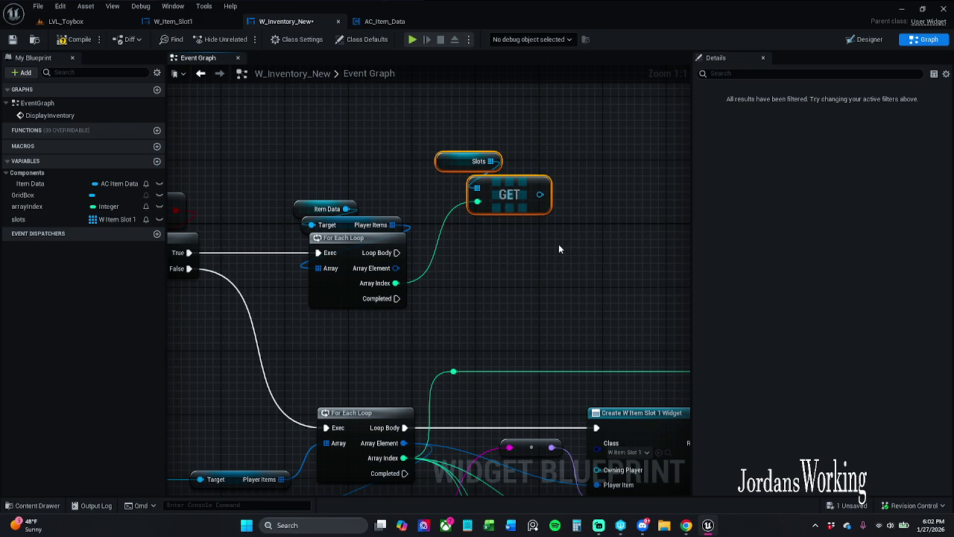
mouse_move(532, 304)
left_mouse_down()
mouse_move(505, 270)
mouse_move(186, 139)
left_mouse_up()
left_click_drag(445, 178, 686, 168)
scroll(447, 224, "down", 1)
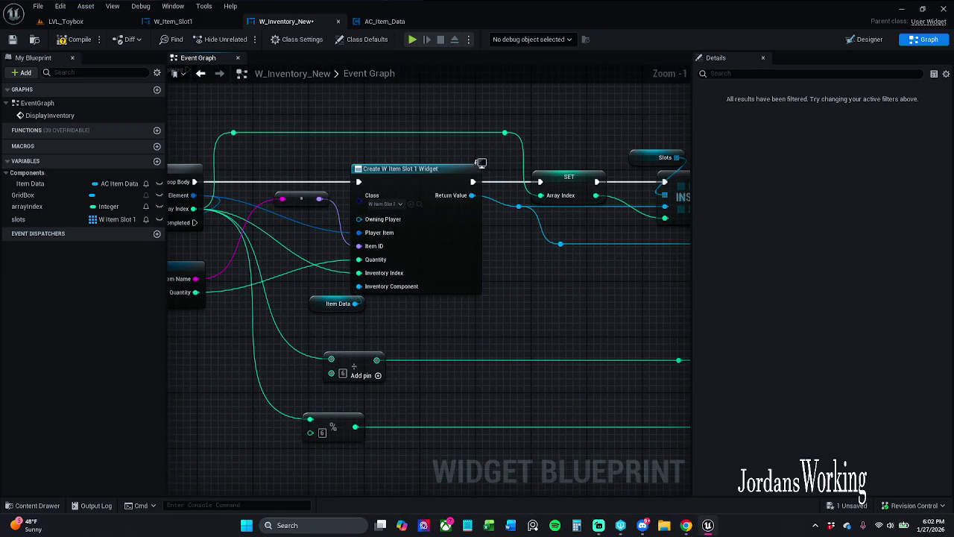
mouse_move(690, 112)
left_mouse_down()
mouse_move(537, 135)
mouse_move(656, 231)
mouse_move(542, 322)
mouse_move(451, 268)
left_mouse_up()
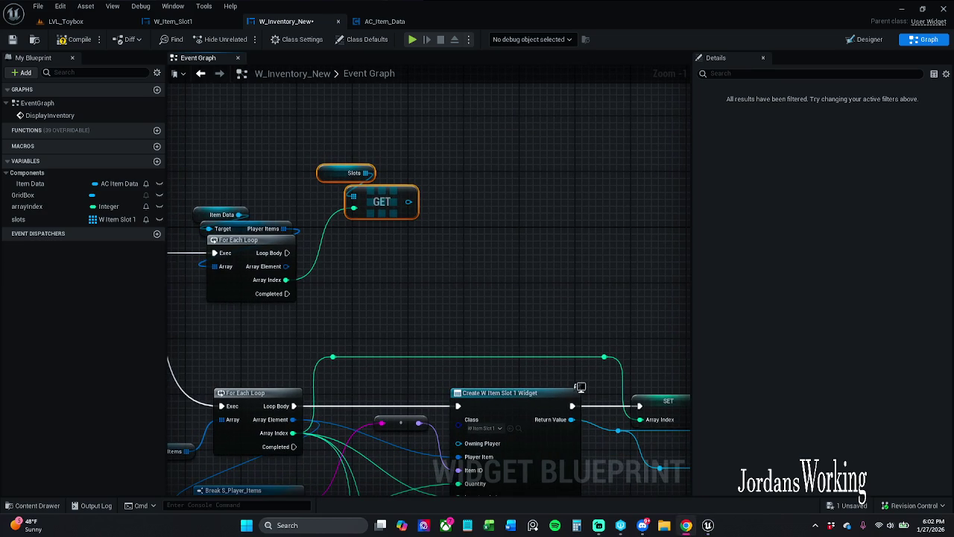
left_click(427, 218)
- Call Refresh Item on the GET result from Loop Body and tidy the nodes
left_click_drag(408, 202, 442, 260)
type("refresh")
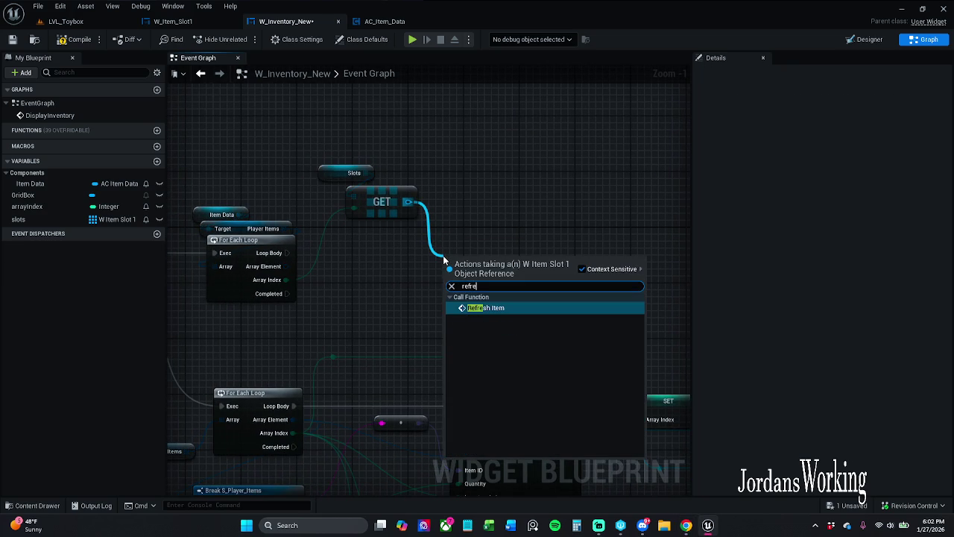
key("Return")
mouse_move(443, 257)
left_mouse_down()
mouse_move(456, 222)
mouse_move(359, 260)
mouse_move(287, 253)
left_mouse_up()
left_click(279, 281)
key("q")
left_click(390, 287)
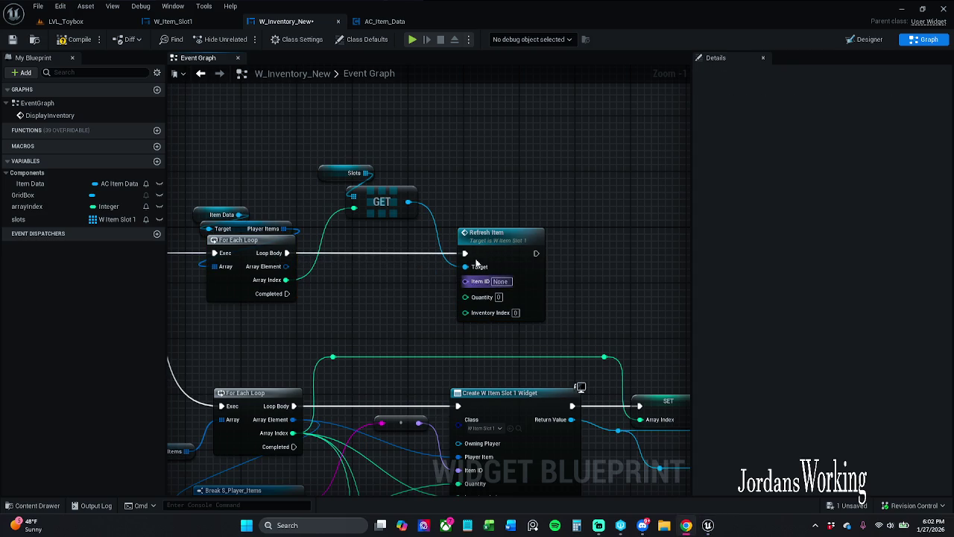
mouse_move(337, 147)
left_mouse_down()
mouse_move(393, 199)
mouse_move(365, 192)
left_mouse_up()
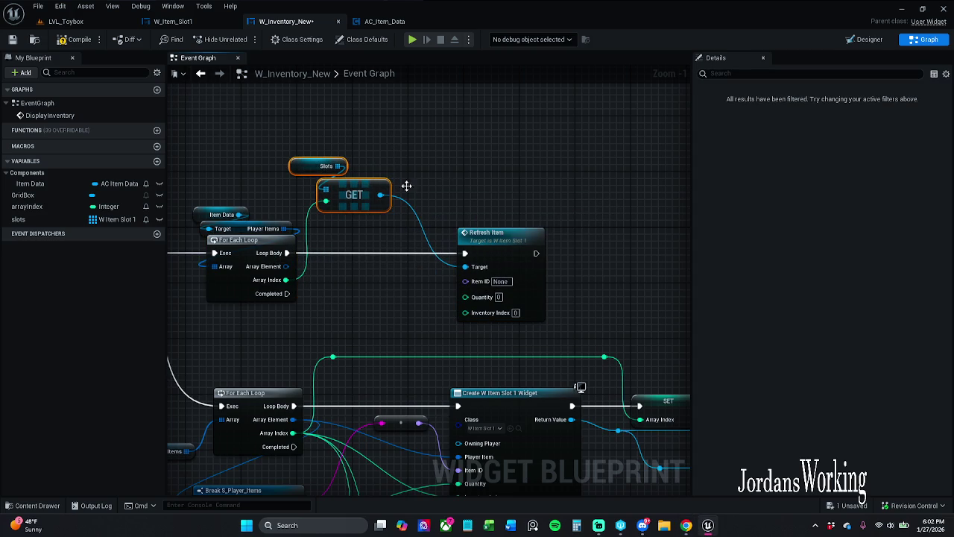
left_click_drag(495, 248, 560, 251)
mouse_move(221, 153)
left_mouse_down()
mouse_move(516, 262)
mouse_move(572, 254)
mouse_move(575, 196)
left_mouse_up()
- Split the For Each Loop's Array Element pin into struct fields, then recombine it
left_click(410, 230)
left_click_drag(271, 199, 375, 207)
scroll(375, 207, "up", 2)
left_click(395, 218)
right_click(389, 223)
left_click(422, 247)
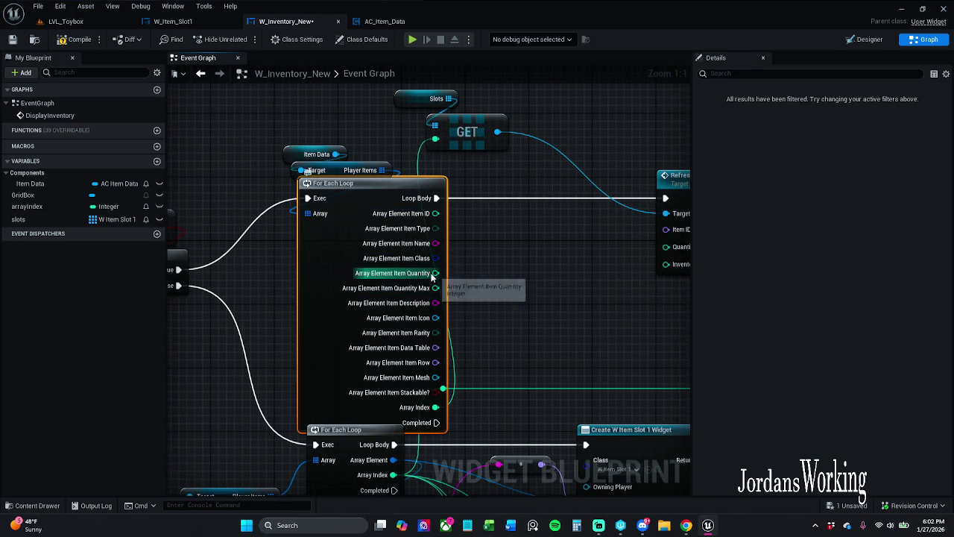
right_click(436, 274)
left_click(481, 306)
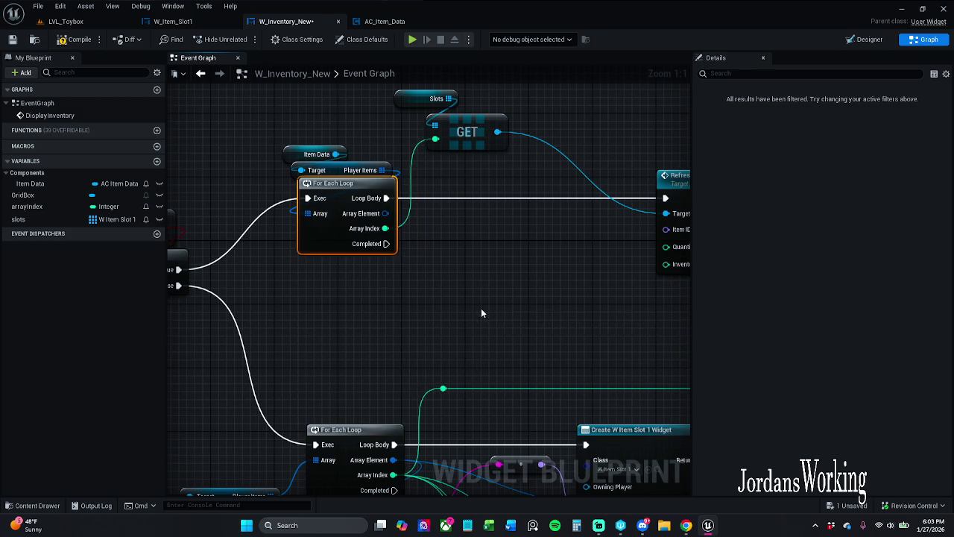
- Add a Break S_Player_Items from Array Element, wiring Item Name to Item ID and Item Quantity to Quantity
mouse_move(385, 213)
left_mouse_down()
mouse_move(425, 233)
mouse_move(430, 277)
left_mouse_up()
type("break")
left_click(520, 315)
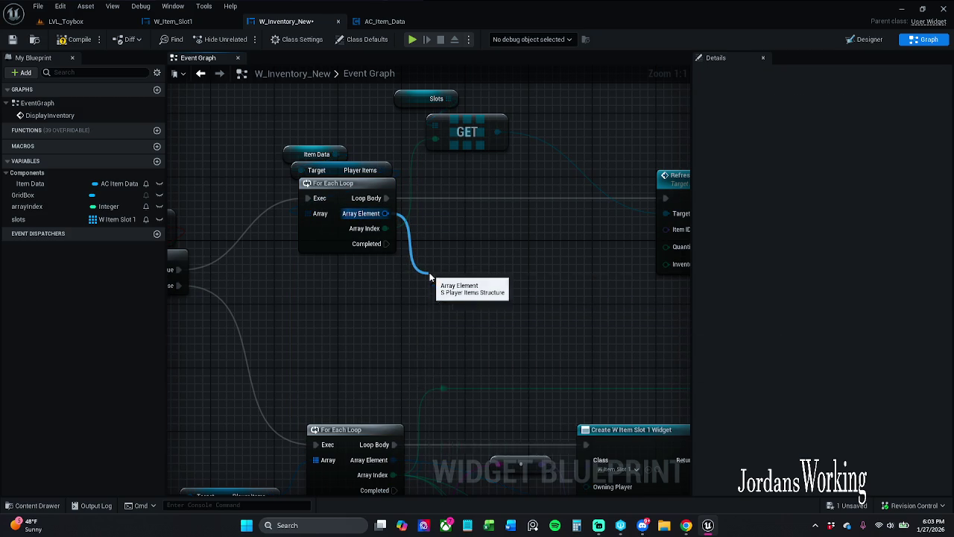
left_click(481, 321)
mouse_move(485, 321)
left_mouse_down()
mouse_move(481, 231)
mouse_move(489, 229)
left_mouse_up()
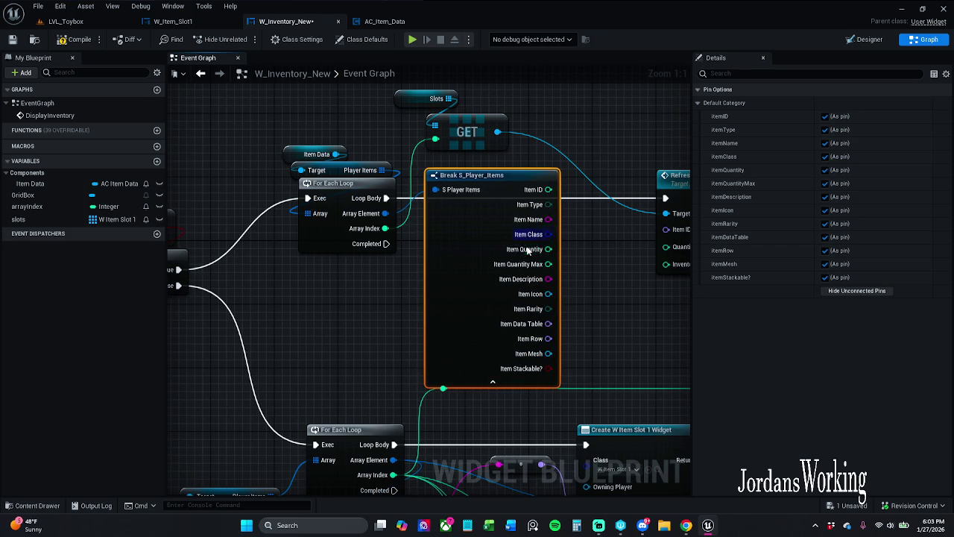
left_click_drag(597, 243, 462, 243)
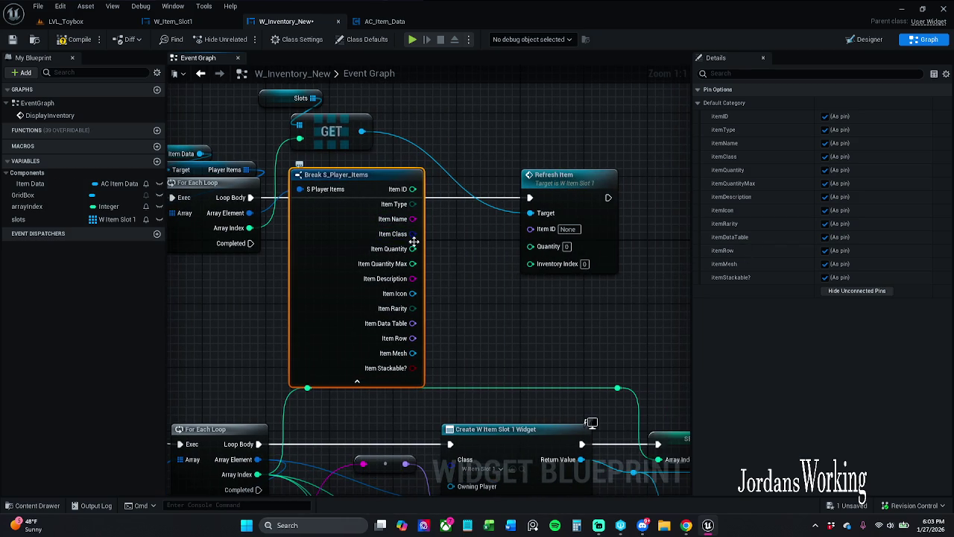
left_click_drag(413, 218, 531, 228)
left_click_drag(445, 180, 483, 219)
left_click_drag(530, 243, 411, 250)
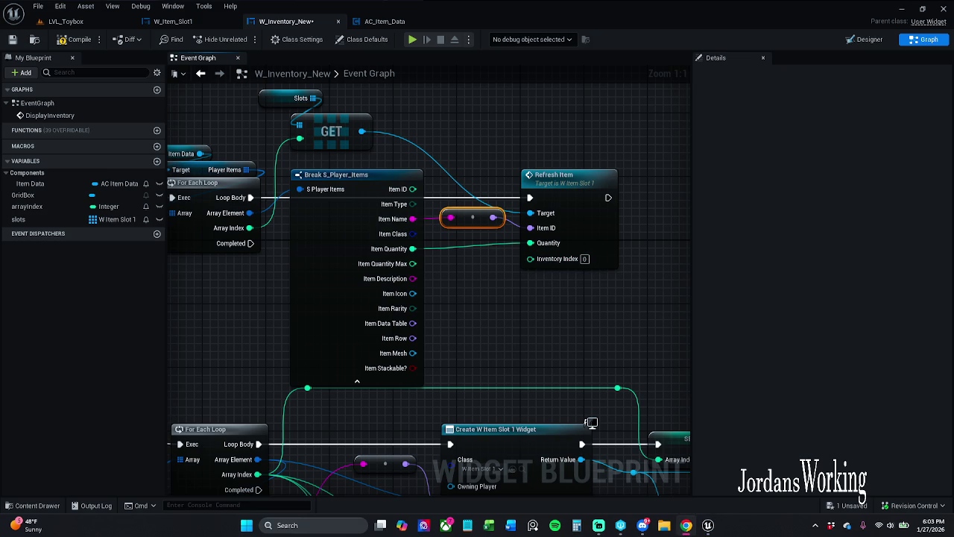
- Hide the Break node's unconnected pins and connect Array Index to Refresh Item's Inventory Index
left_click(357, 381)
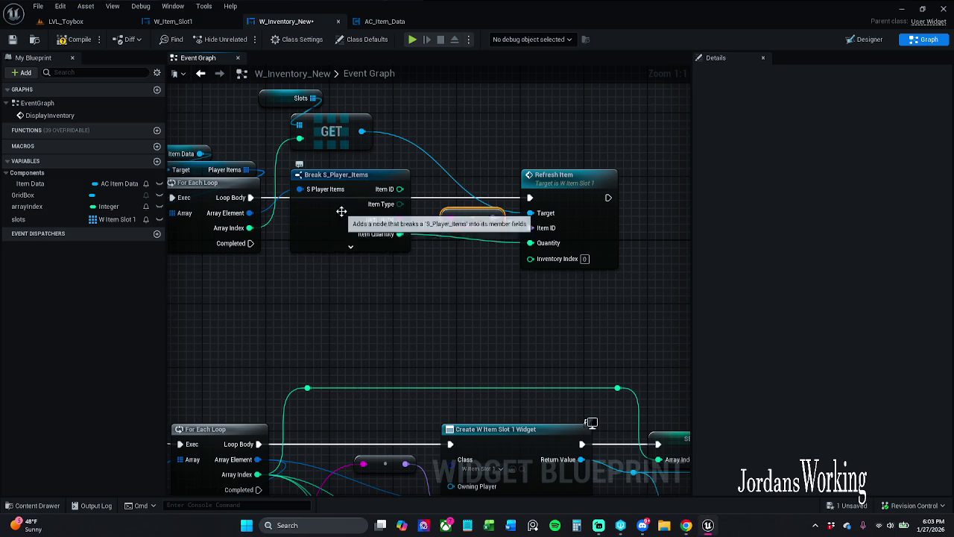
left_click_drag(347, 207, 338, 310)
left_click(853, 291)
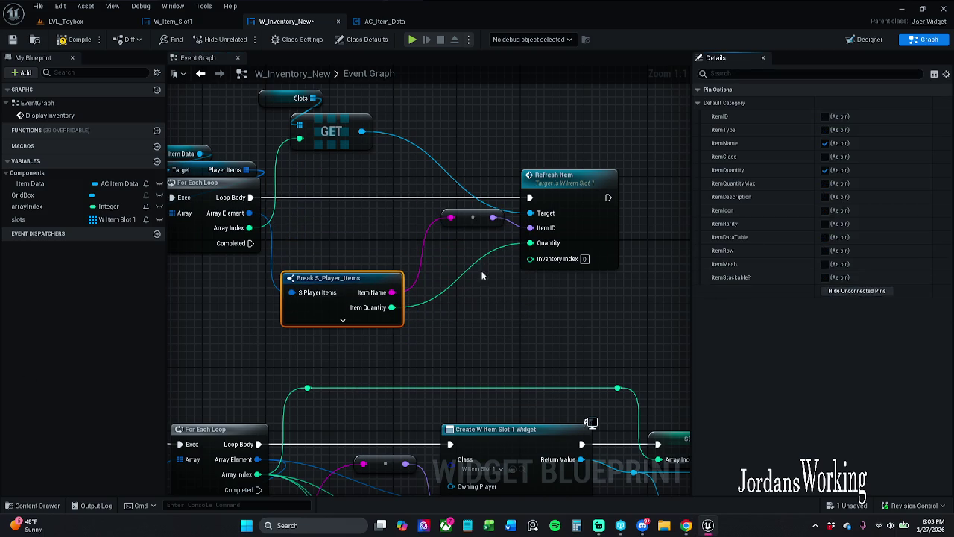
left_click(481, 271)
left_click_drag(250, 227, 584, 260)
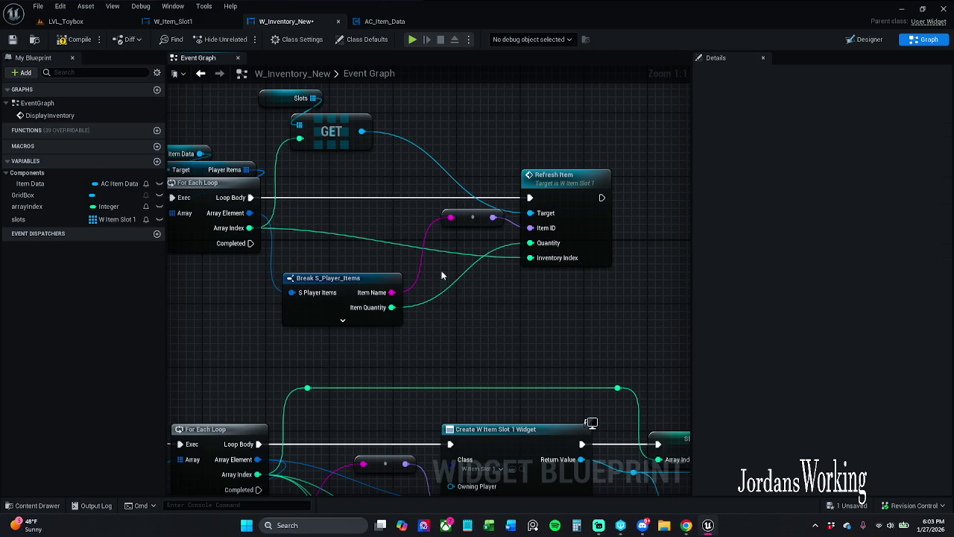
left_click_drag(351, 288, 365, 288)
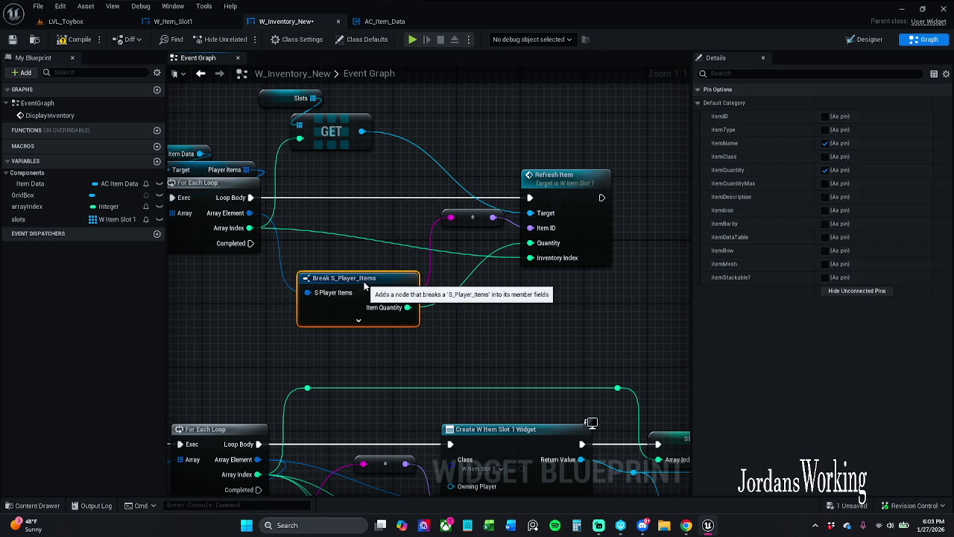
- Compile and save the inventory widget blueprint
left_click(74, 41)
left_click(12, 39)
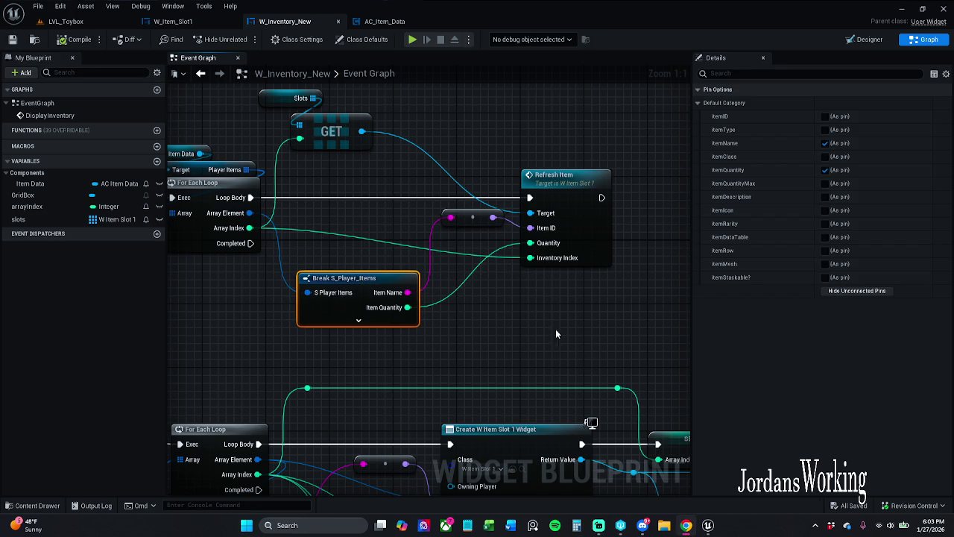
left_click_drag(404, 213, 456, 262)
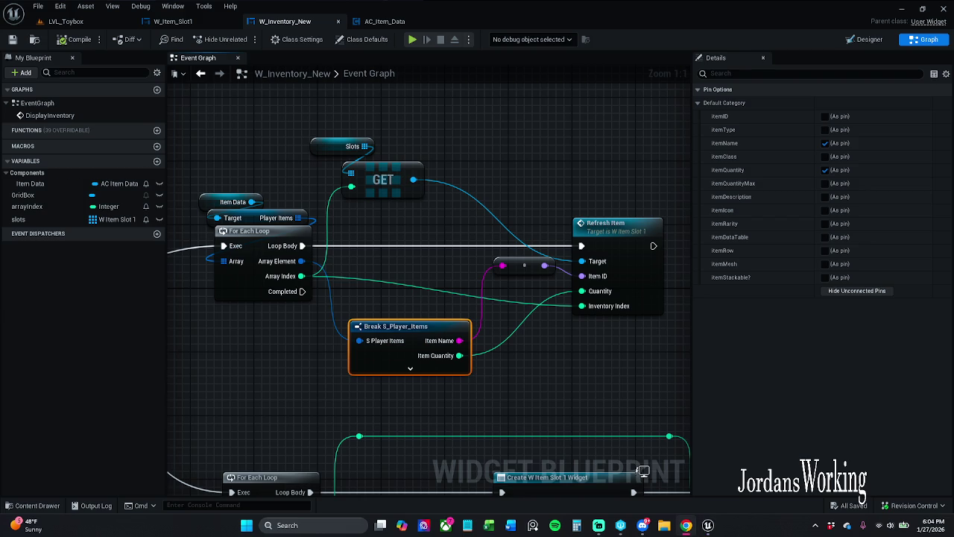
- Start a play-test of LVL_Toybox, restarting it once
left_click(75, 22)
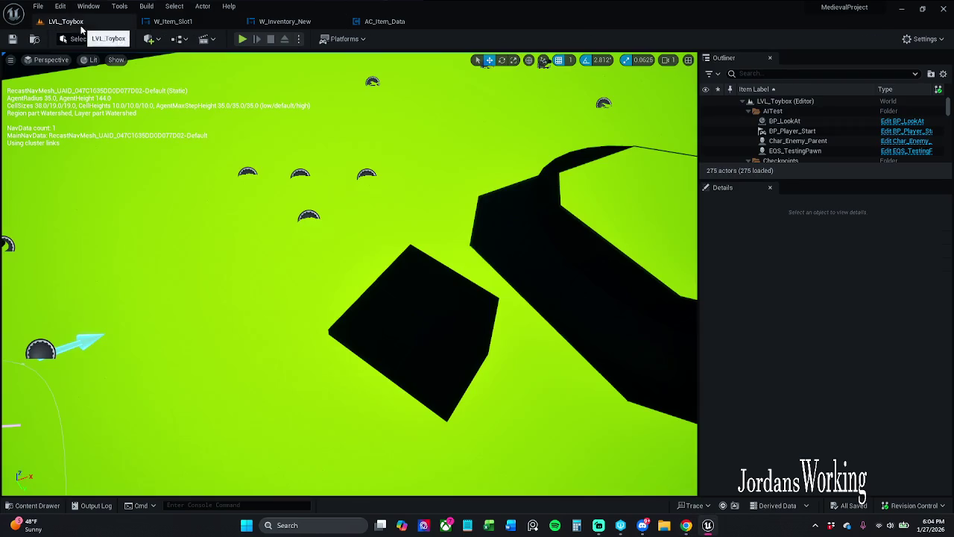
left_click(244, 41)
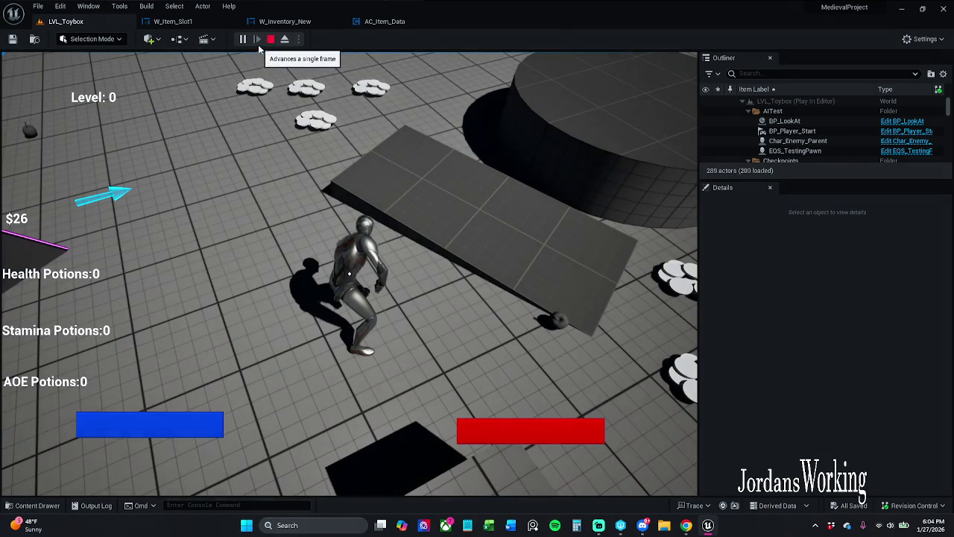
left_click(270, 39)
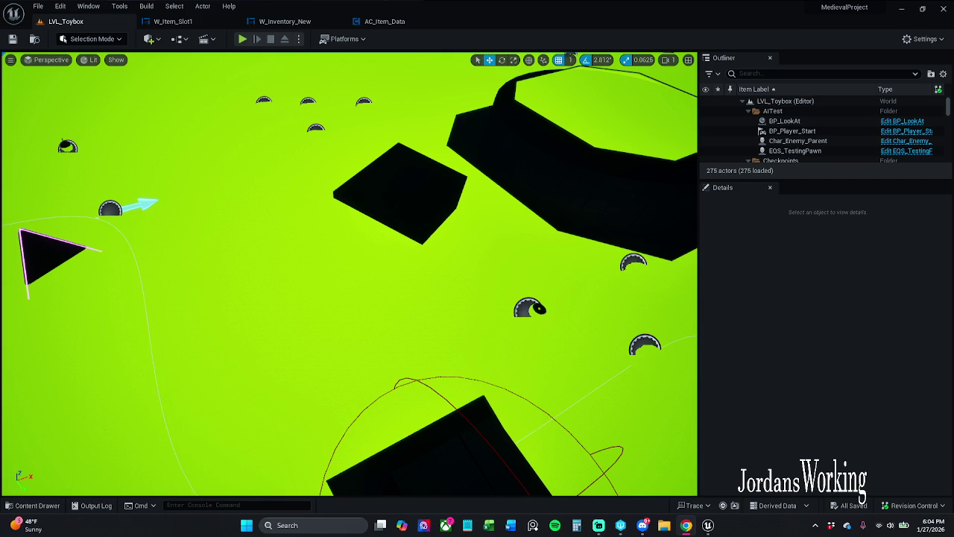
left_click(244, 39)
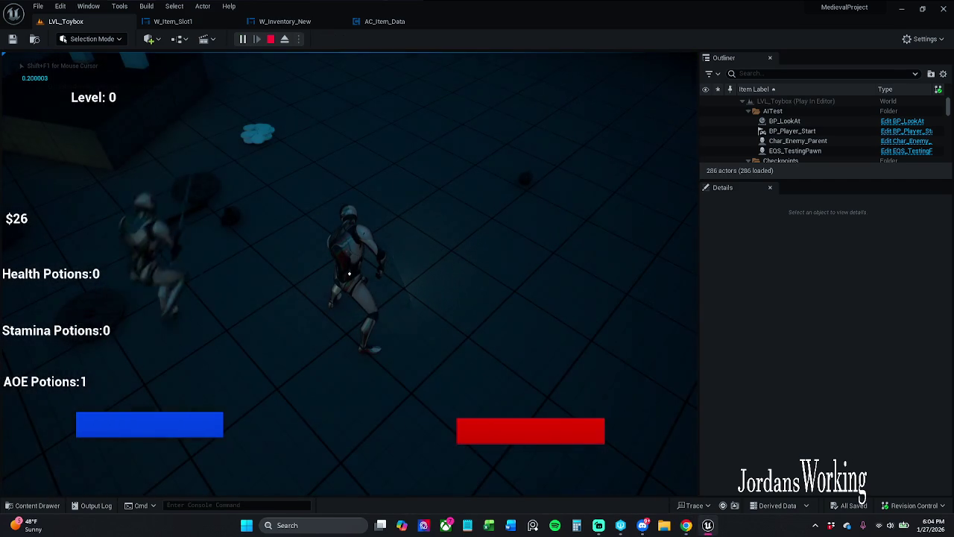
- Open the inventory, use the orb, AOE potion, helmet and shield items, then stop playing
key("i")
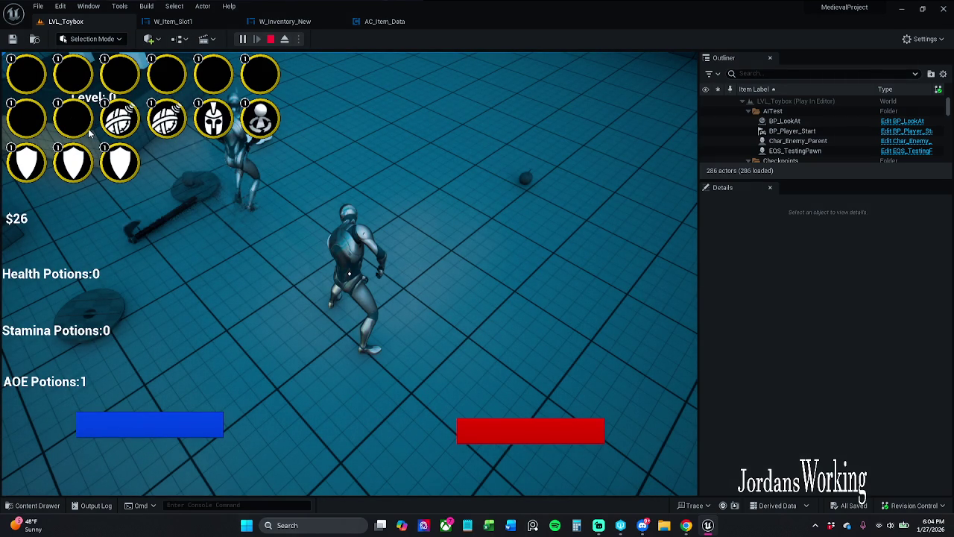
left_click(137, 140)
left_click(177, 142)
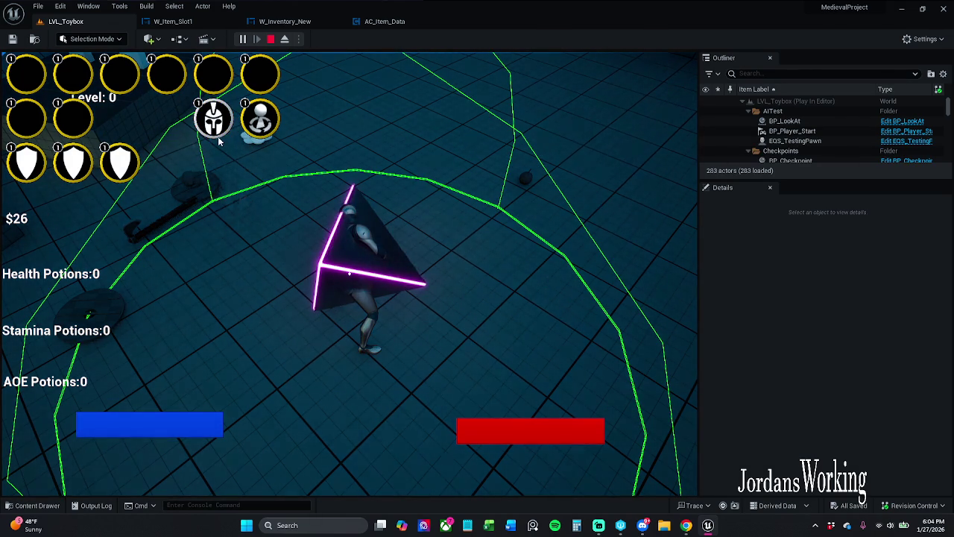
left_click(215, 137)
left_click(259, 140)
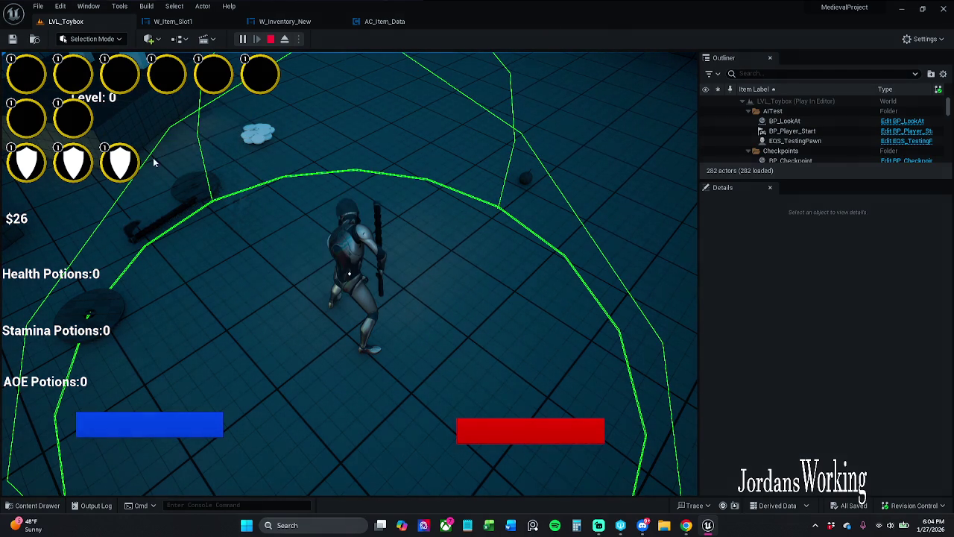
left_click(119, 180)
left_click(72, 179)
left_click(29, 178)
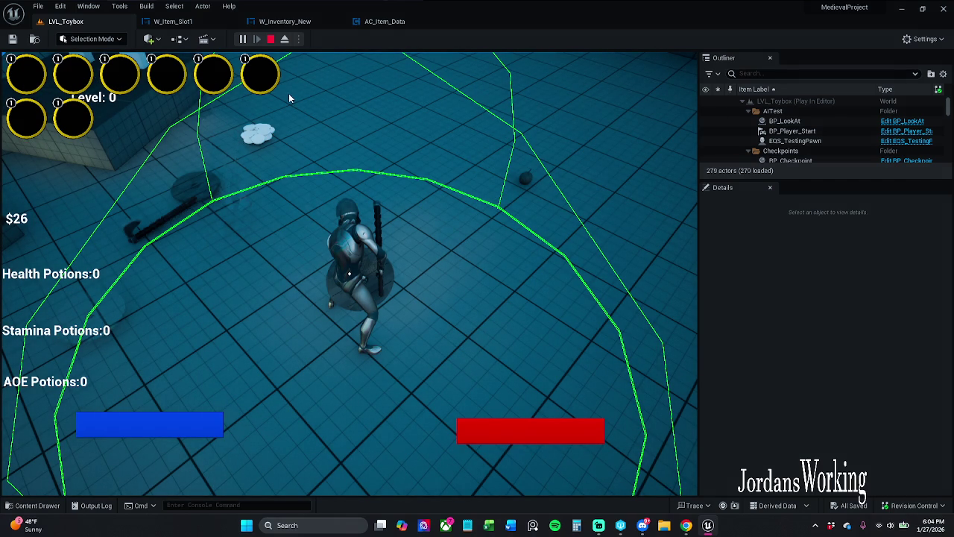
key("Escape")
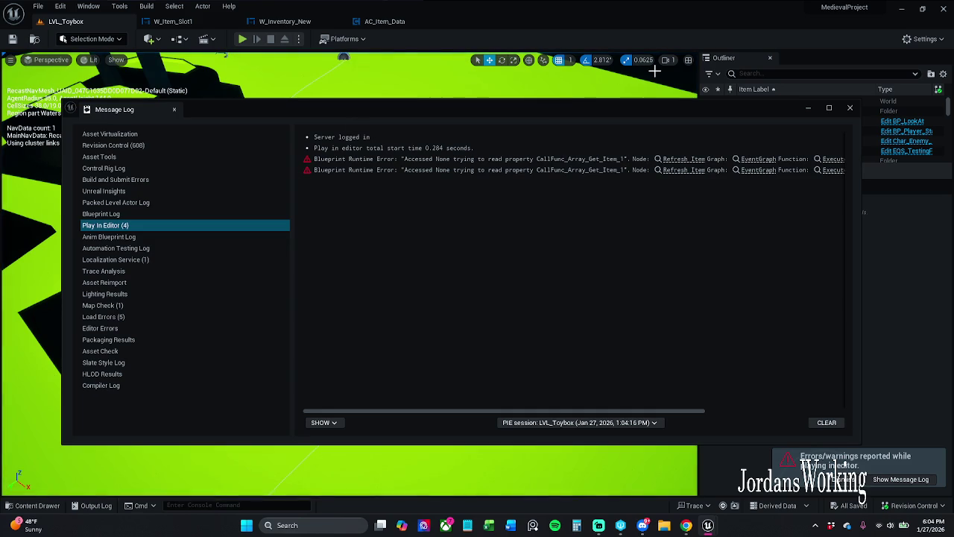
- Jump to the node behind the runtime error and review the error log
left_click(690, 159)
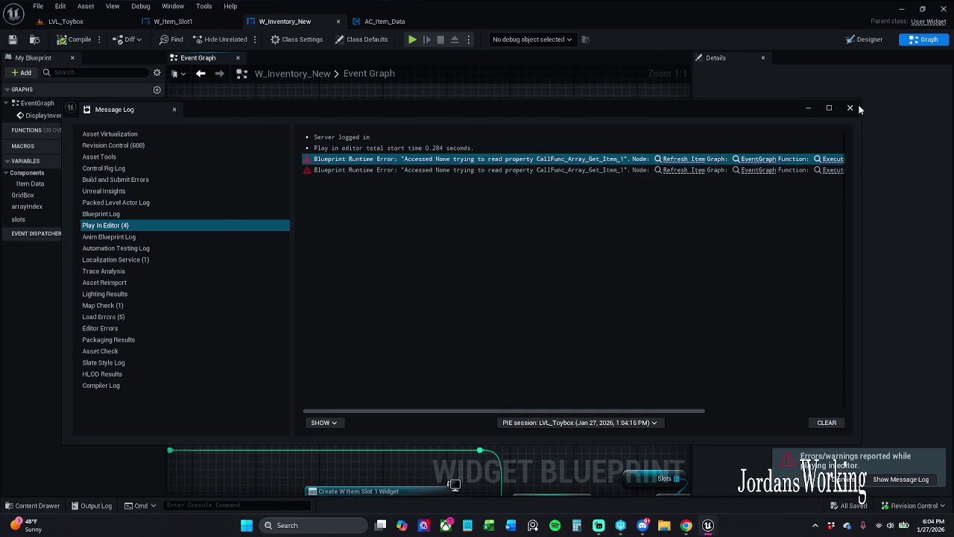
left_click(854, 110)
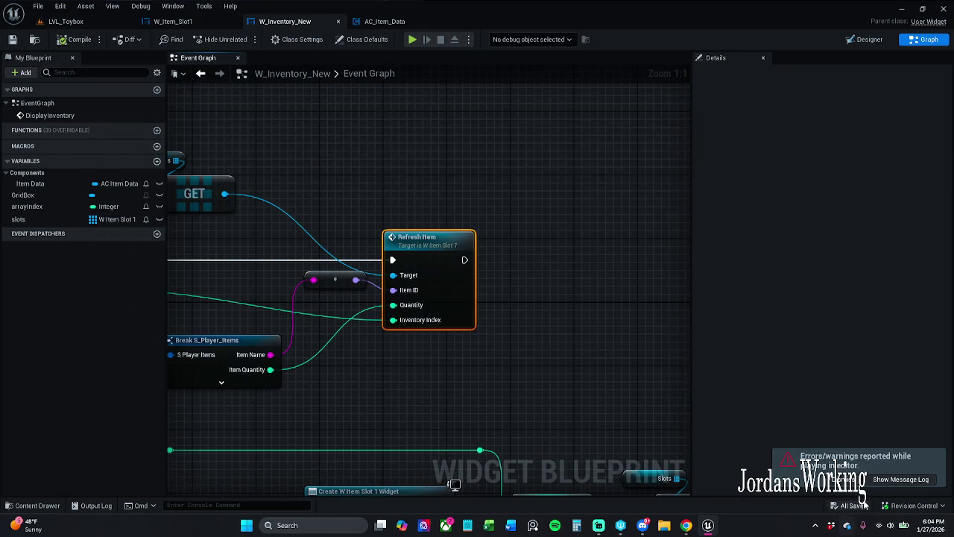
left_click(899, 479)
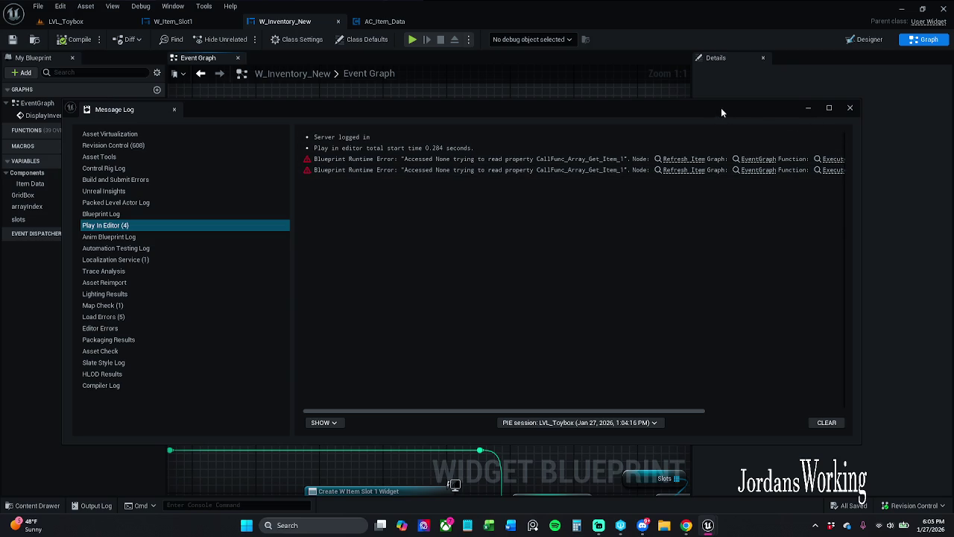
left_click(808, 108)
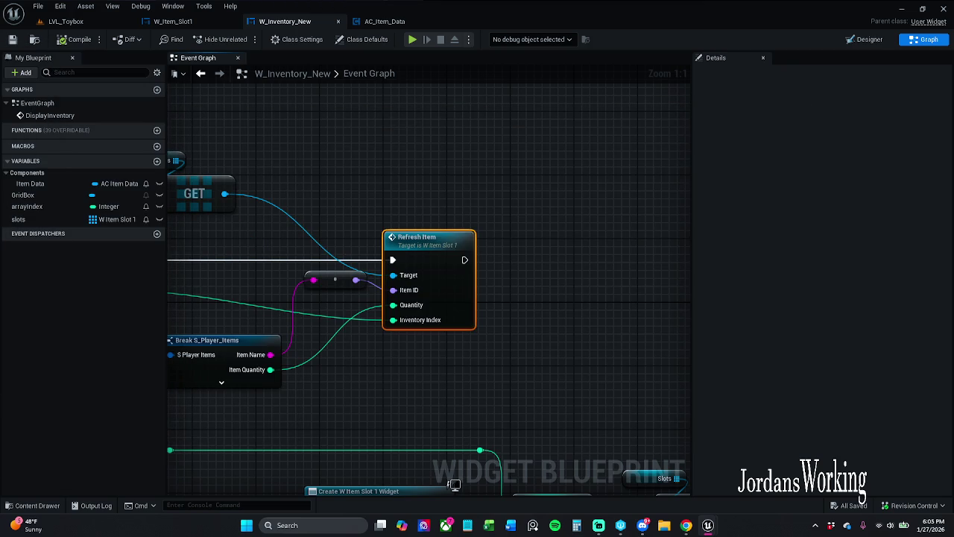
- Inspect the slots variable and the slot widget creation loop feeding Refresh Item
left_click_drag(379, 215, 456, 195)
left_click_drag(345, 172, 451, 192)
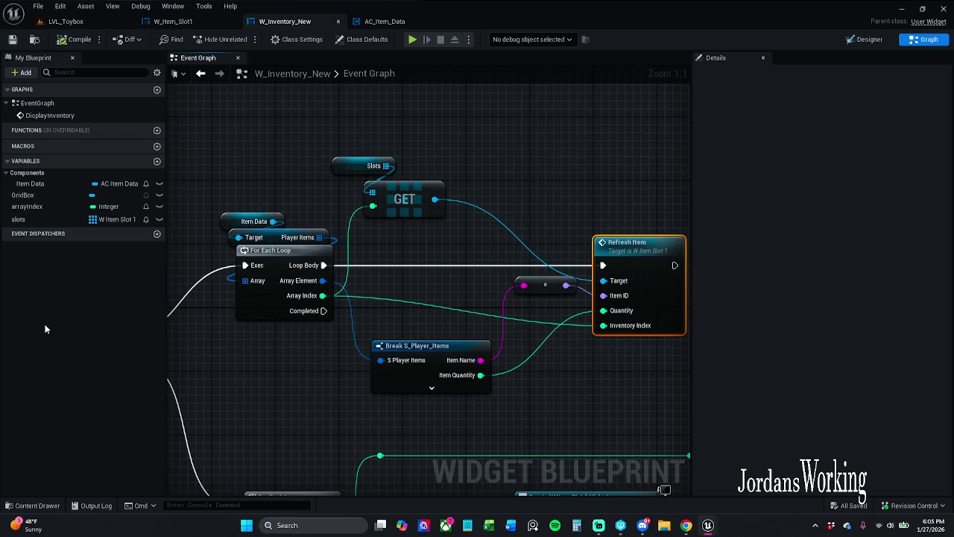
left_click_drag(600, 240, 506, 224)
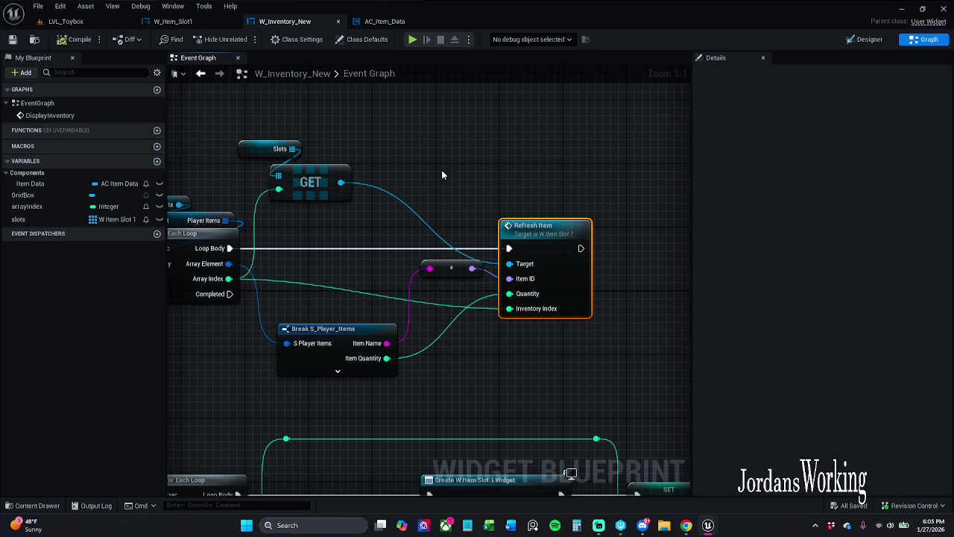
left_click_drag(442, 174, 592, 224)
left_click(422, 199)
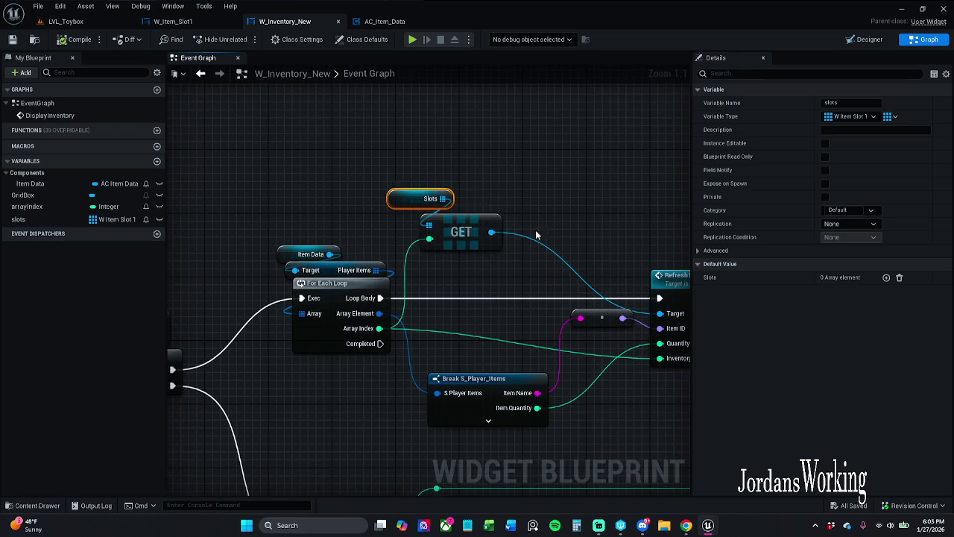
left_click_drag(535, 235, 447, 129)
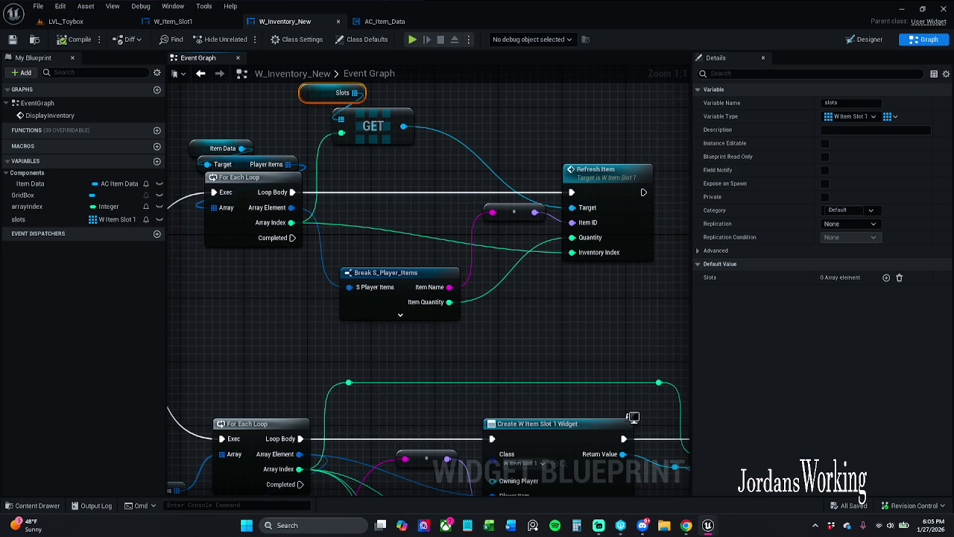
scroll(404, 450, "down", 1)
mouse_move(404, 450)
left_mouse_down()
mouse_move(378, 319)
mouse_move(418, 298)
mouse_move(457, 317)
left_mouse_up()
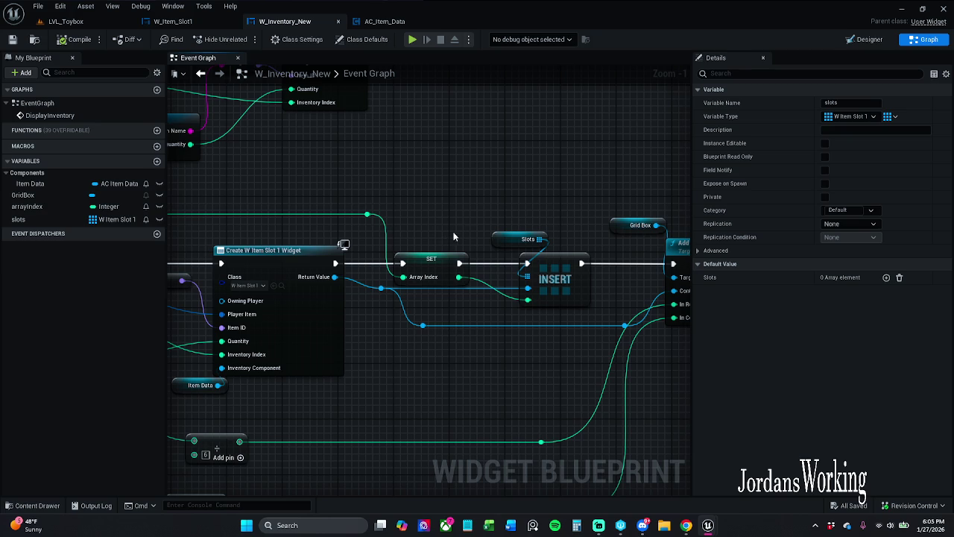
- Place a SET Slots node in the graph
mouse_move(102, 222)
left_mouse_down()
mouse_move(477, 153)
mouse_move(466, 156)
left_mouse_up()
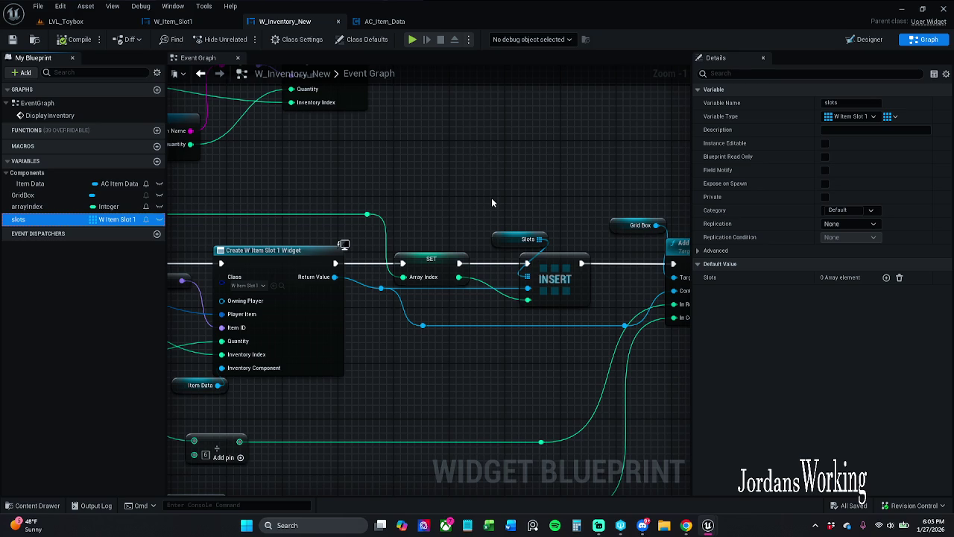
key("ctrl+v")
scroll(419, 168, "up", 3)
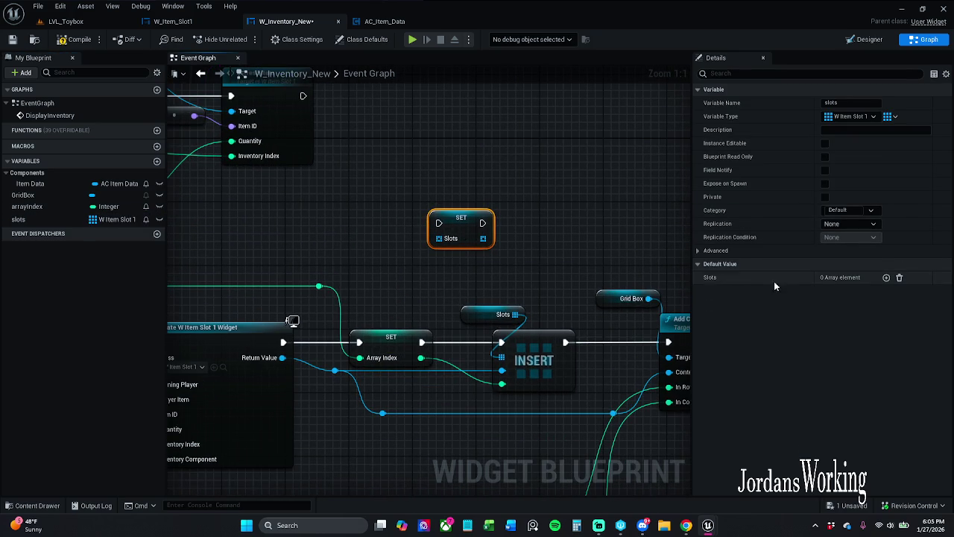
left_click(887, 277)
left_click(869, 292)
left_click(857, 302)
left_click(899, 278)
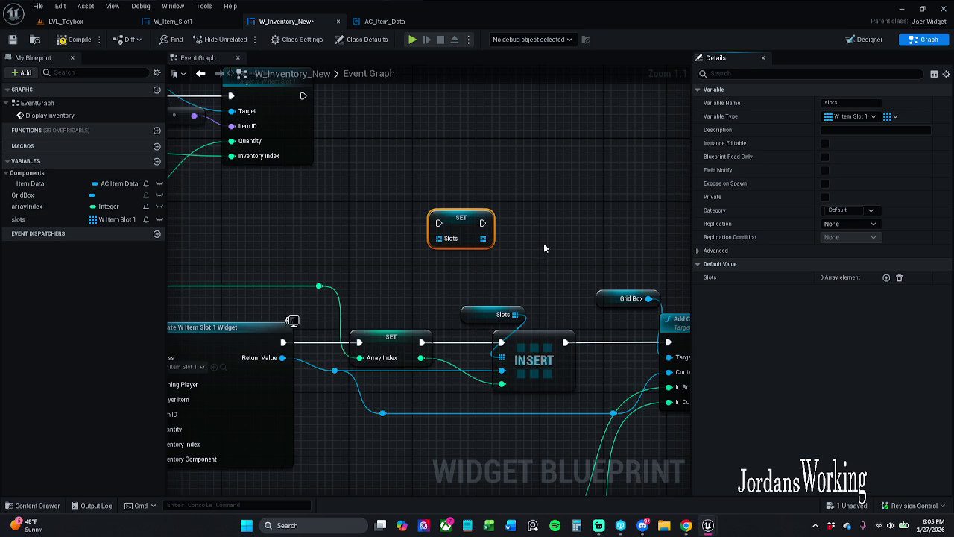
mouse_move(477, 228)
left_mouse_down()
mouse_move(455, 198)
mouse_move(461, 157)
left_mouse_up()
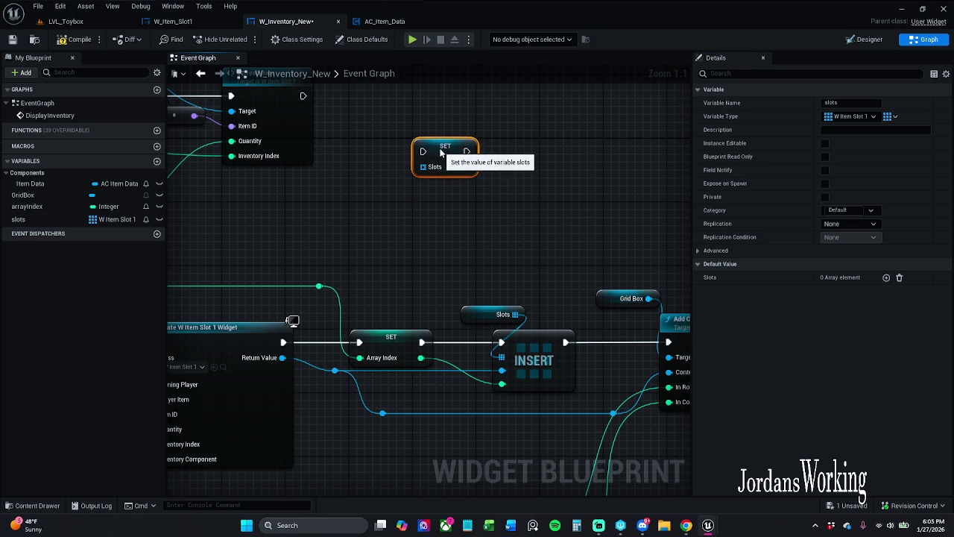
- Make slots exposed on spawn and instance editable with 17 default elements, then save and compile
left_click(825, 183)
left_click(824, 144)
left_click(886, 277)
left_click(887, 277)
left_click(886, 277)
left_click(886, 278)
left_click(886, 277)
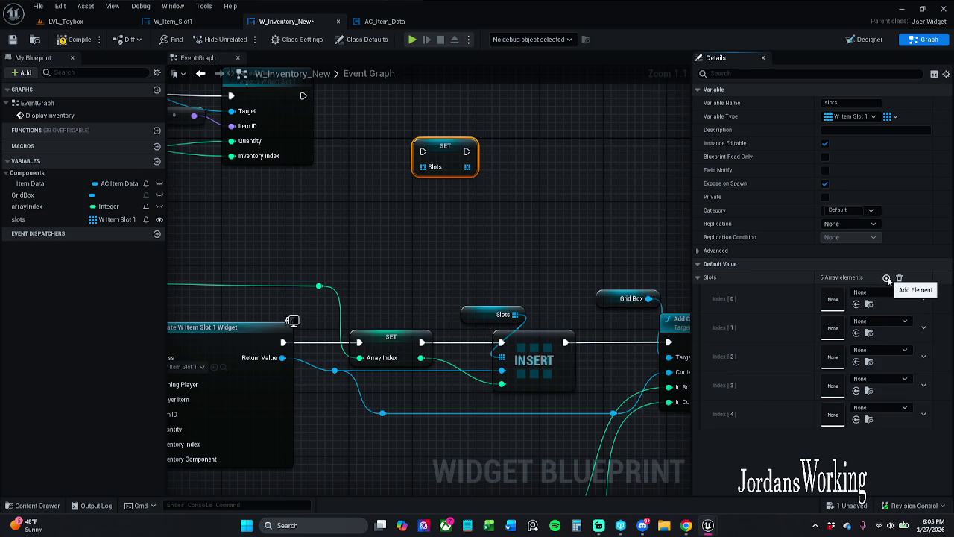
left_click(886, 278)
left_click(15, 40)
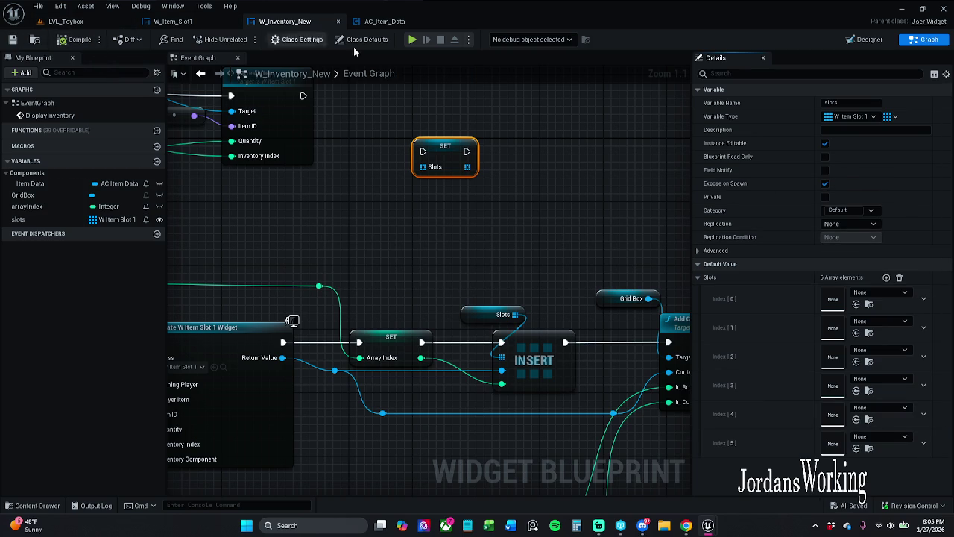
left_click(886, 277)
left_click(886, 277)
left_click(887, 278)
left_click(886, 278)
left_click(886, 277)
left_click(887, 277)
left_click(886, 277)
left_click(886, 277)
left_click(886, 277)
left_click(886, 277)
left_click(886, 277)
left_click(75, 41)
- Play-test LVL_Toybox, running to pick up the 4 AOE potions, then stop the session
left_click(67, 20)
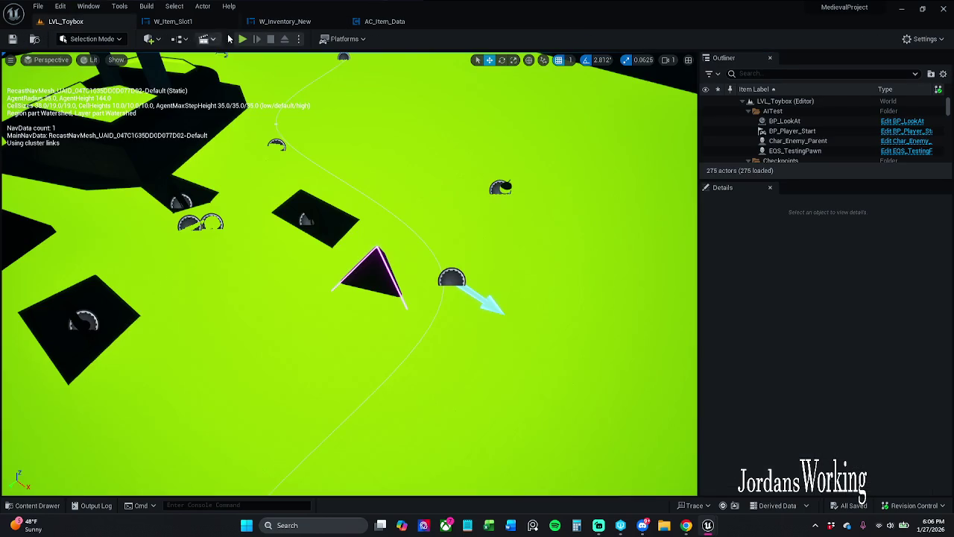
left_click(243, 40)
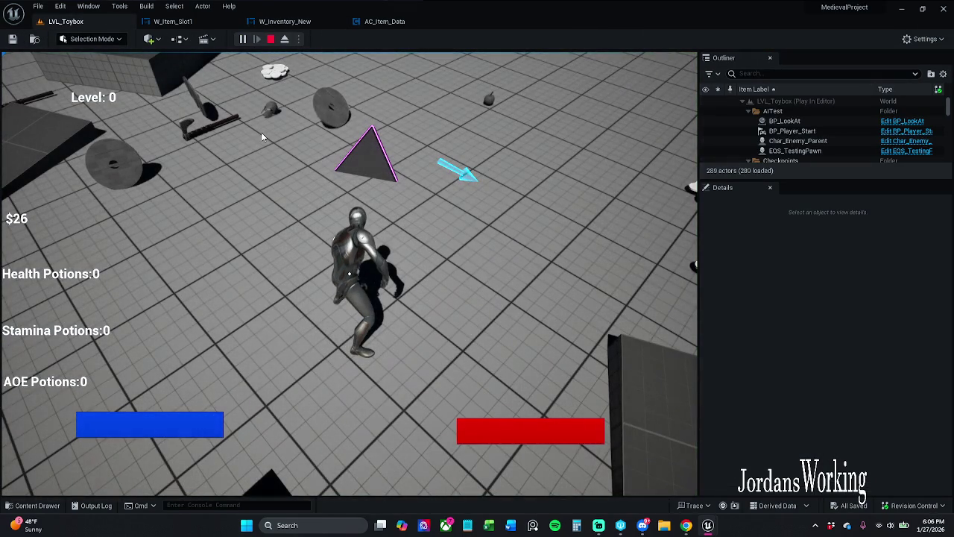
key("Escape")
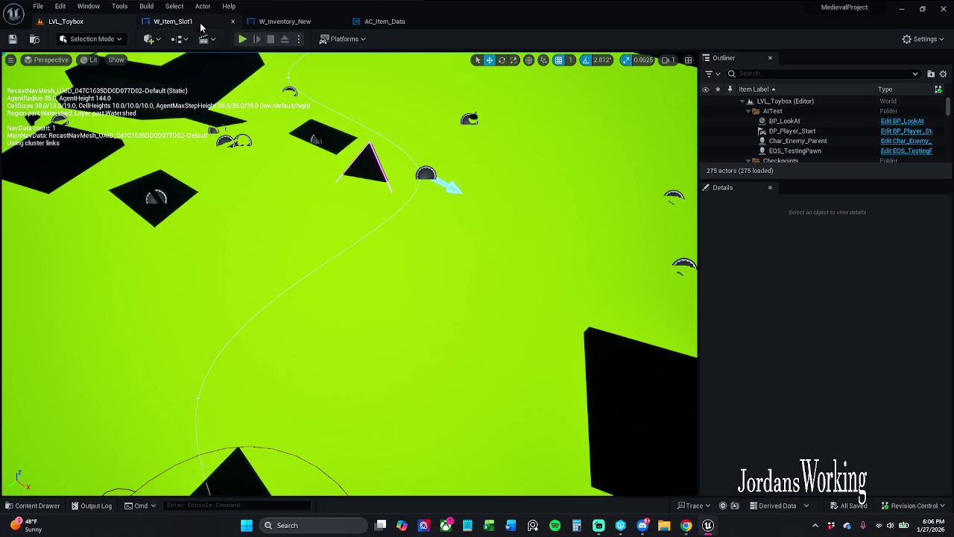
left_click(242, 38)
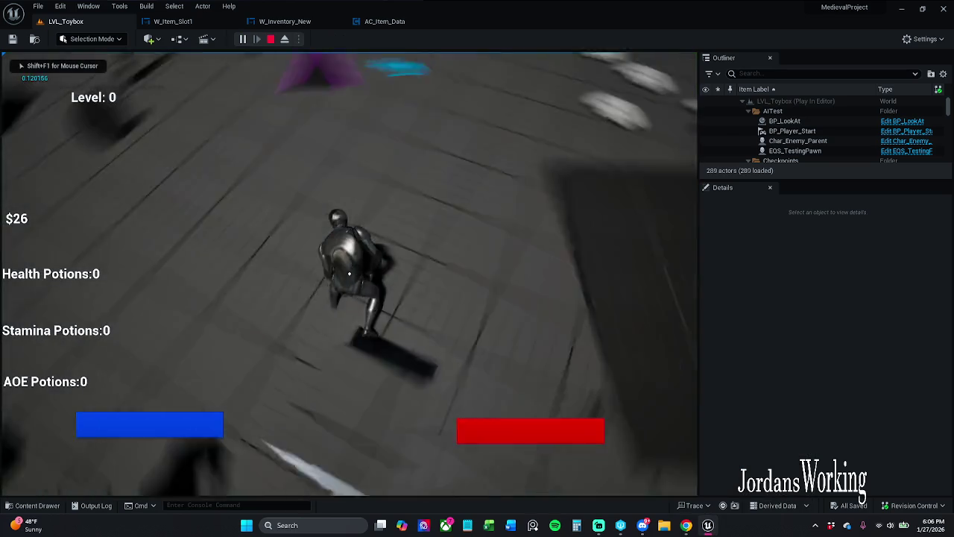
key("w")
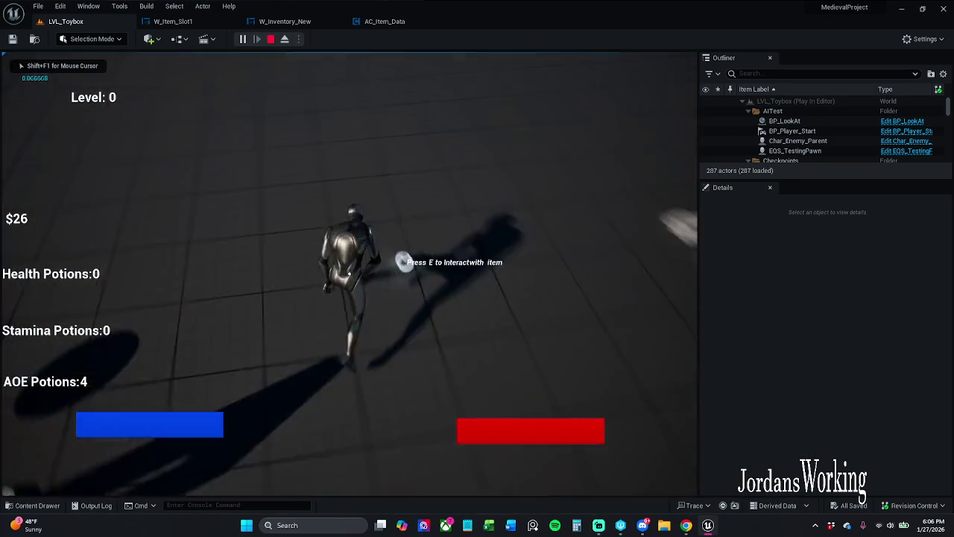
key("shift+F1")
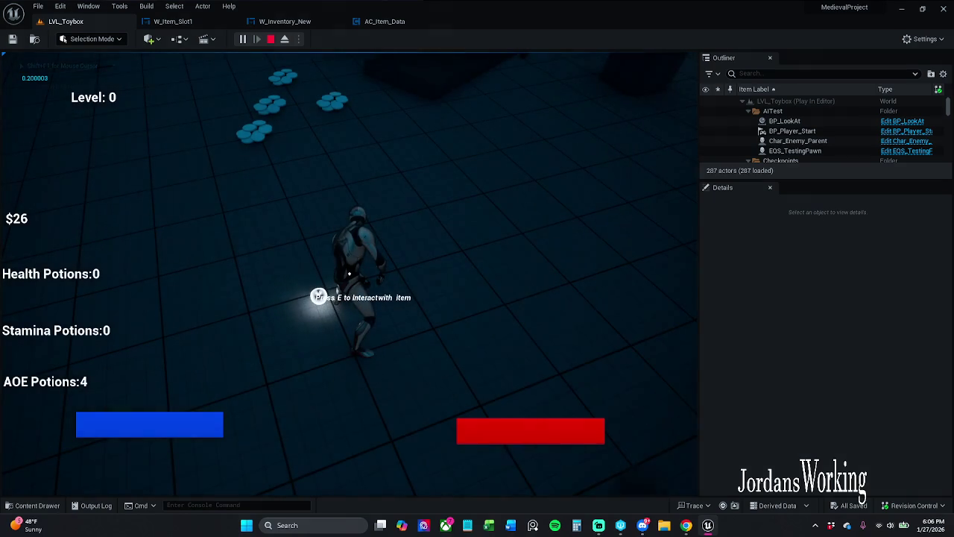
key("Escape")
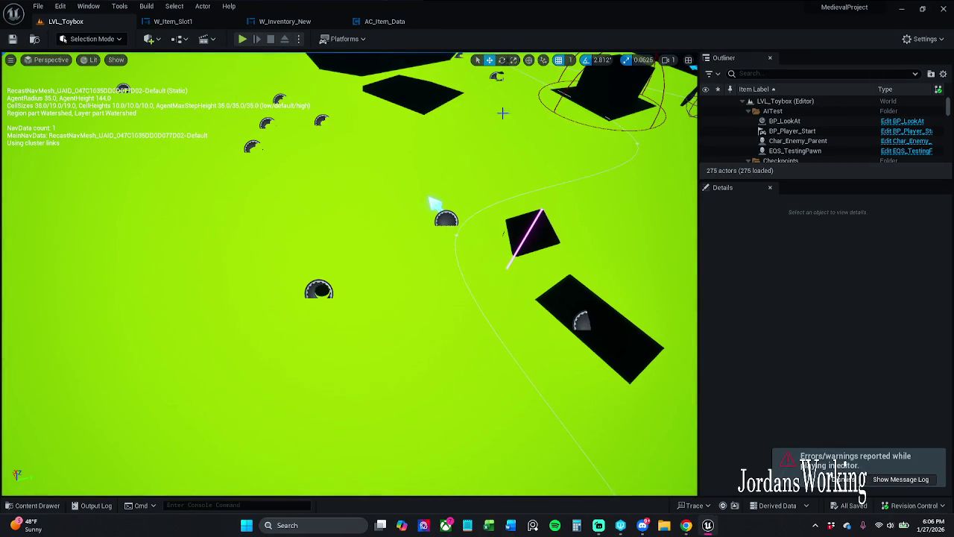
left_click(396, 23)
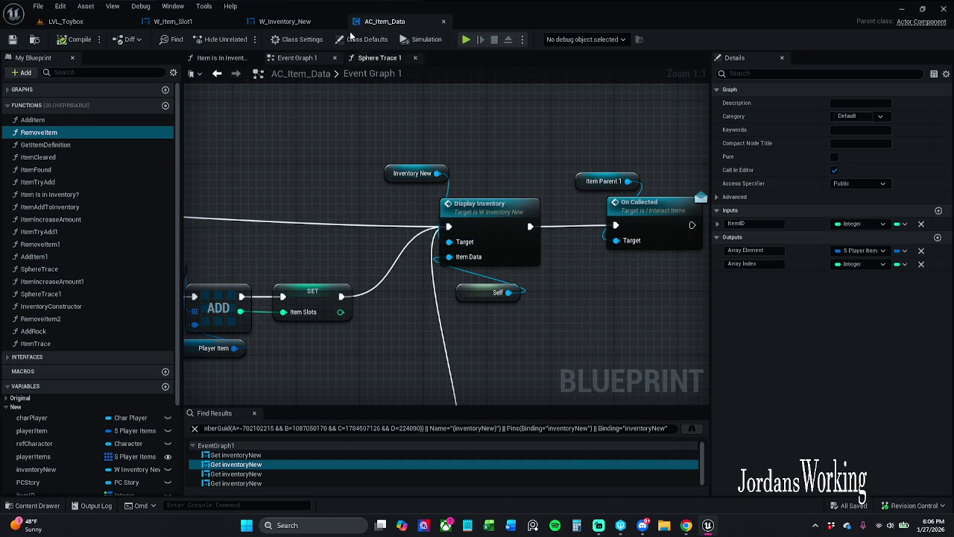
- Delete the SET Slots node from W_Inventory_New and save the blueprint
left_click(302, 21)
left_click_drag(404, 194, 552, 120)
key("Delete")
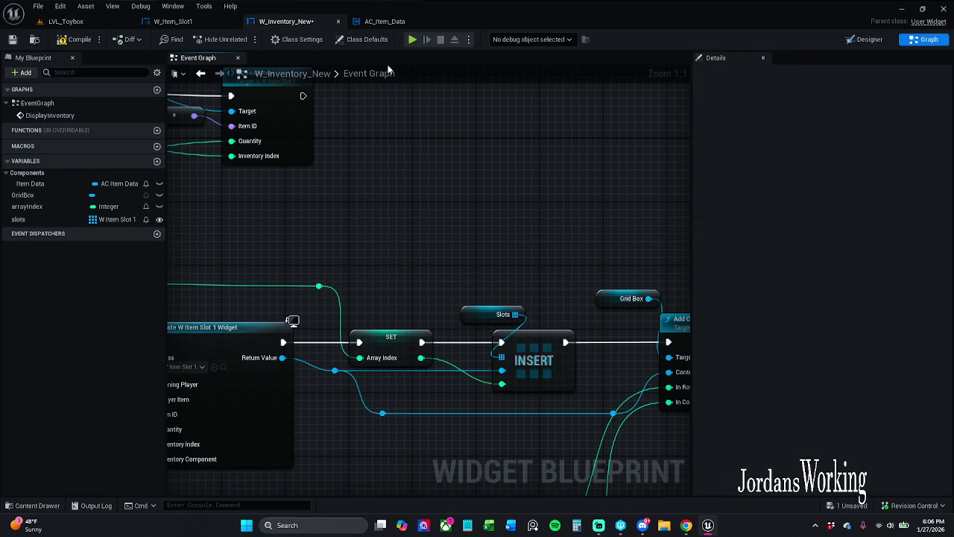
left_click(13, 39)
scroll(270, 230, "down", 3)
left_click_drag(422, 191, 450, 150)
scroll(451, 150, "down", 2)
left_click_drag(515, 144, 579, 234)
double_click(346, 72)
- In AC_Item_Data, close the search results and drag itemSlot1 in near Display Inventory
left_click(385, 21)
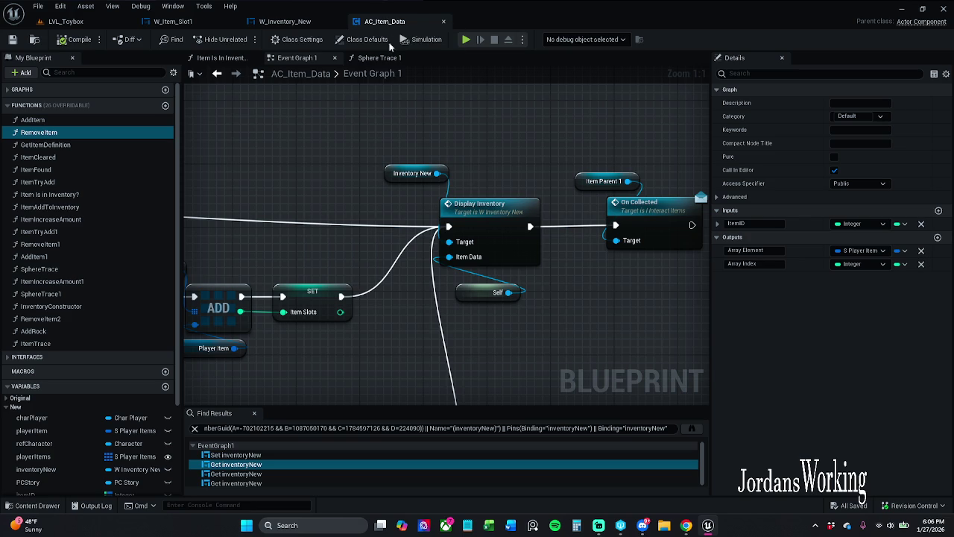
left_click_drag(427, 338, 283, 303)
scroll(464, 256, "down", 4)
mouse_move(464, 255)
left_mouse_down()
mouse_move(645, 273)
mouse_move(629, 269)
left_mouse_up()
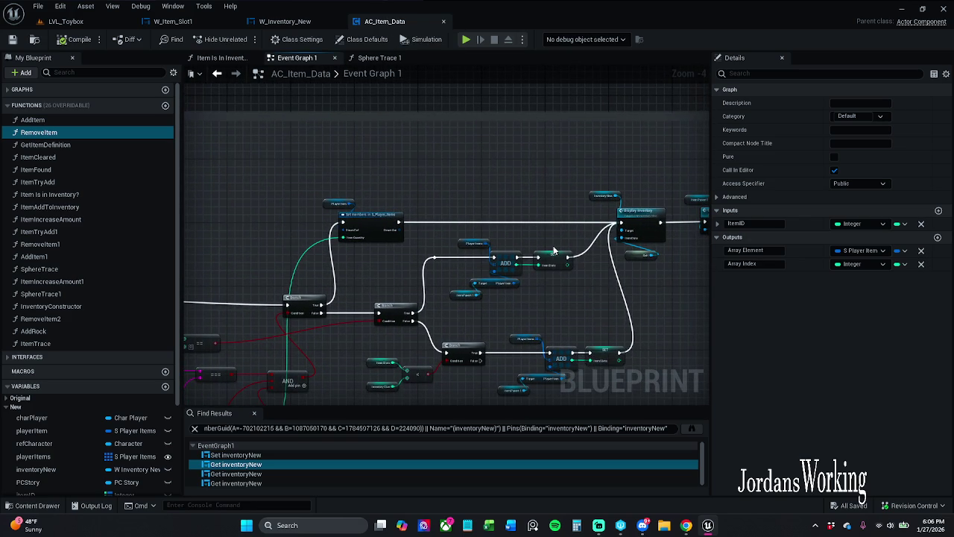
scroll(529, 237, "up", 3)
mouse_move(530, 237)
left_mouse_down()
mouse_move(479, 224)
mouse_move(330, 245)
mouse_move(342, 231)
left_mouse_up()
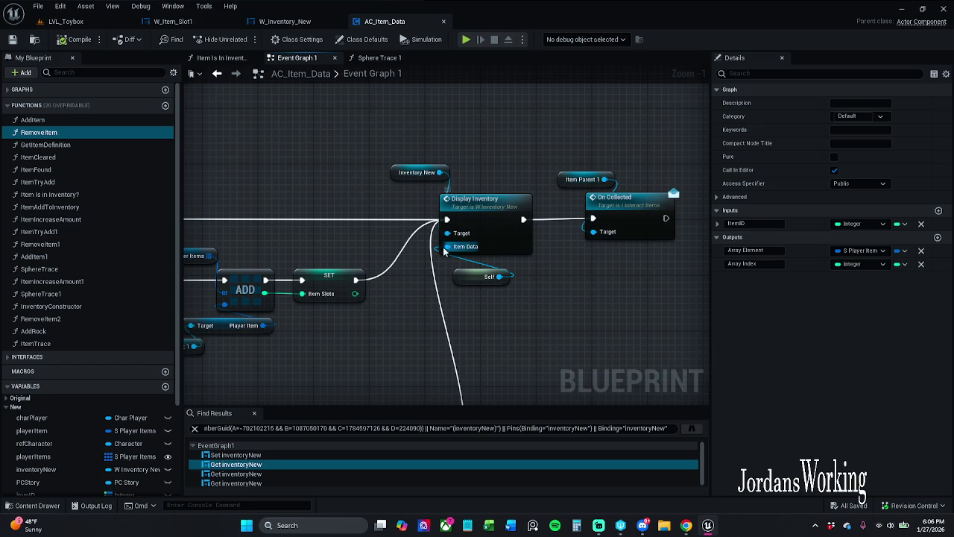
left_click(255, 414)
scroll(92, 420, "down", 4)
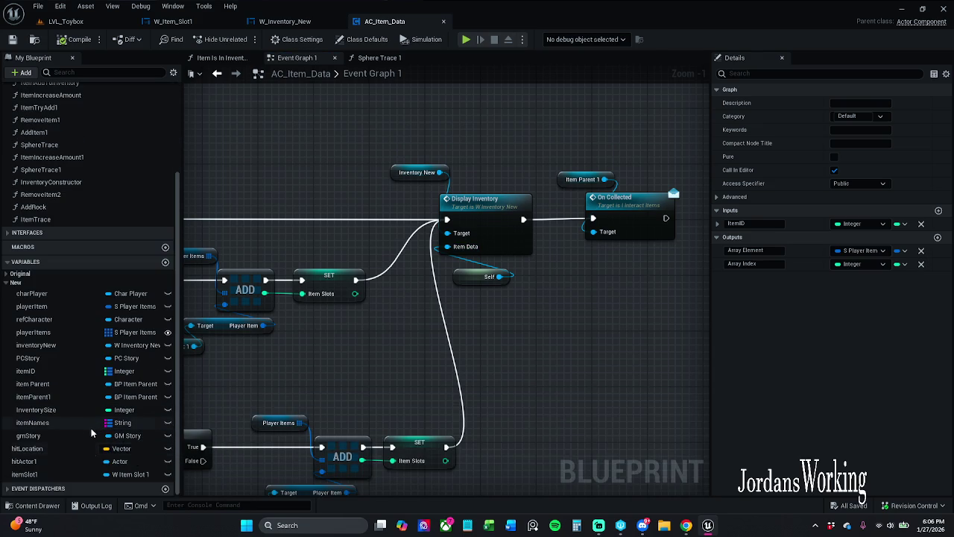
mouse_move(73, 474)
left_mouse_down()
mouse_move(579, 340)
mouse_move(544, 351)
left_mouse_up()
- Place an Item Slot 1 getter and add a Refresh Item call from it
left_click(567, 328)
type("refe")
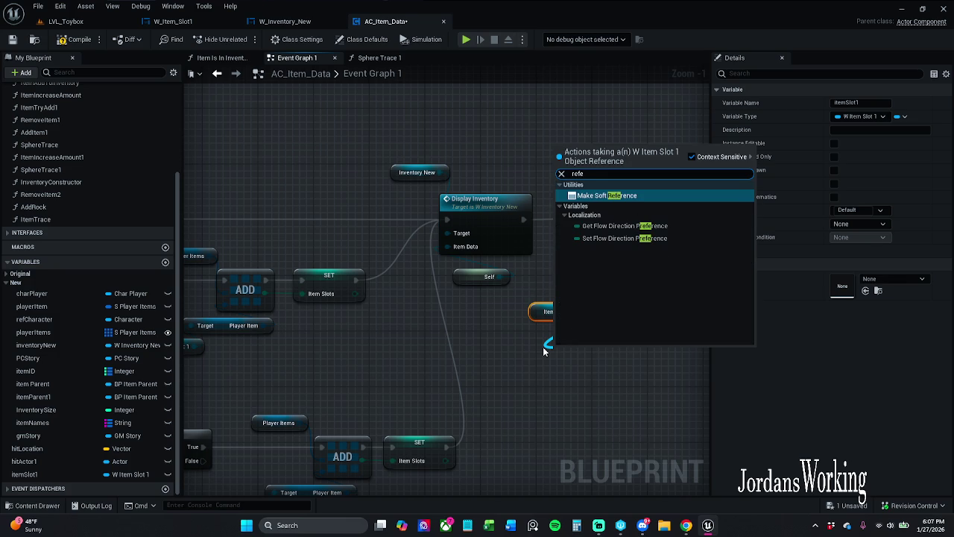
key("BackSpace")
type("resh")
key("Return")
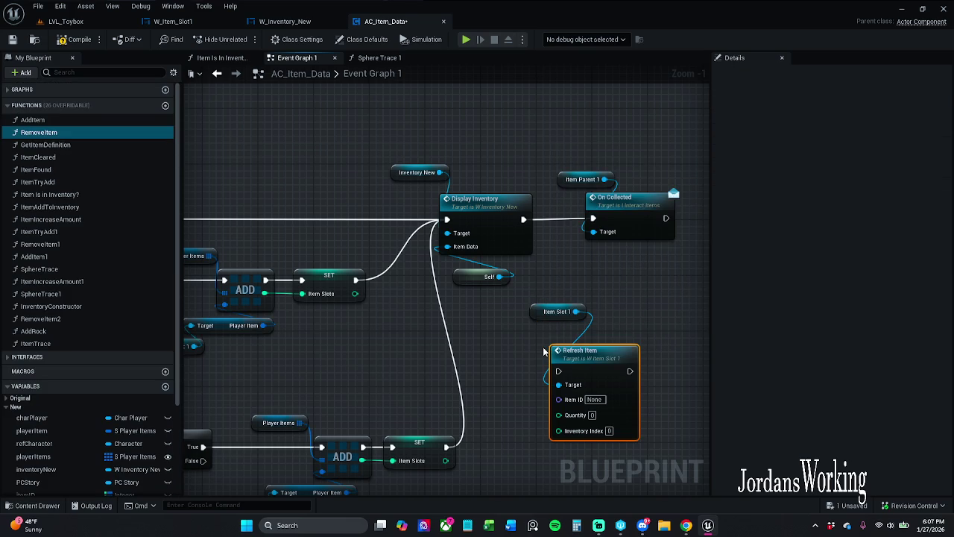
- Move the exec and Inventory Index wires to Refresh Item, then delete the old Display Inventory nodes
left_click_drag(446, 220, 557, 370)
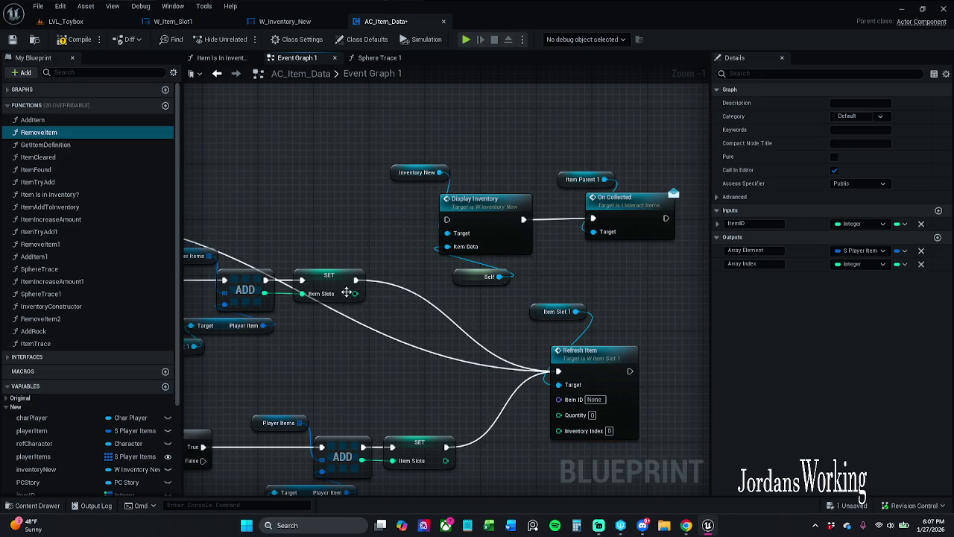
mouse_move(355, 293)
left_mouse_down()
mouse_move(555, 380)
mouse_move(557, 430)
left_mouse_up()
left_click_drag(496, 302, 391, 155)
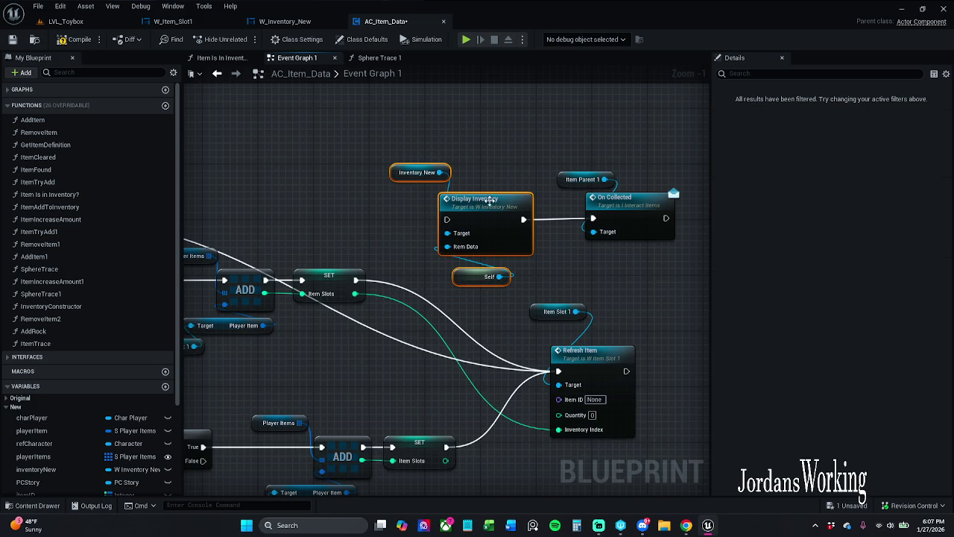
left_click(499, 170)
mouse_move(420, 117)
left_mouse_down()
mouse_move(505, 304)
mouse_move(600, 383)
mouse_move(505, 299)
mouse_move(457, 211)
mouse_move(447, 221)
mouse_move(618, 224)
left_mouse_up()
key("Delete")
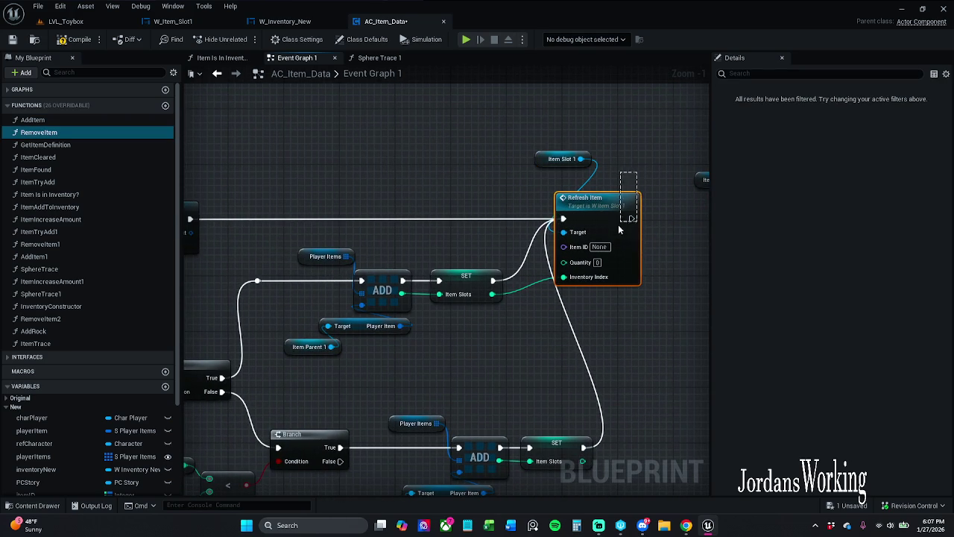
left_click_drag(197, 171, 413, 187)
left_click(410, 224)
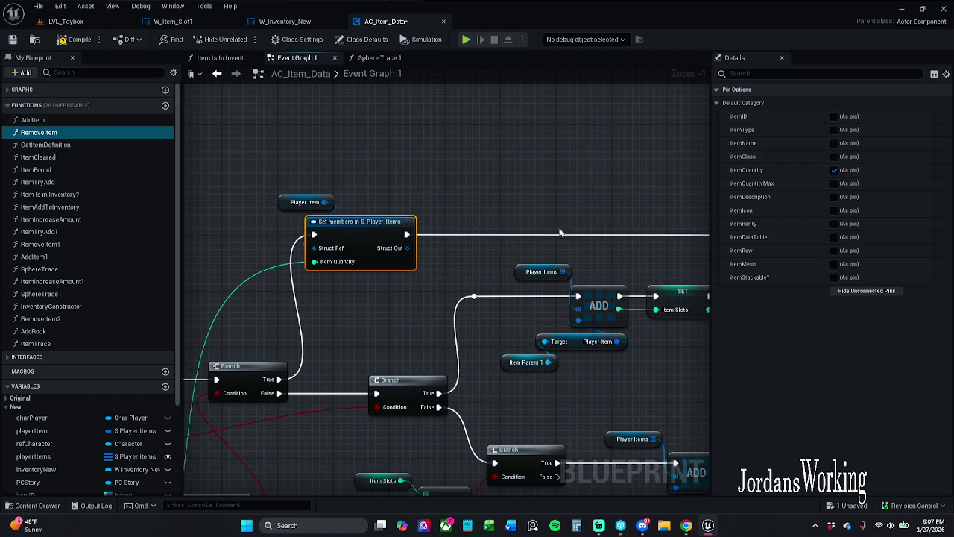
left_click_drag(497, 209, 197, 205)
left_click_drag(497, 208, 531, 215)
left_click(547, 326)
mouse_move(546, 326)
left_mouse_down()
mouse_move(609, 323)
mouse_move(653, 304)
left_mouse_up()
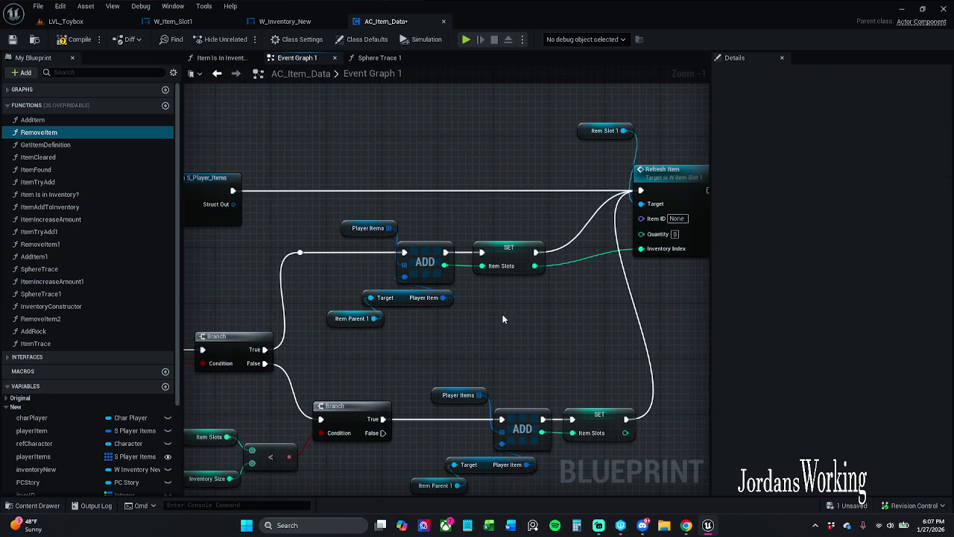
left_click_drag(503, 316, 400, 323)
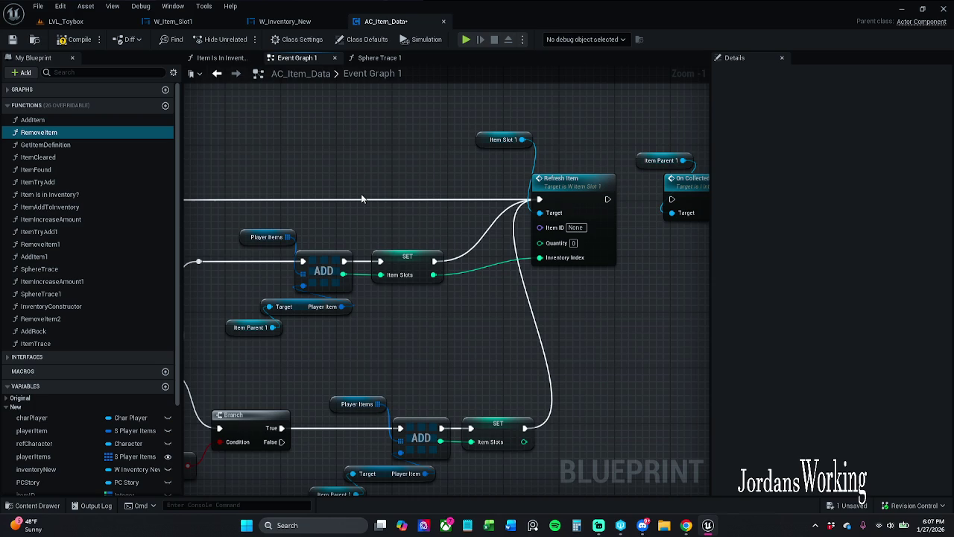
scroll(41, 442, "down", 3)
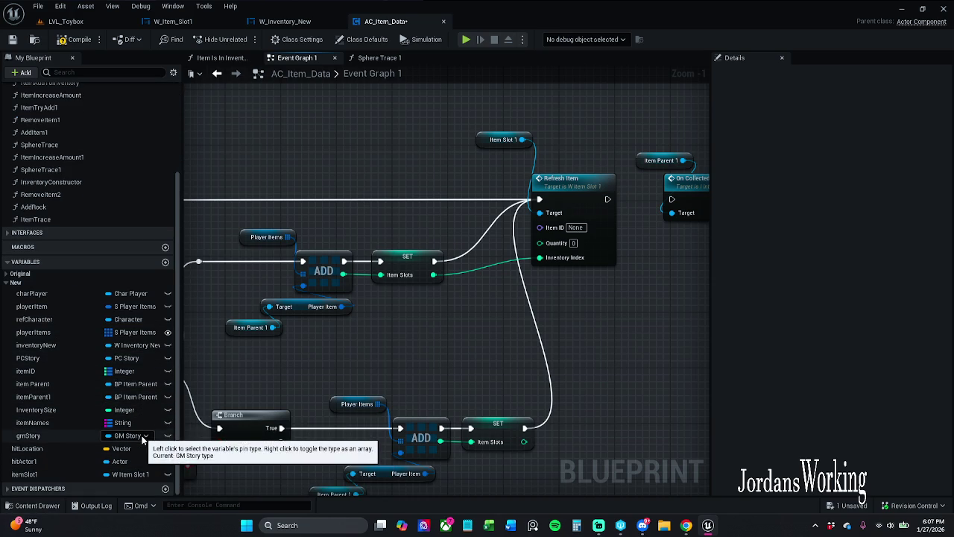
scroll(33, 331, "up", 2)
left_click(21, 337)
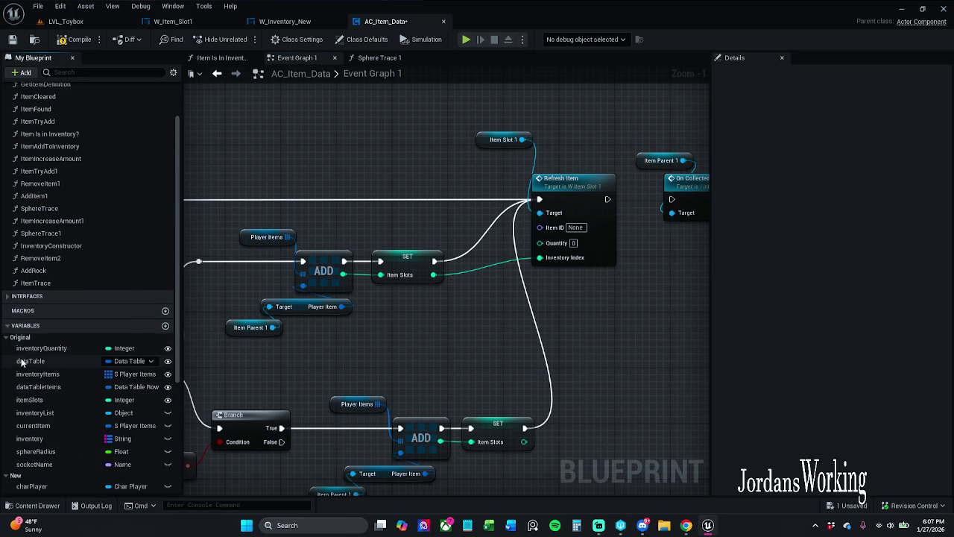
scroll(26, 357, "down", 3)
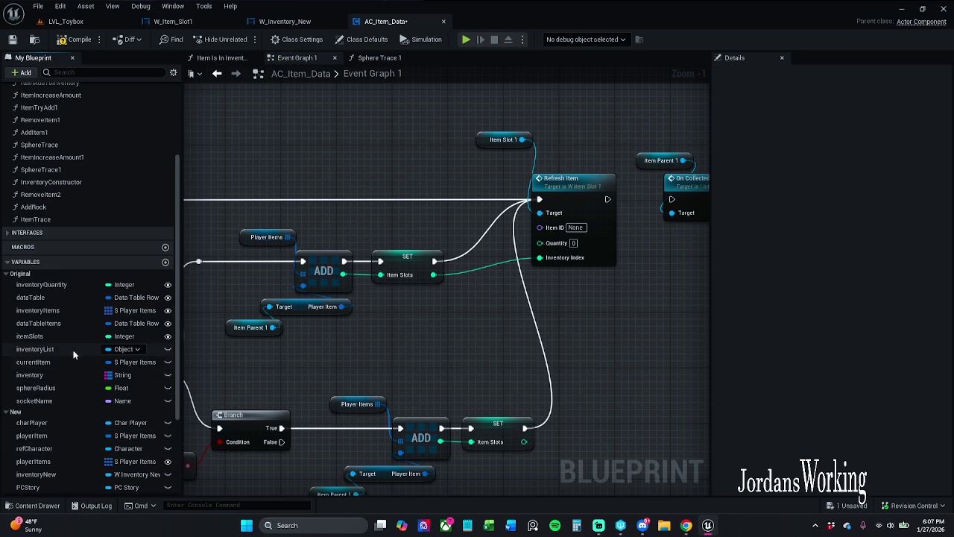
left_click(63, 313)
right_click(63, 313)
left_click(112, 345)
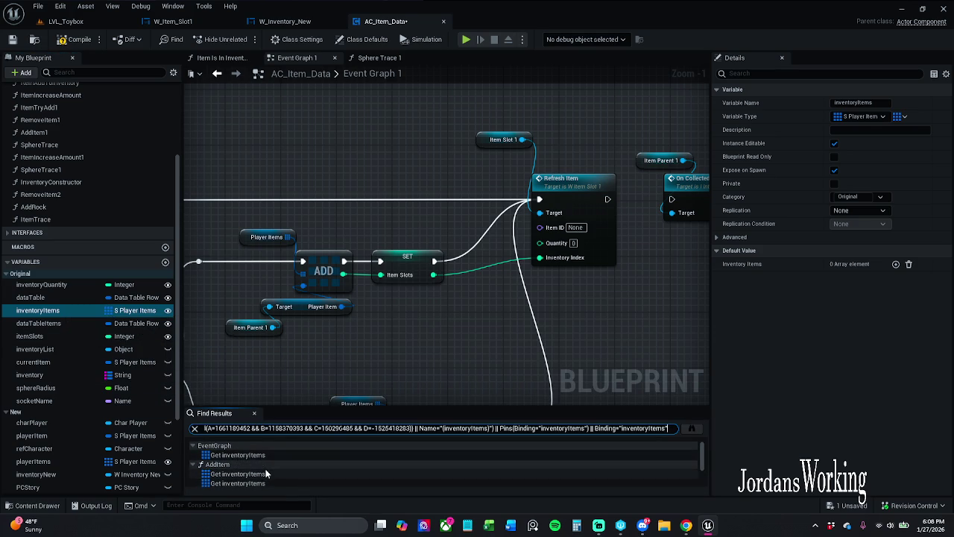
left_click(255, 414)
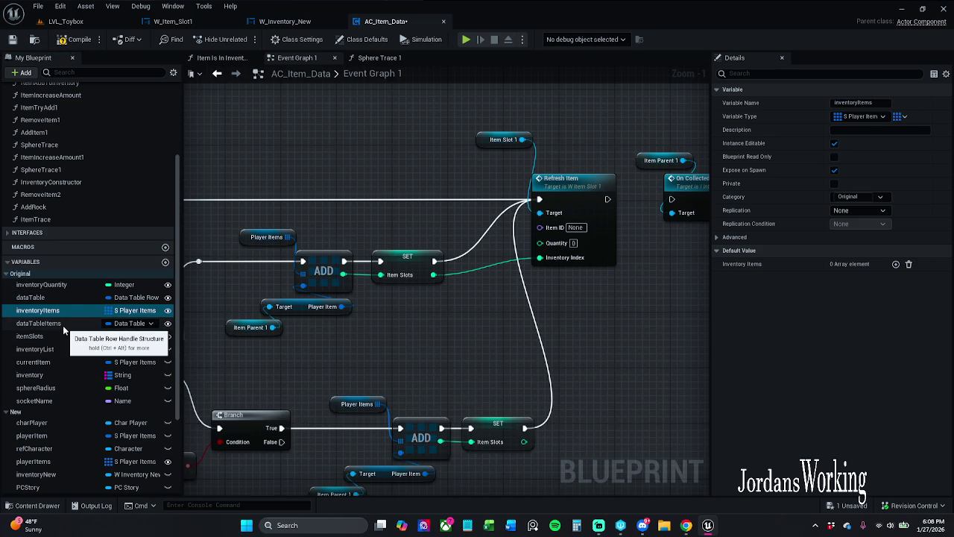
left_click_drag(65, 365, 68, 364)
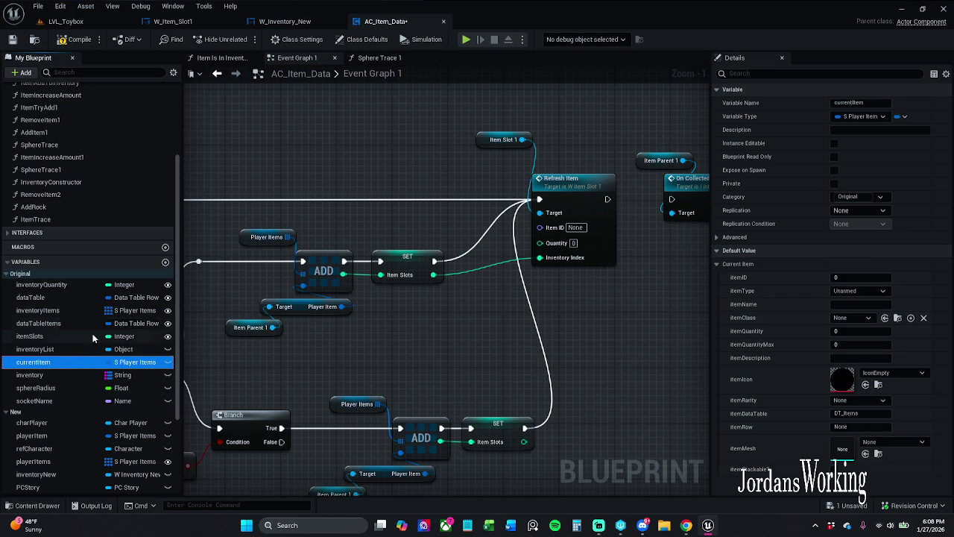
left_click(74, 319)
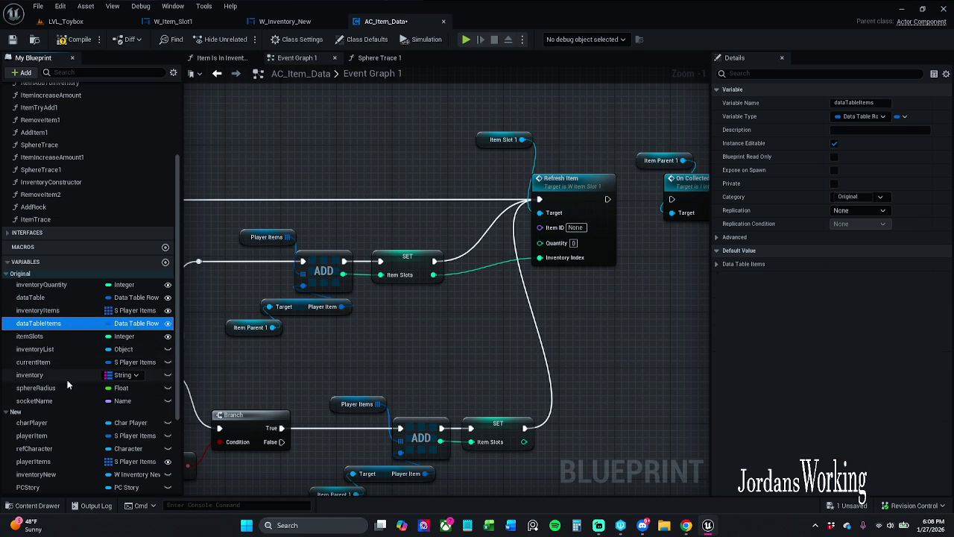
scroll(87, 445, "down", 1)
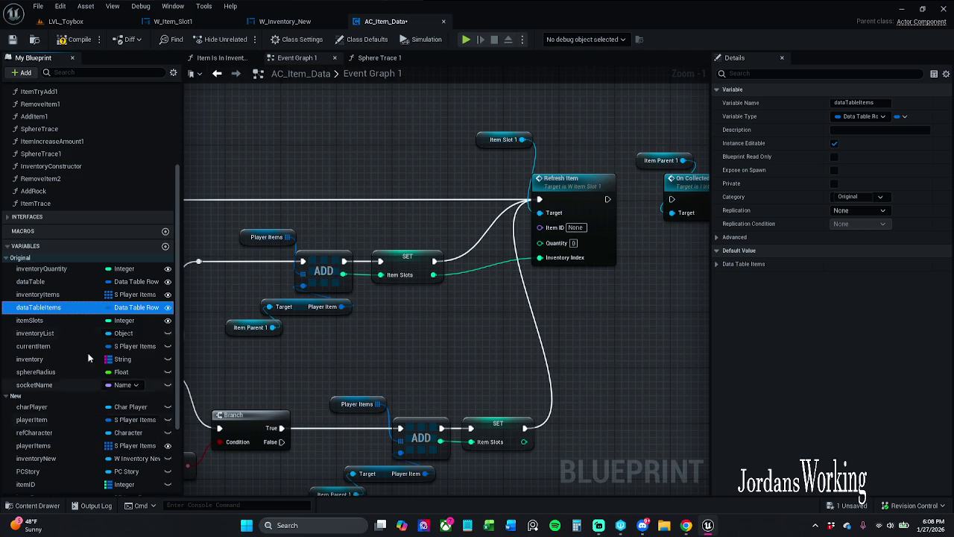
scroll(22, 298, "up", 3)
left_click(9, 305)
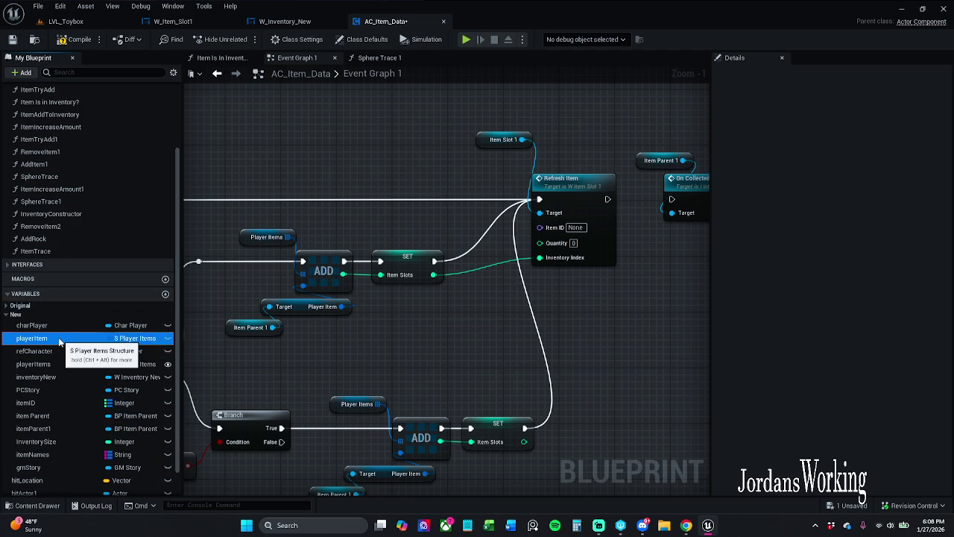
left_click(33, 338)
mouse_move(45, 337)
left_mouse_down()
mouse_move(89, 341)
mouse_move(362, 101)
mouse_move(353, 117)
mouse_move(384, 132)
mouse_move(372, 138)
left_mouse_up()
- Get playerItem, add a Break S_Player_Items, and wire Item Name into Refresh Item's Item ID
left_click(377, 129)
type("break")
key("Return")
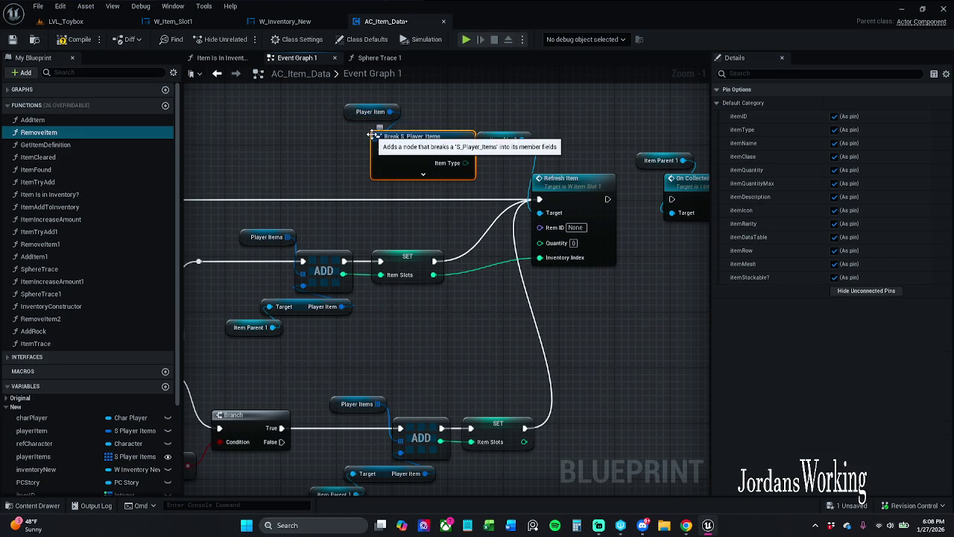
left_click(423, 173)
mouse_move(330, 93)
left_mouse_down()
mouse_move(411, 173)
mouse_move(321, 152)
left_mouse_up()
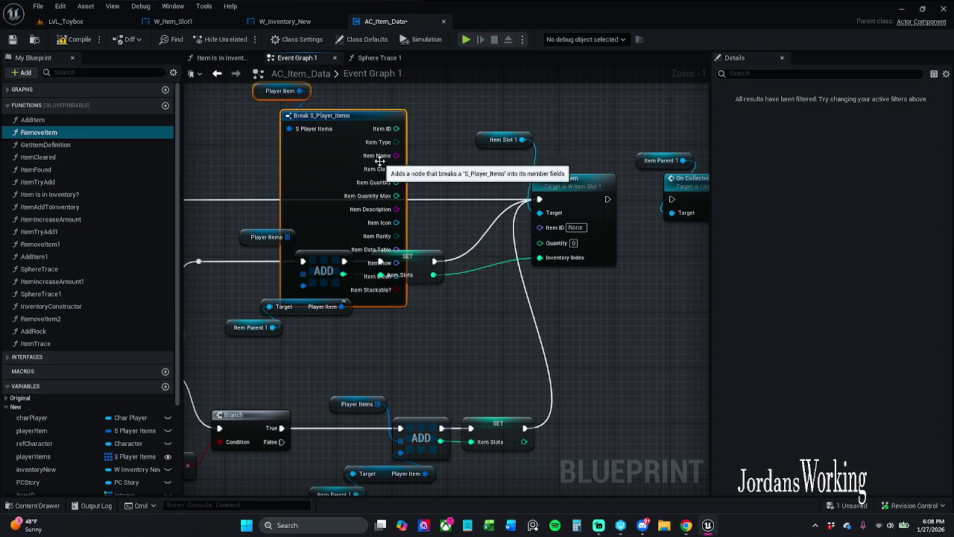
left_click_drag(396, 155, 546, 229)
left_click_drag(436, 151, 463, 186)
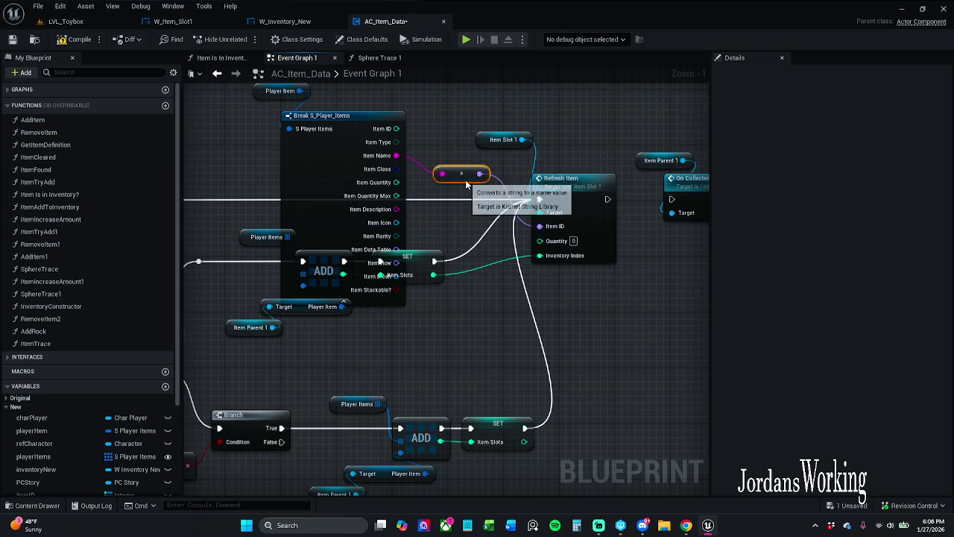
- Connect Item Quantity to Refresh Item's Quantity and hide the Break node's unused pins
left_click(379, 301)
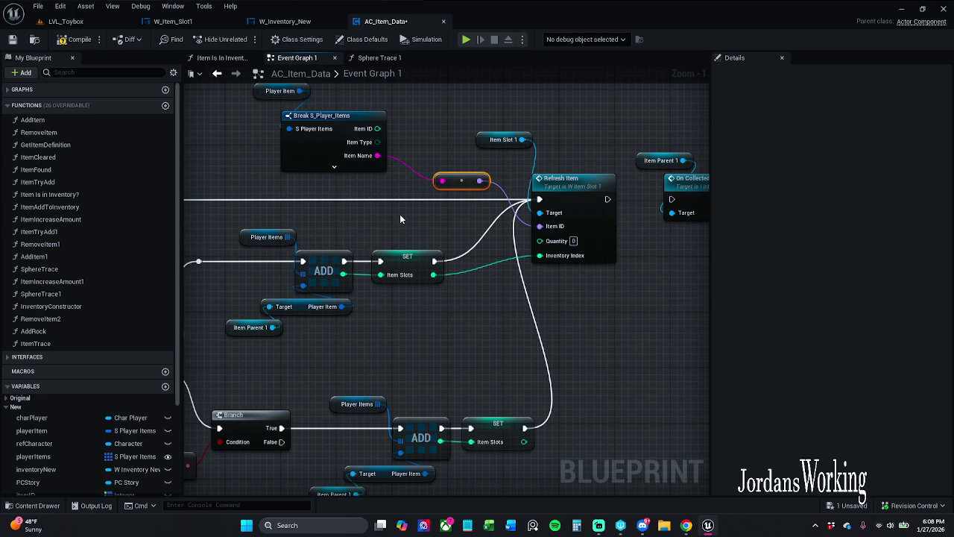
left_click(334, 167)
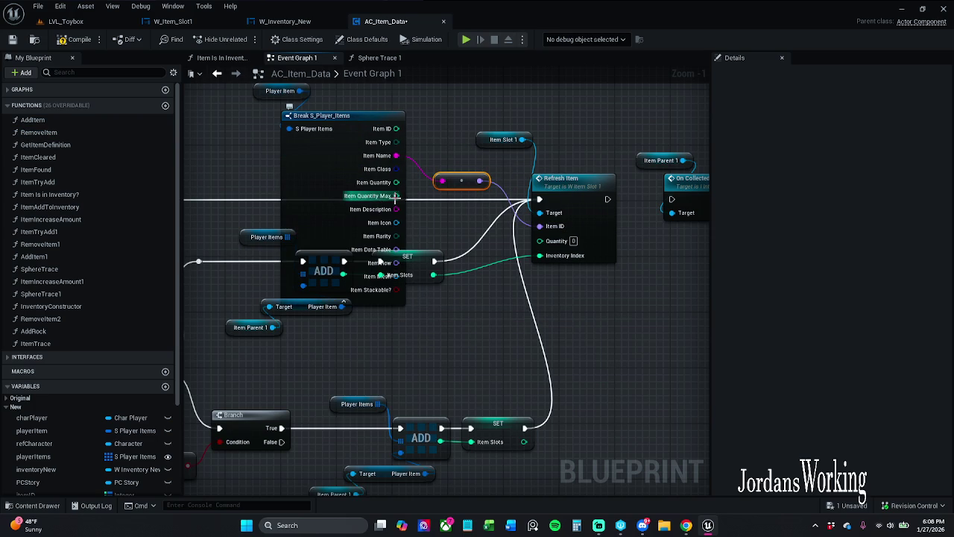
mouse_move(396, 182)
left_mouse_down()
mouse_move(528, 235)
mouse_move(452, 248)
mouse_move(538, 244)
mouse_move(396, 182)
left_mouse_up()
left_click(464, 251)
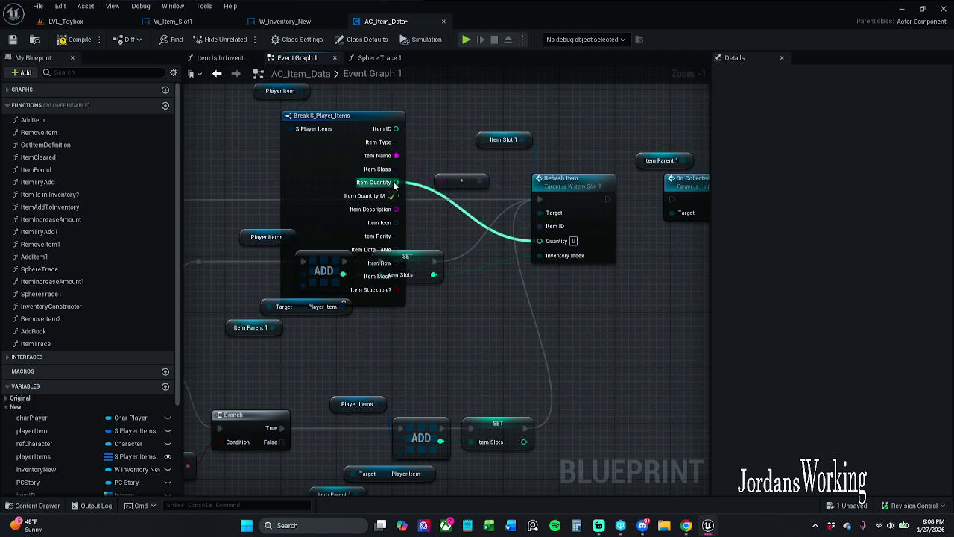
left_click(382, 301)
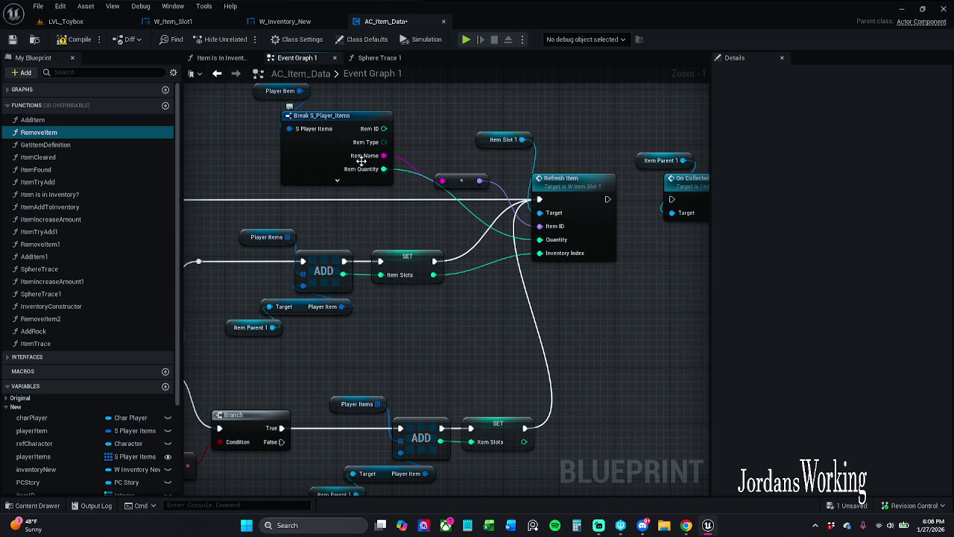
left_click_drag(337, 189, 448, 229)
left_click(447, 223)
left_click(843, 291)
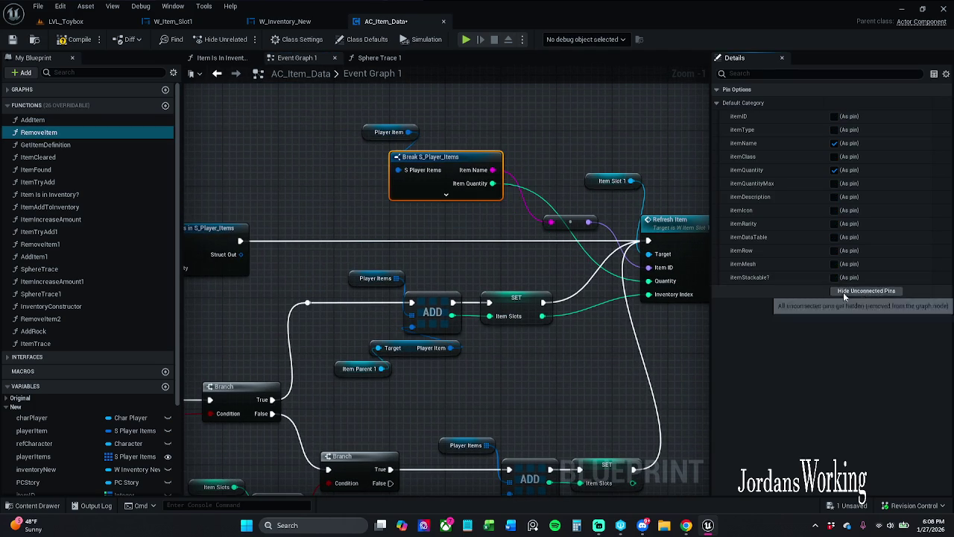
- Arrange the Player Item, Break and String-to-Name conversion nodes neatly beside Refresh Item
left_click_drag(346, 117, 449, 164)
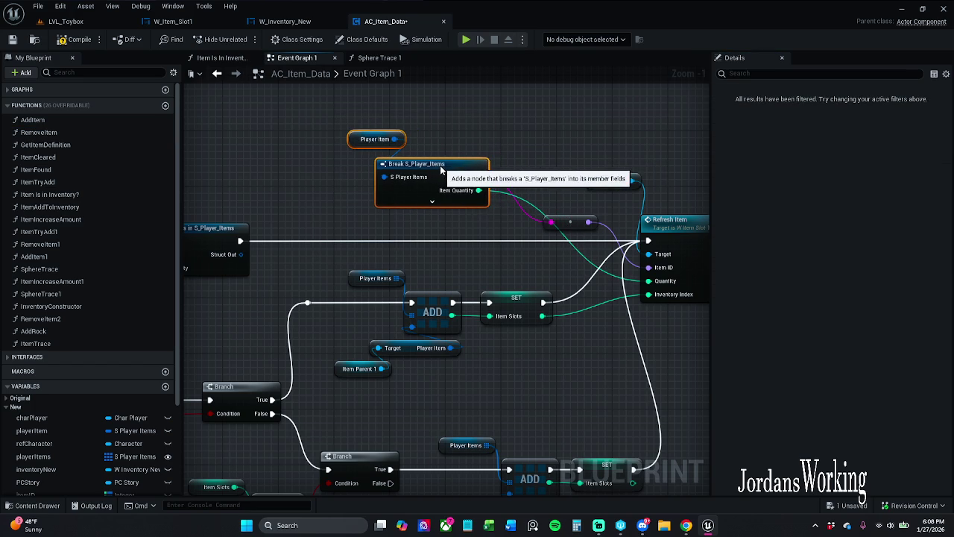
left_click(574, 229)
mouse_move(574, 228)
left_mouse_down()
mouse_move(569, 156)
mouse_move(516, 154)
left_mouse_up()
left_click_drag(524, 214, 319, 128)
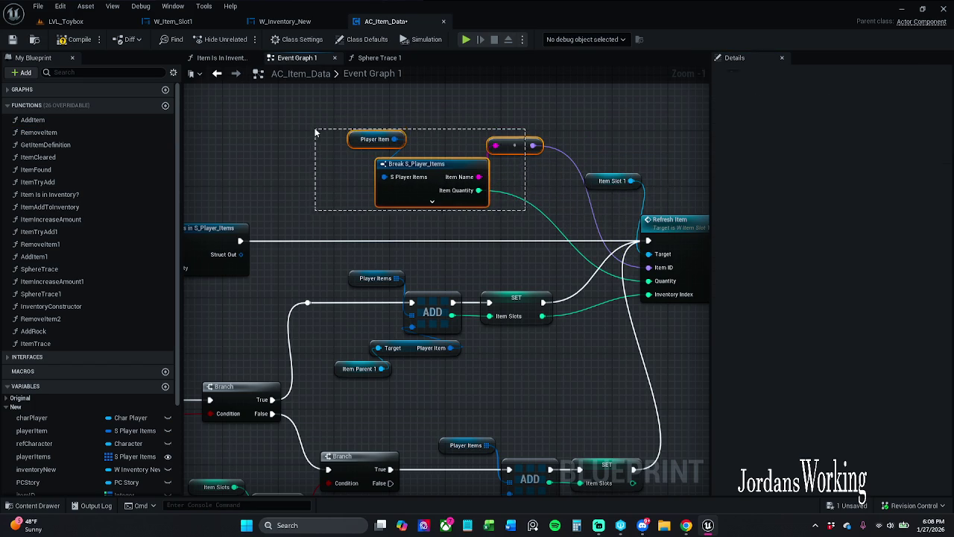
left_click_drag(447, 166, 426, 166)
left_click(443, 139)
left_click_drag(493, 145, 515, 146)
mouse_move(588, 165)
left_mouse_down()
mouse_move(524, 176)
mouse_move(553, 186)
mouse_move(547, 197)
left_mouse_up()
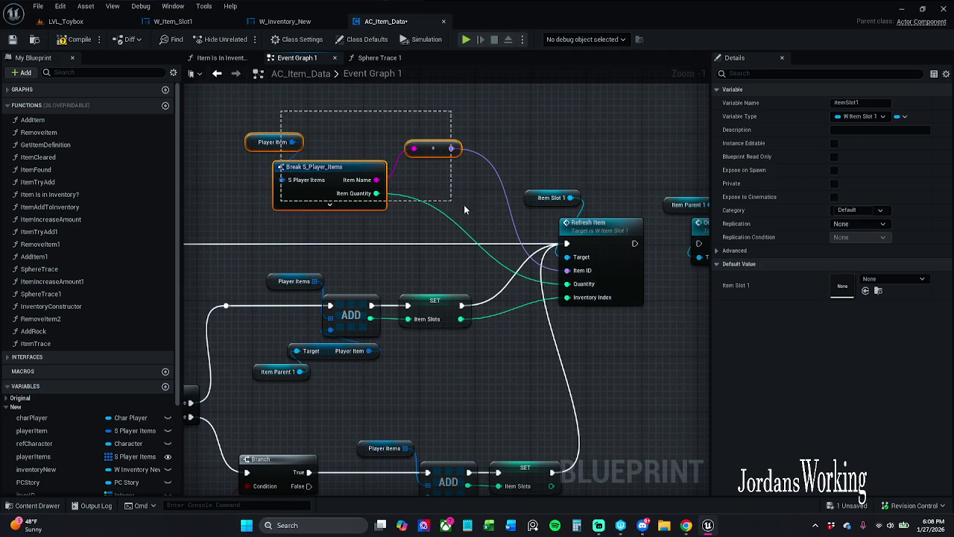